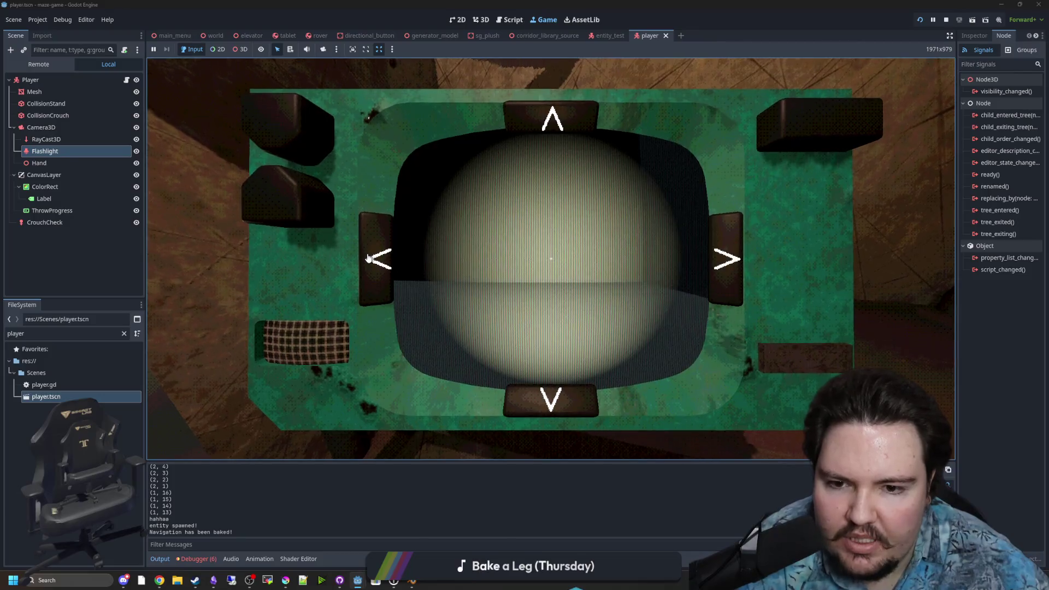
- Drive the rover forward five times down the corridor with the tablet arrows
click(555, 128)
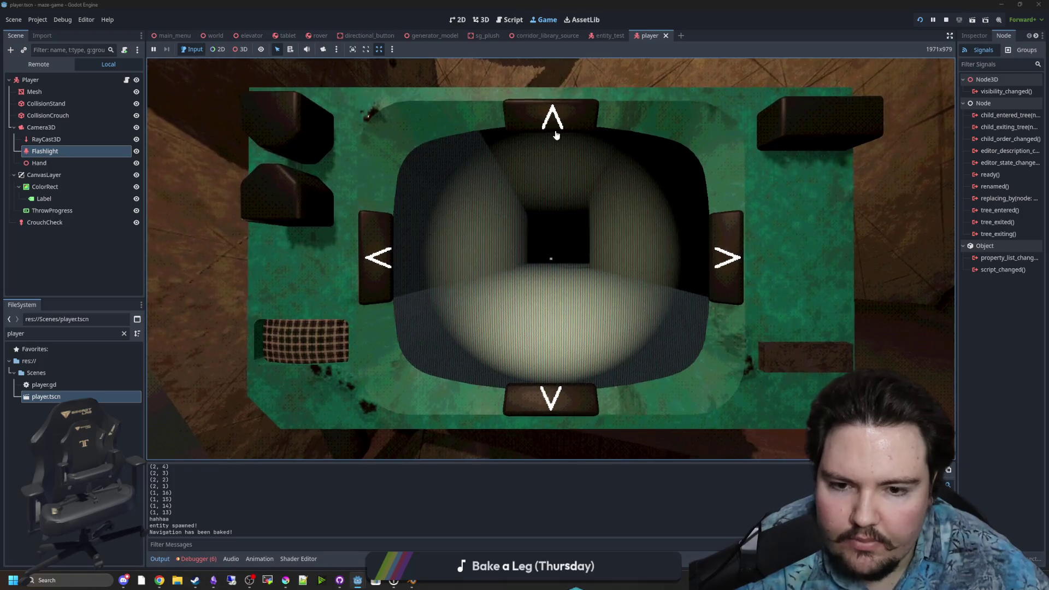
click(561, 135)
click(567, 135)
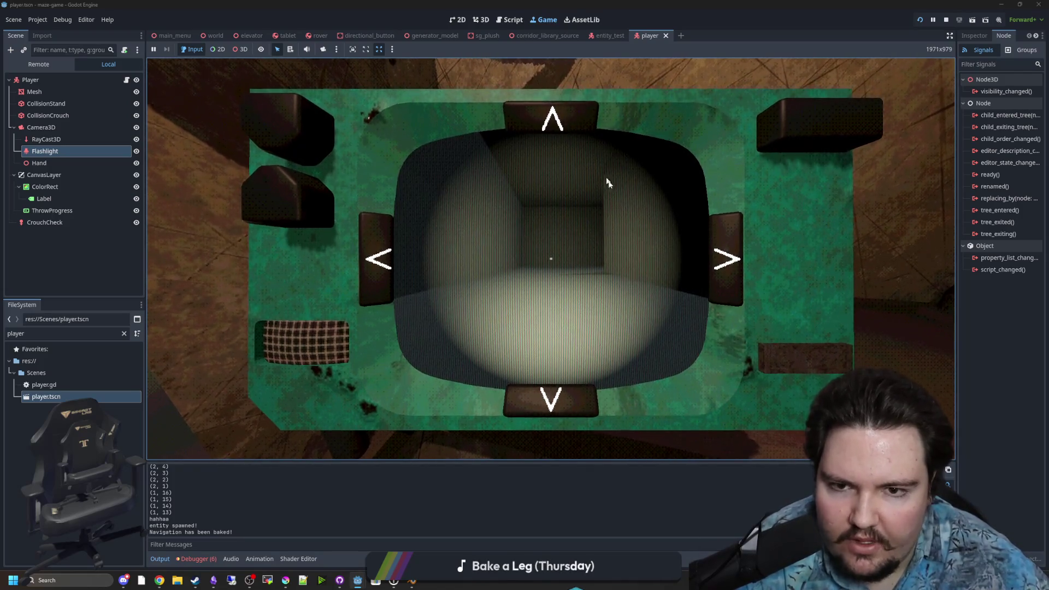
click(736, 271)
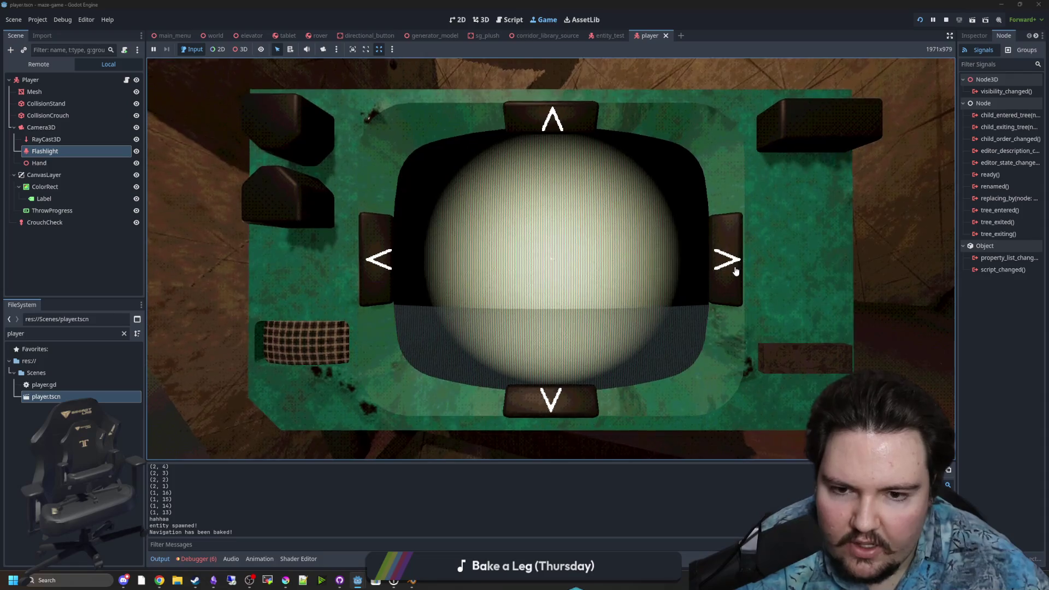
click(553, 120)
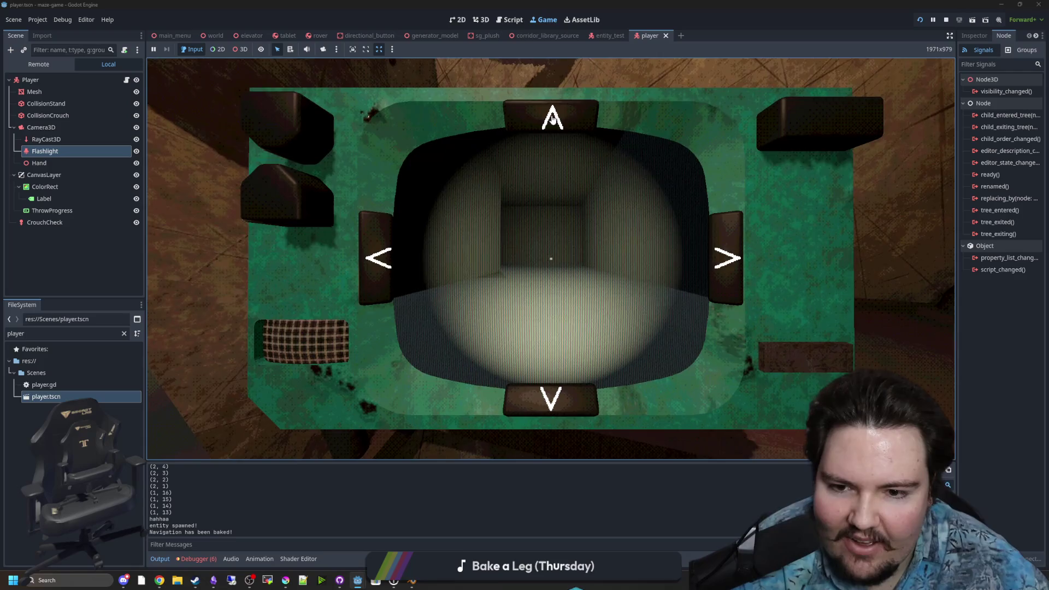
- Turn the rover left and back, drive to the far wall, turn right, then stop the game
click(378, 267)
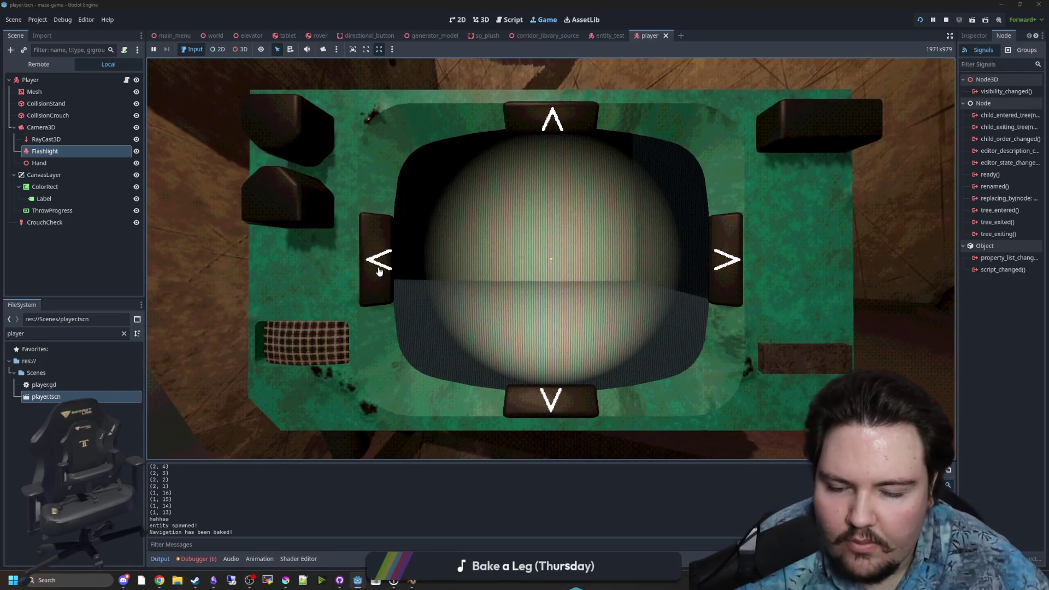
click(377, 263)
click(376, 251)
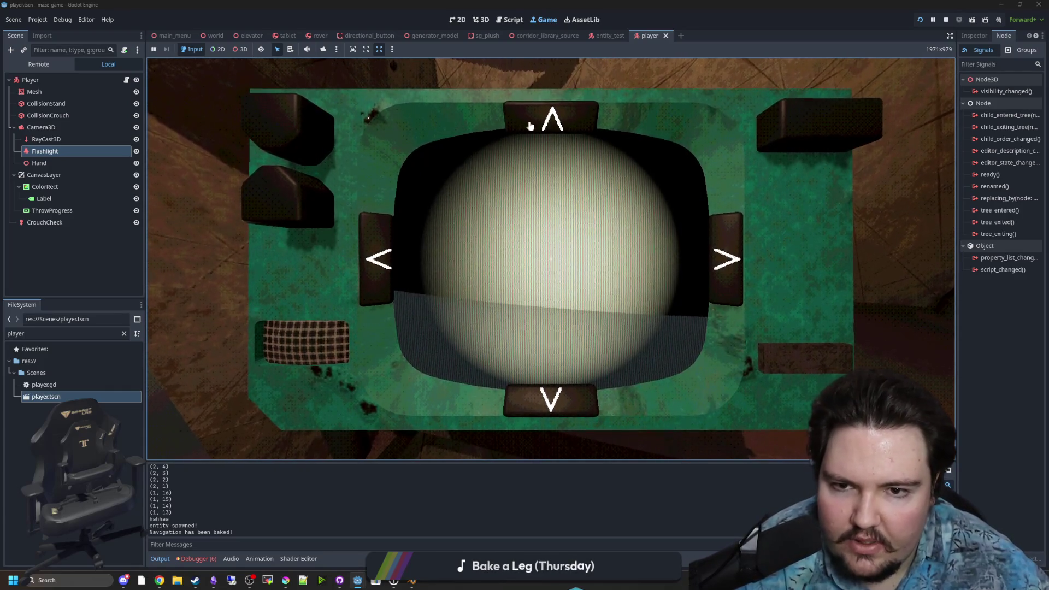
click(573, 113)
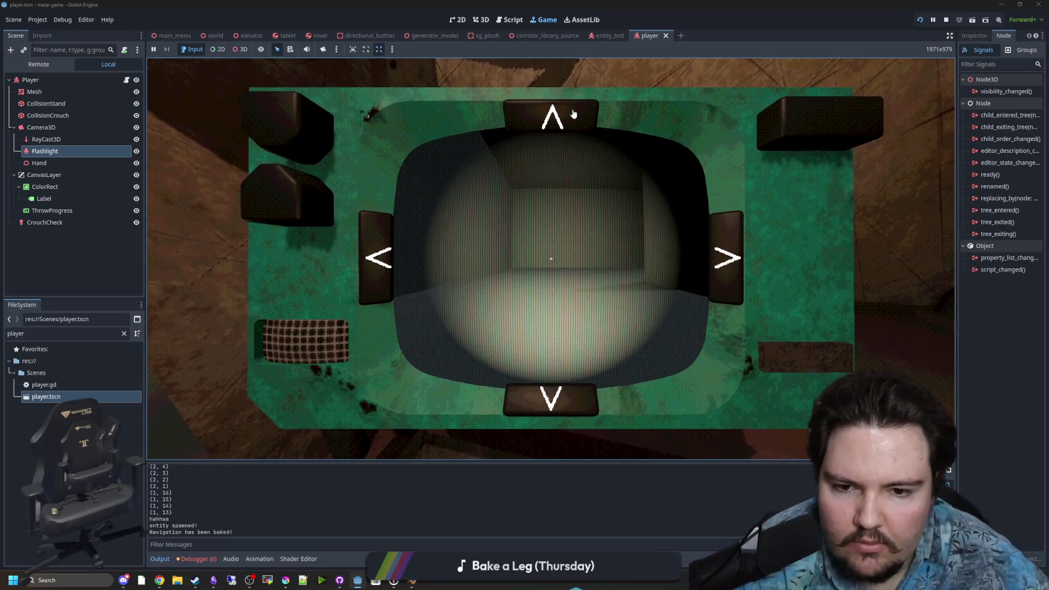
click(718, 253)
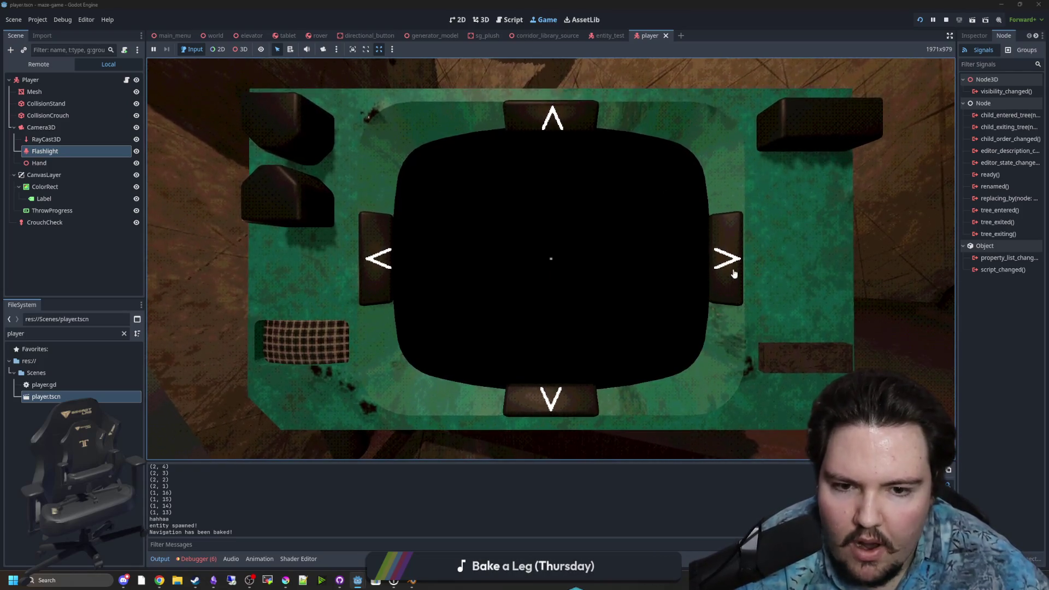
click(554, 122)
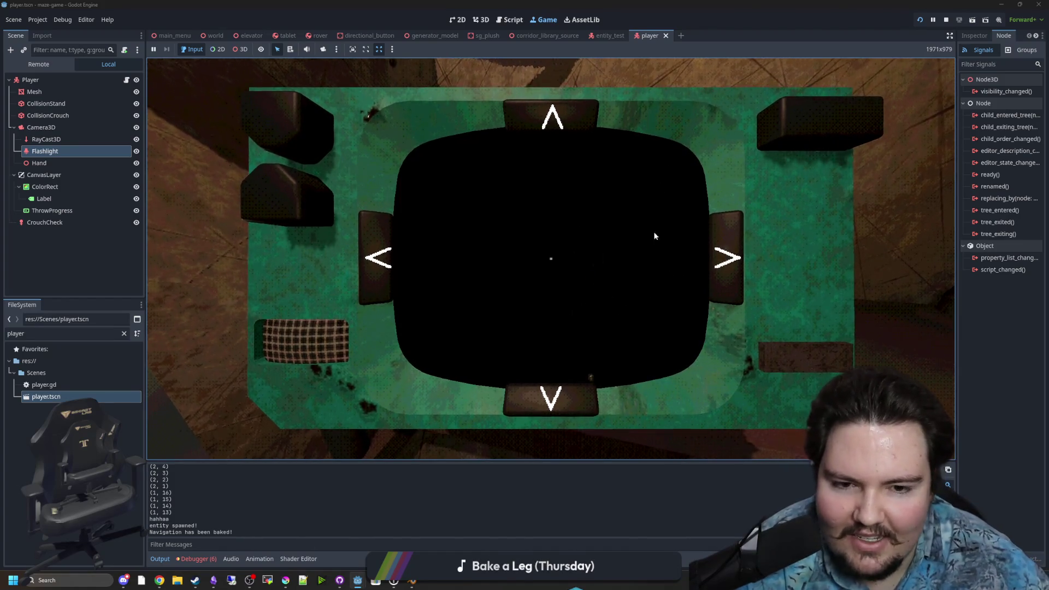
click(947, 20)
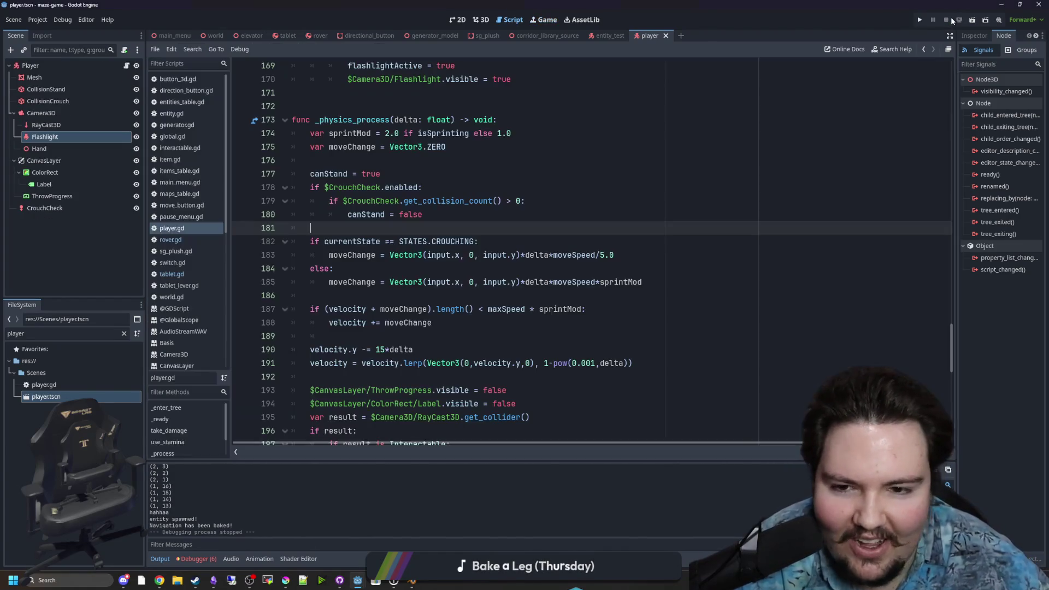
- Inspect player.gd's _physics_process around lines 176–186, then switch to rover.gd
click(400, 171)
click(400, 161)
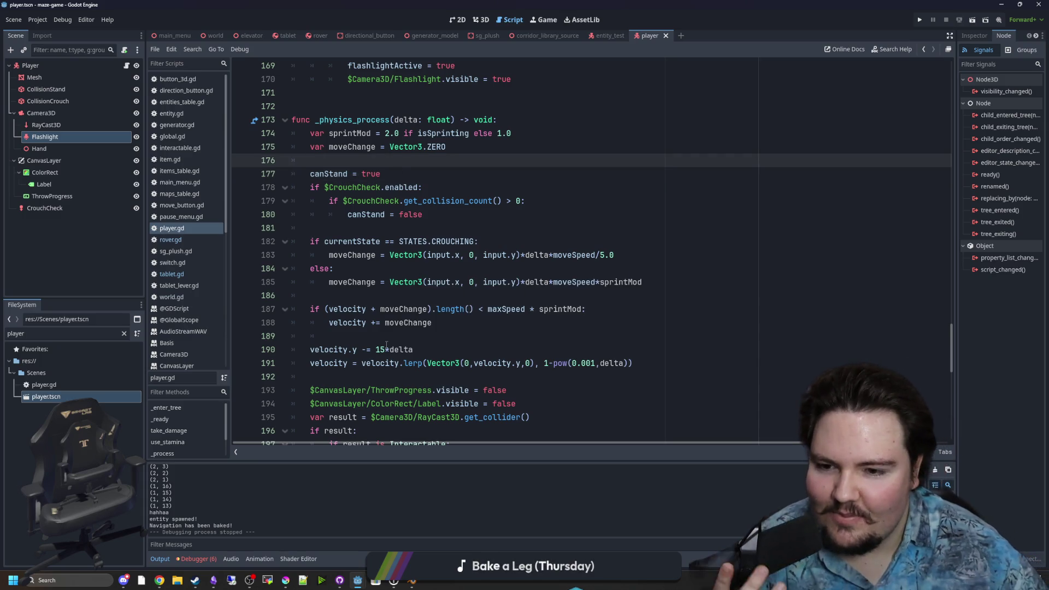
click(385, 323)
click(384, 337)
click(380, 298)
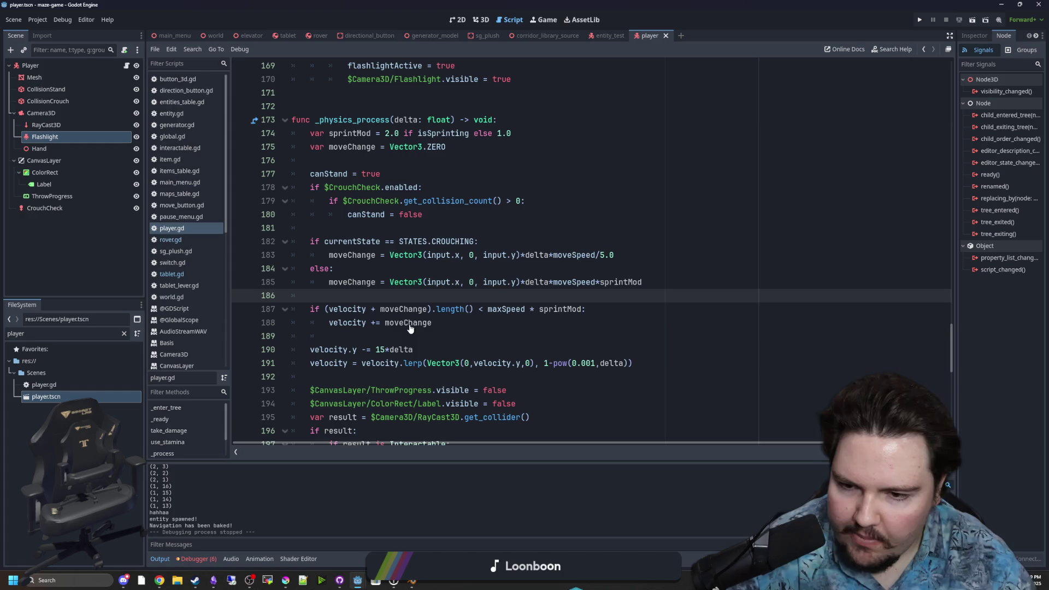
click(410, 335)
click(410, 294)
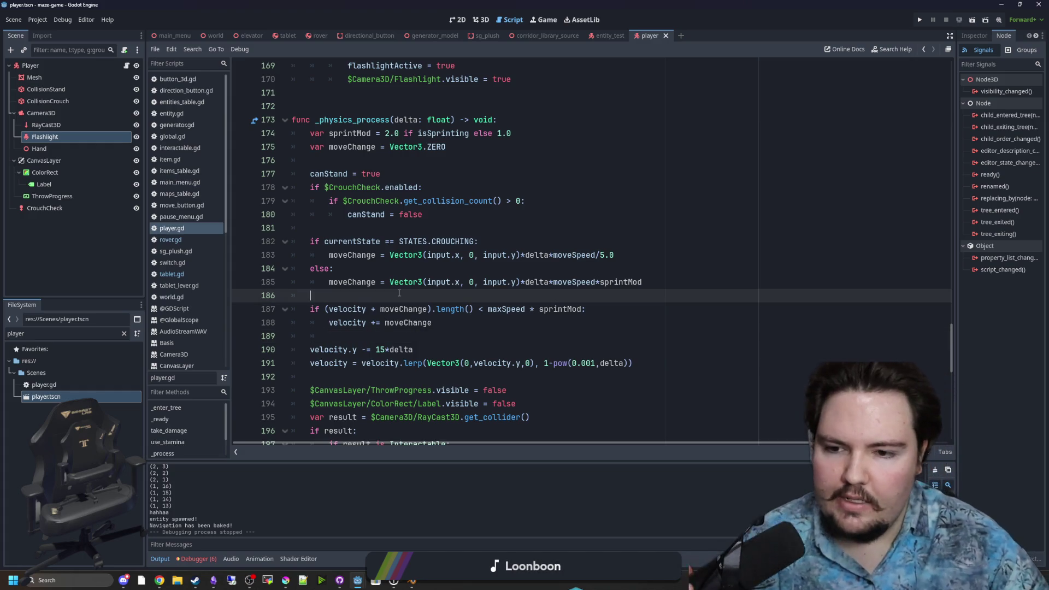
scroll(410, 294, down, 14)
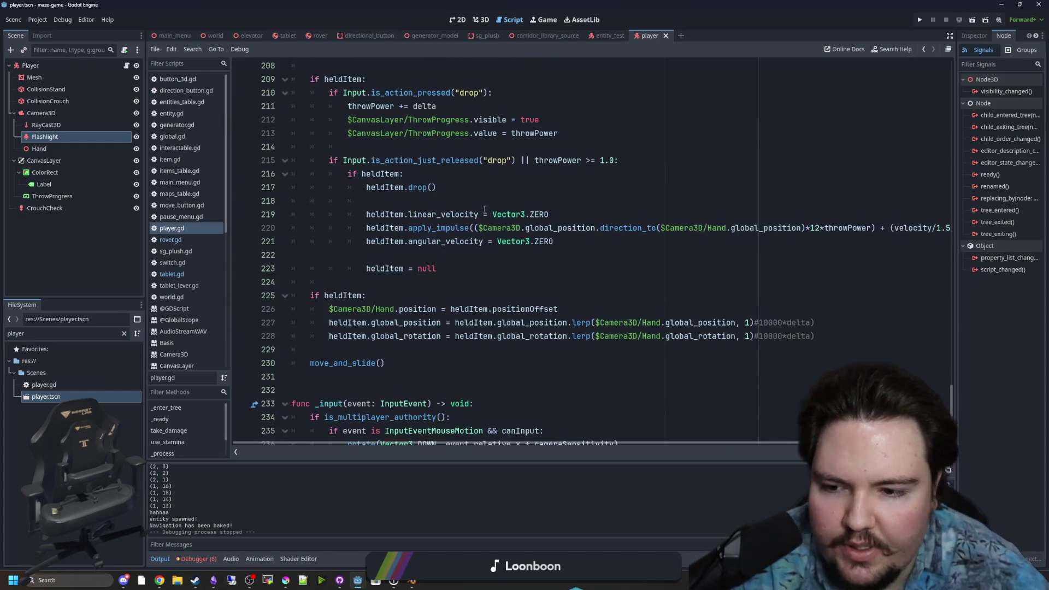
click(175, 241)
click(402, 263)
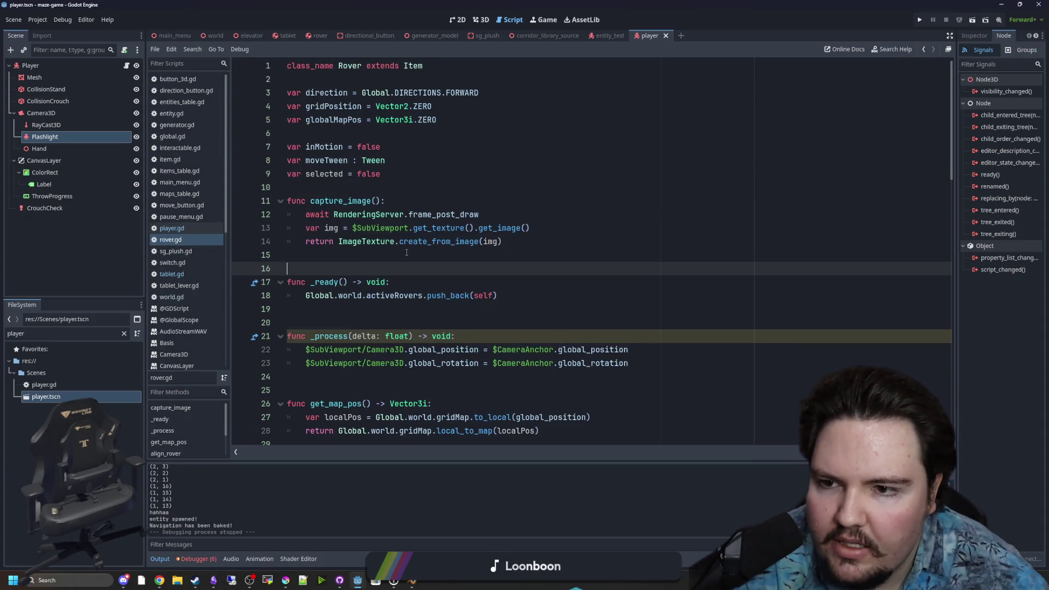
- Duplicate the moveTween declaration and rename the copy to rotateTween
click(405, 165)
key(shift+Home)
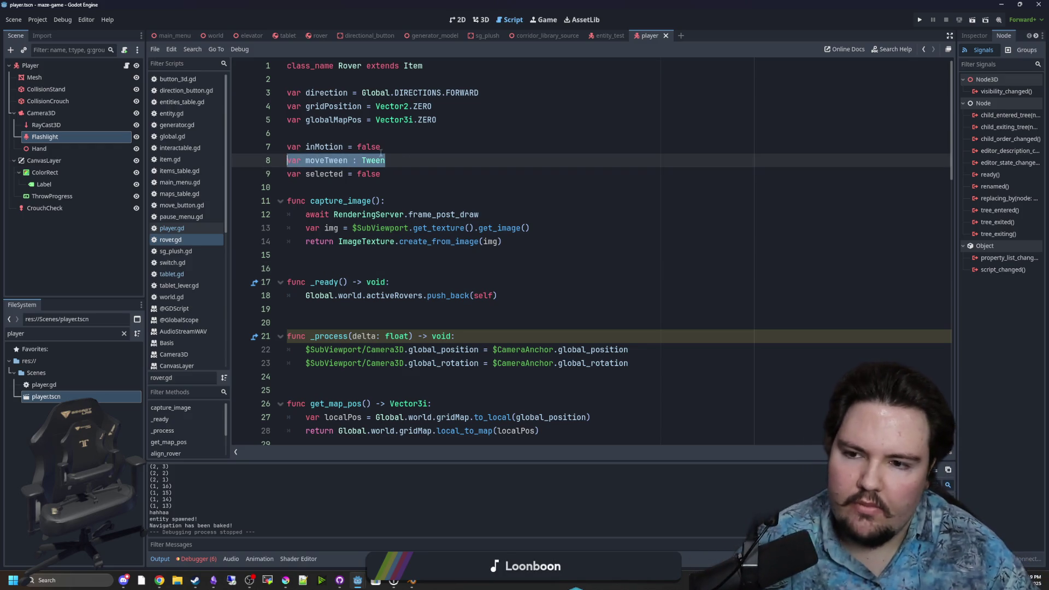
key(ctrl+c)
key(End)
key(Return)
key(ctrl+v)
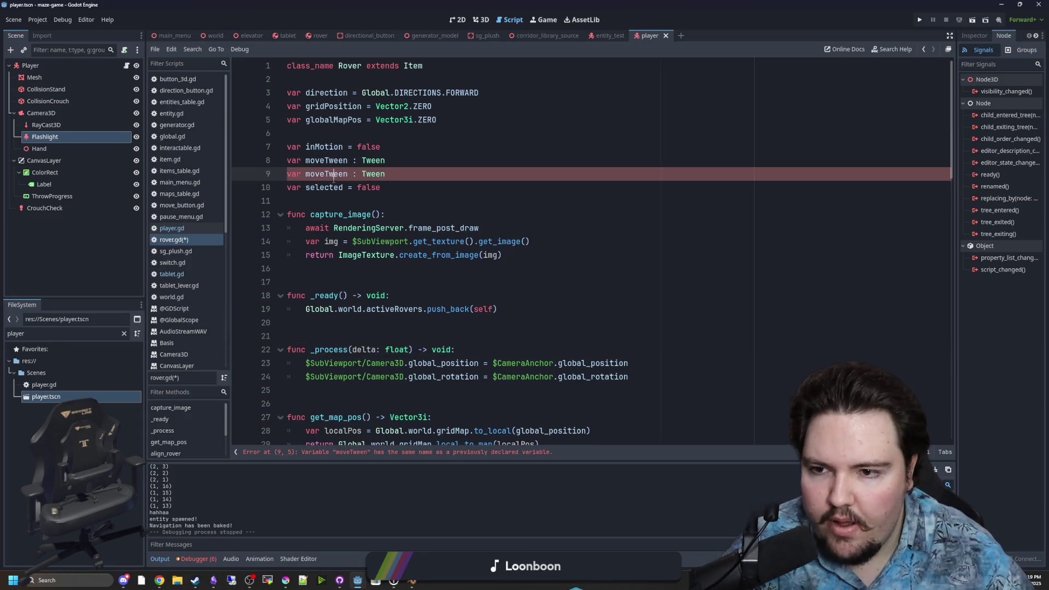
double_click(327, 175)
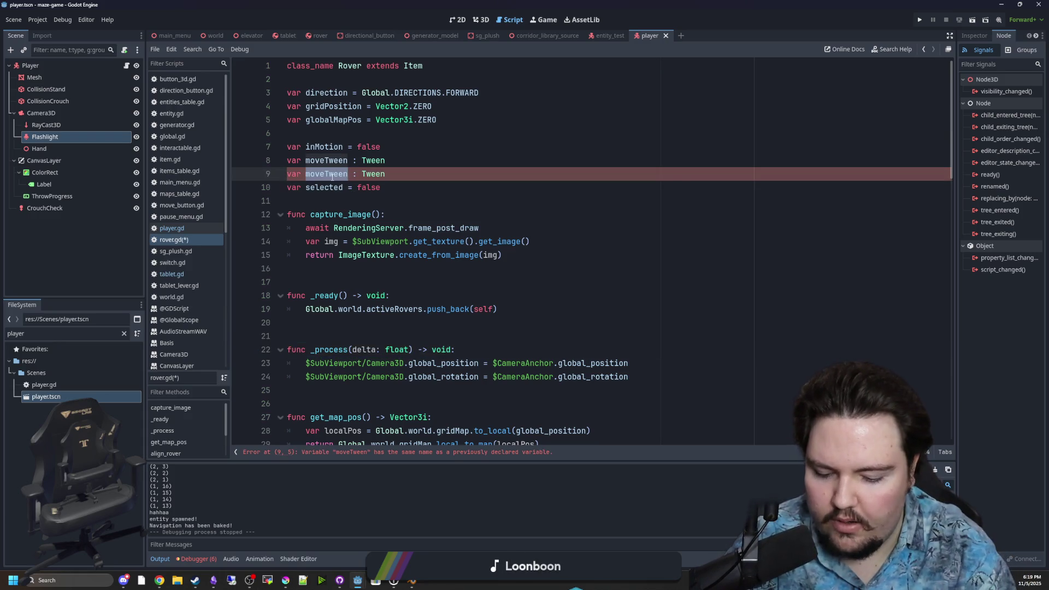
text(rotate)
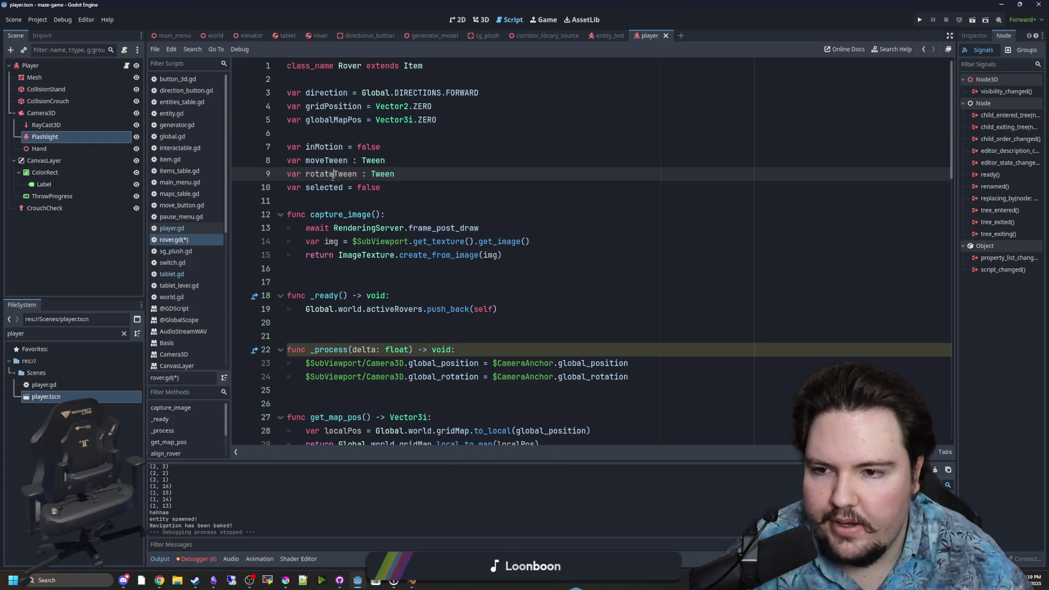
double_click(333, 173)
- Delete the 'var inMotion = false' declaration line
scroll(401, 305, down, 9)
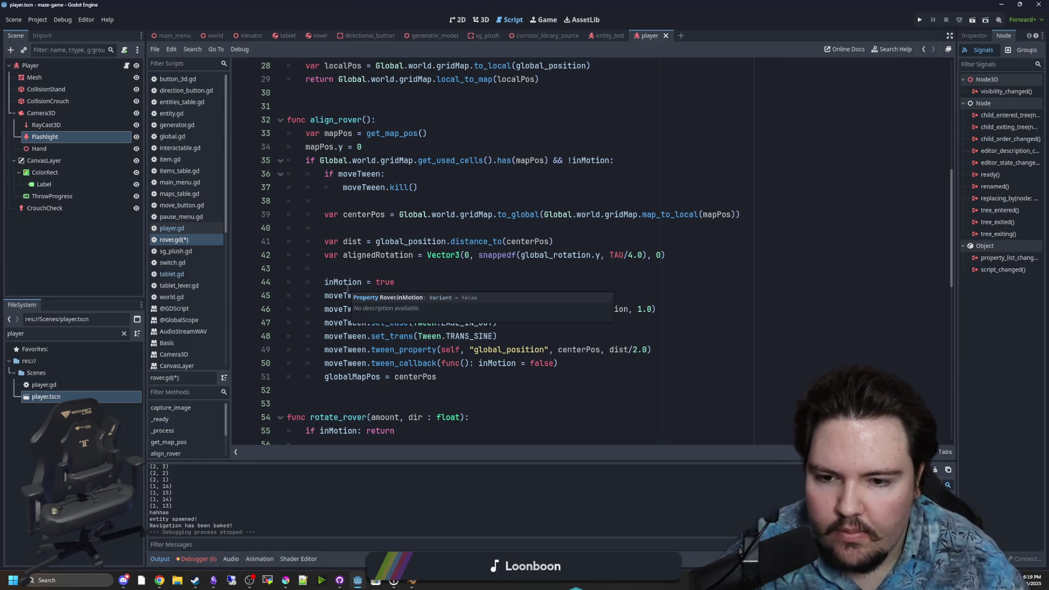
click(353, 255)
scroll(365, 320, up, 1)
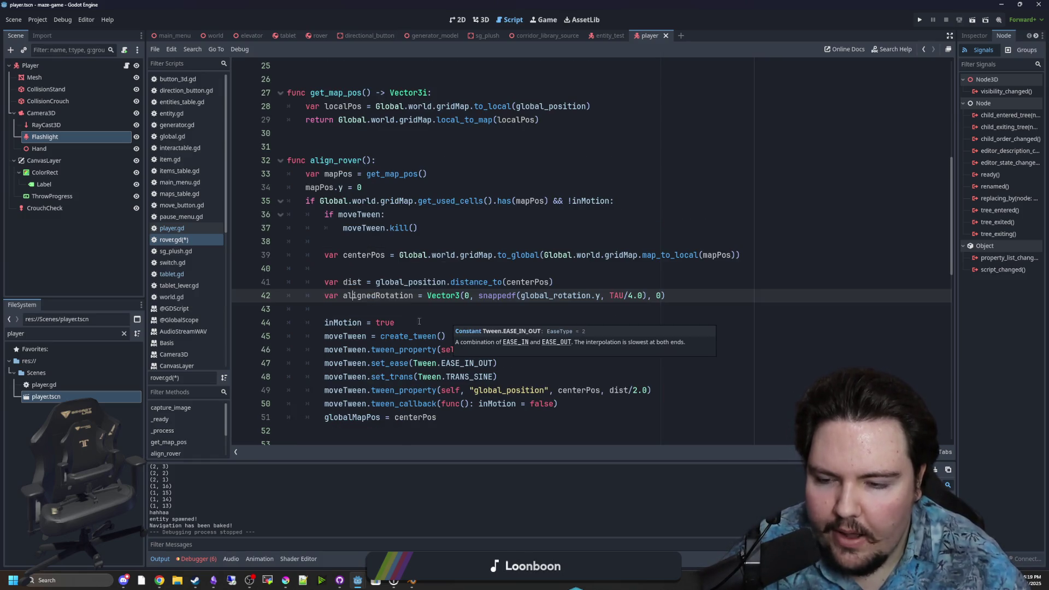
scroll(365, 319, up, 8)
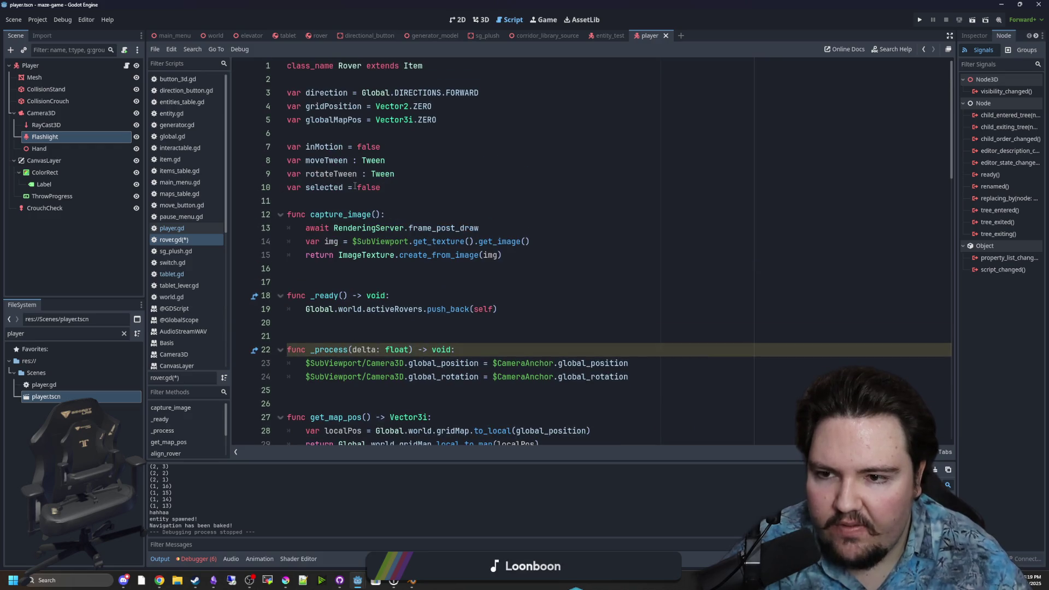
drag(388, 148, 291, 148)
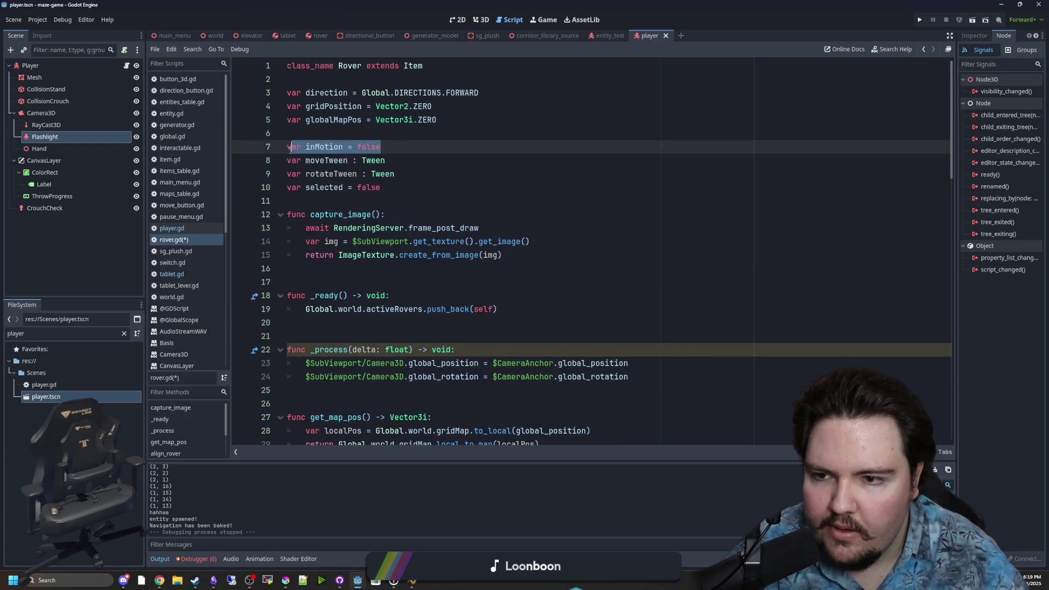
key(BackSpace)
key(BackSpace)
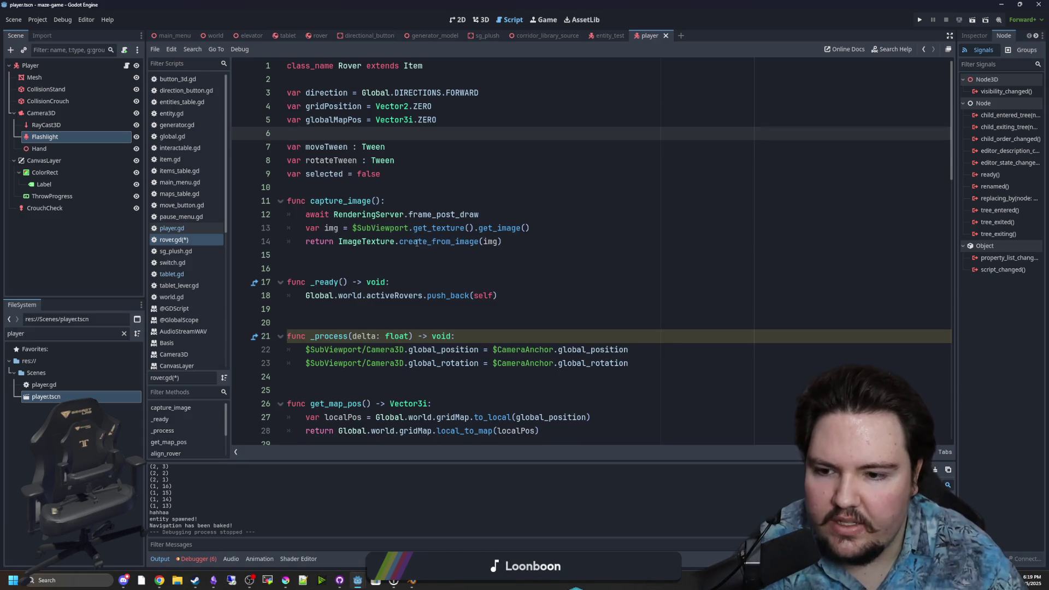
scroll(417, 242, down, 4)
scroll(417, 242, down, 4)
- Delete align_rover's inMotion callback, rotate_rover's inMotion early return and its 'inMotion = true' line
click(388, 298)
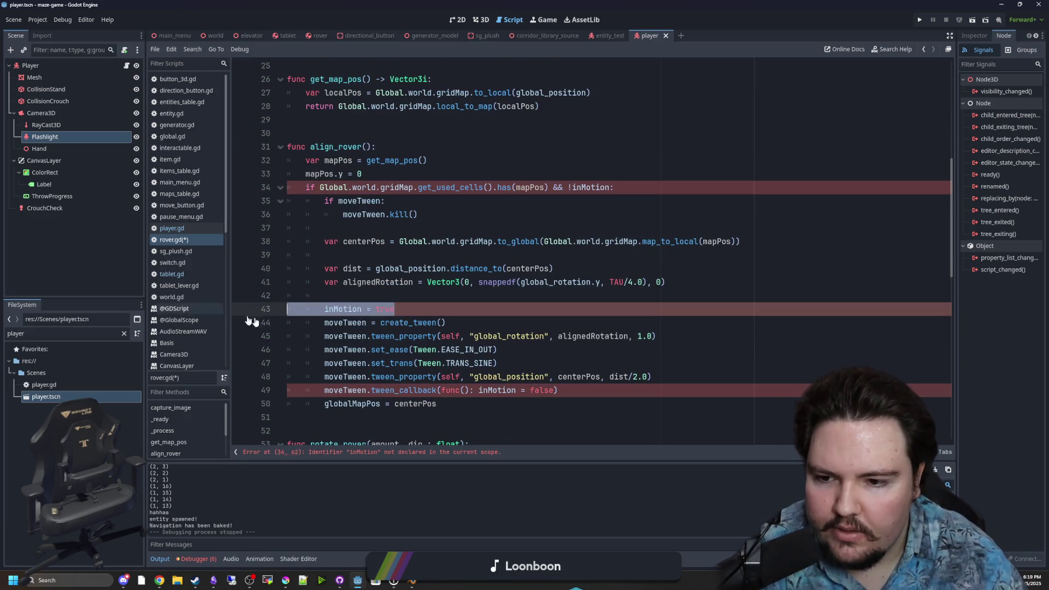
triple_click(586, 381)
key(BackSpace)
key(BackSpace)
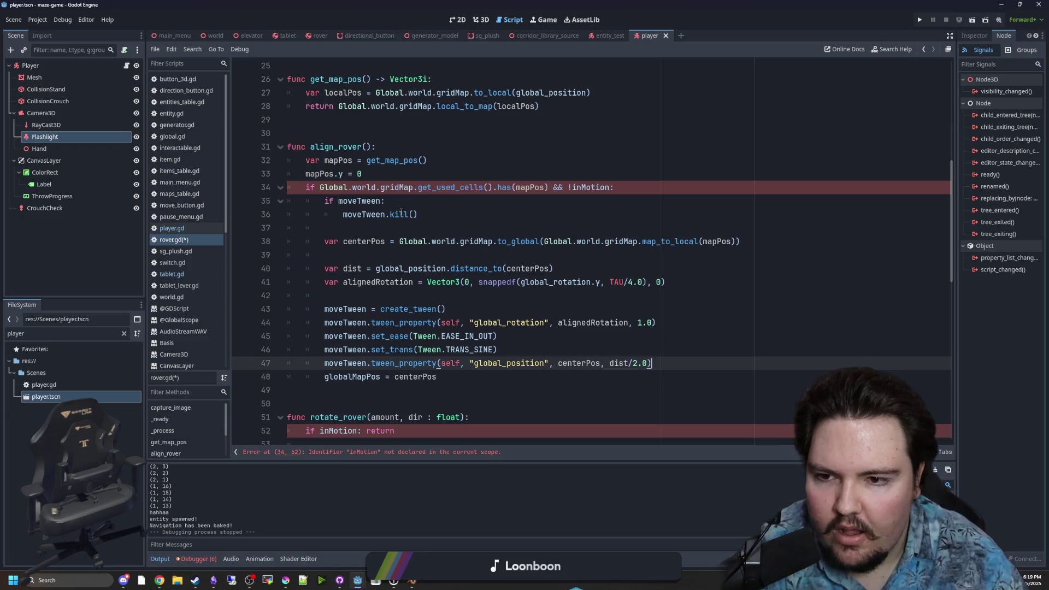
double_click(609, 186)
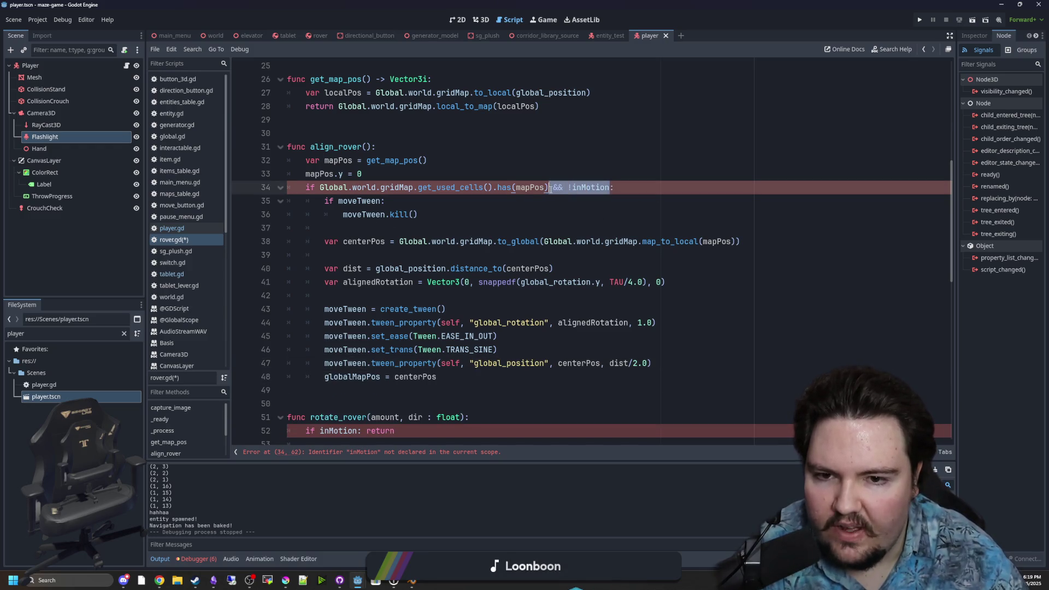
scroll(371, 260, down, 5)
drag(395, 245, 470, 214)
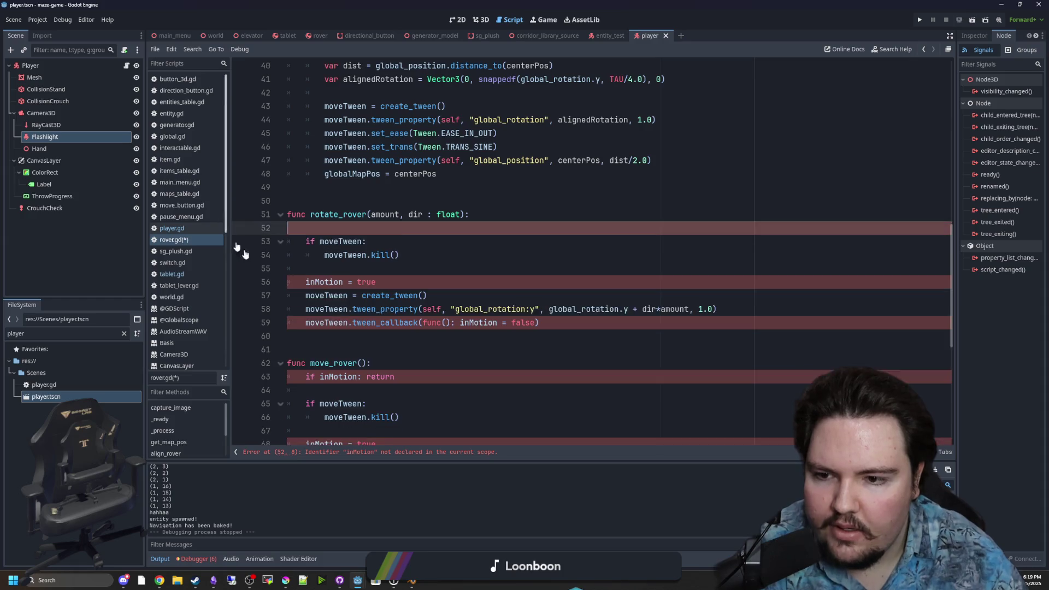
key(BackSpace)
click(260, 270)
key(BackSpace)
- Add 'if moveTween.is_running(): return' inside rotate_rover's if moveTween block
click(492, 214)
key(Return)
text(if)
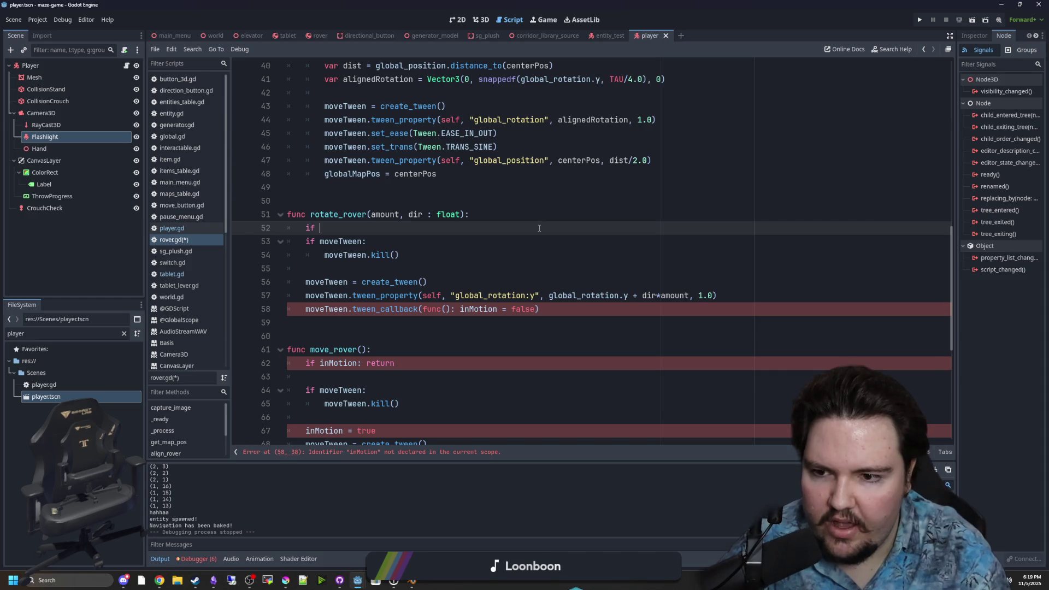
key(Delete)
click(539, 228)
key(Return)
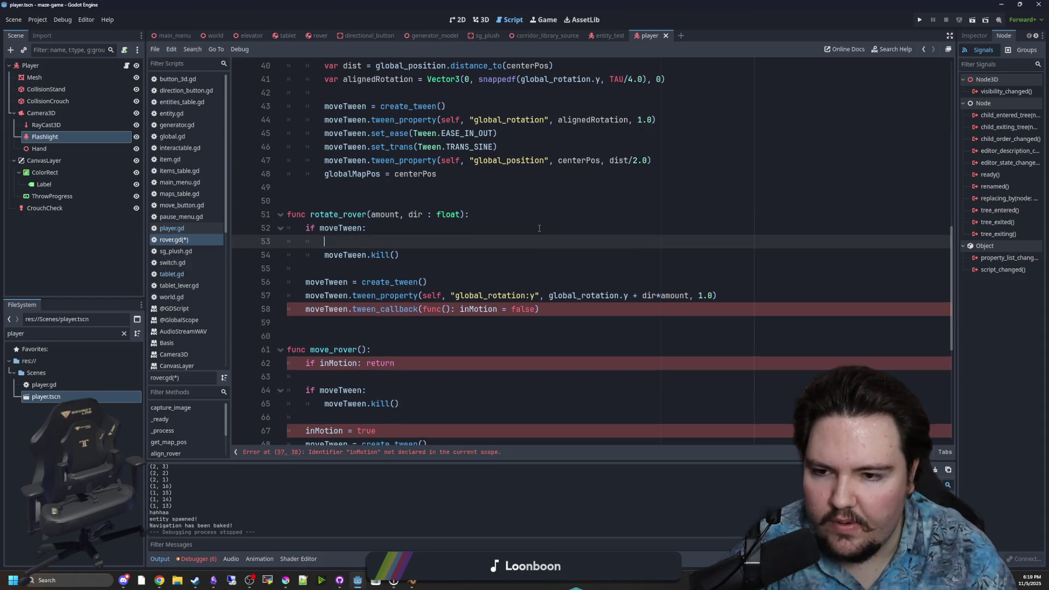
text(een.ac)
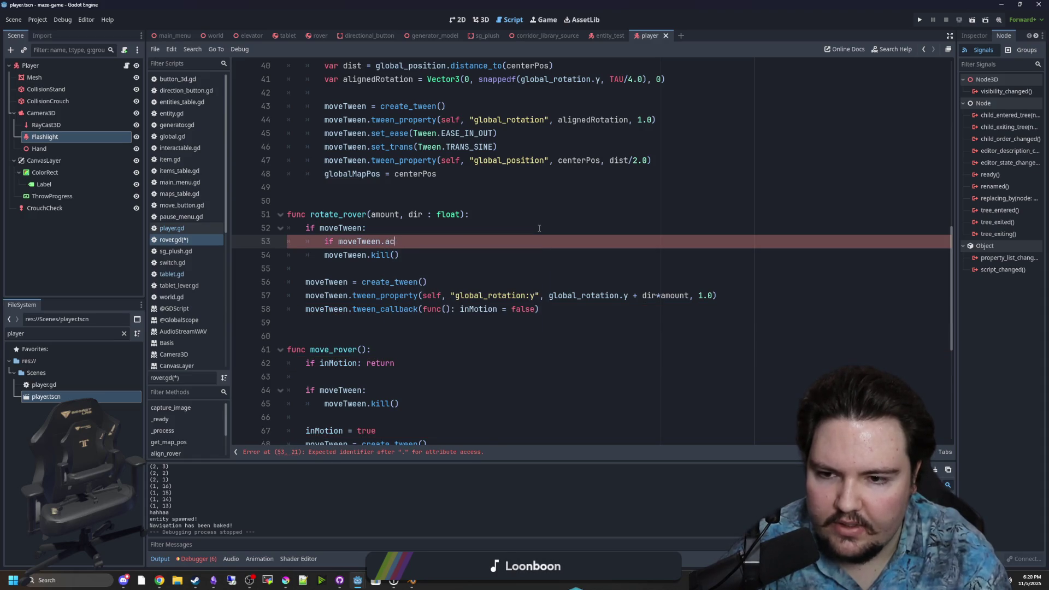
text(tiv_ac)
text(r)
key(Return)
text(return)
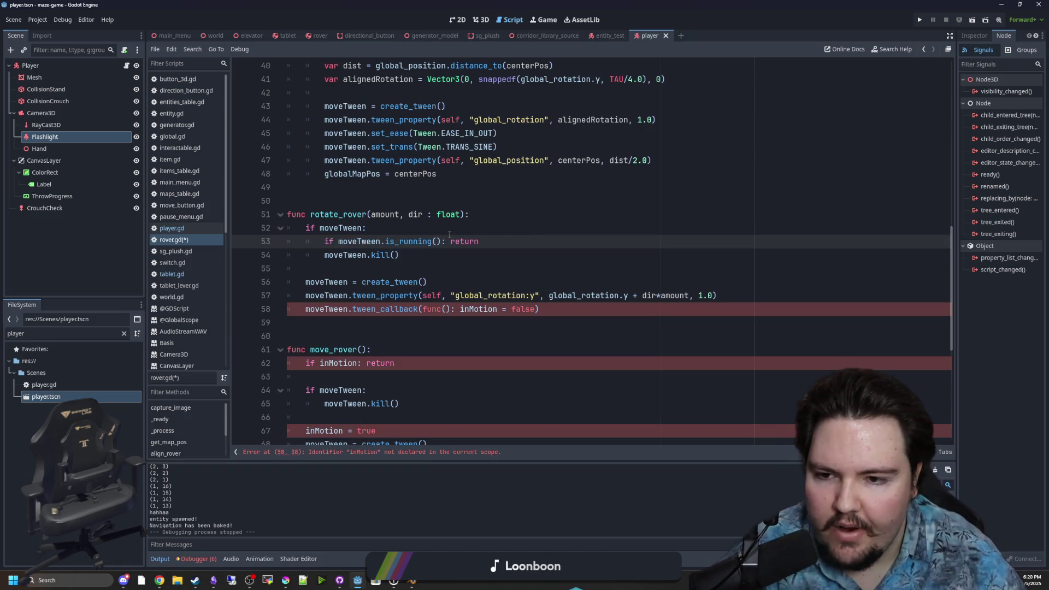
- Select the new running check and the moveTween.kill() lines to review them
drag(449, 235, 442, 229)
click(443, 229)
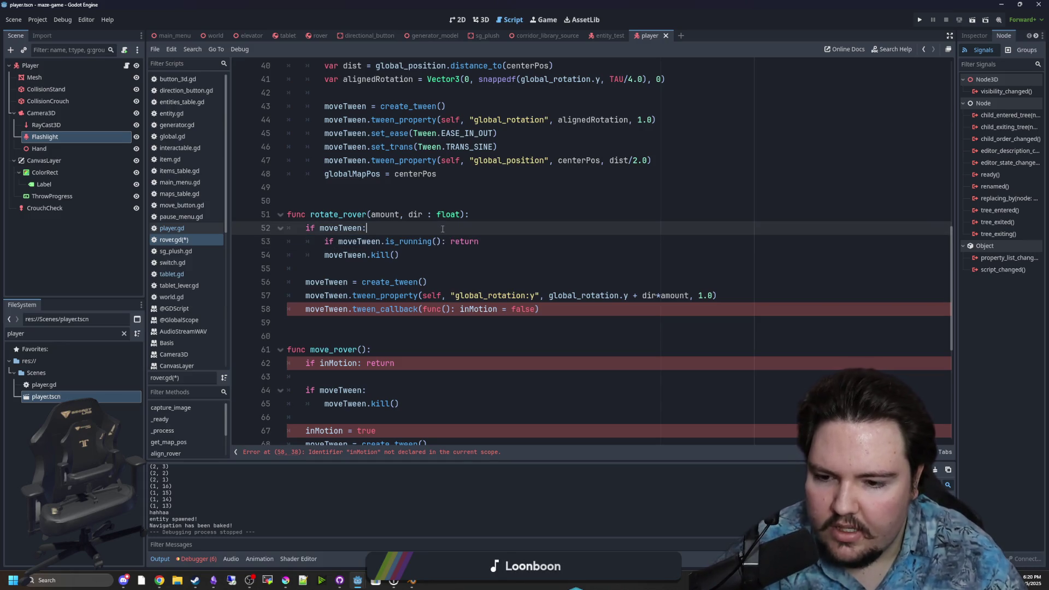
drag(324, 241, 502, 242)
key(shift+Down)
click(488, 219)
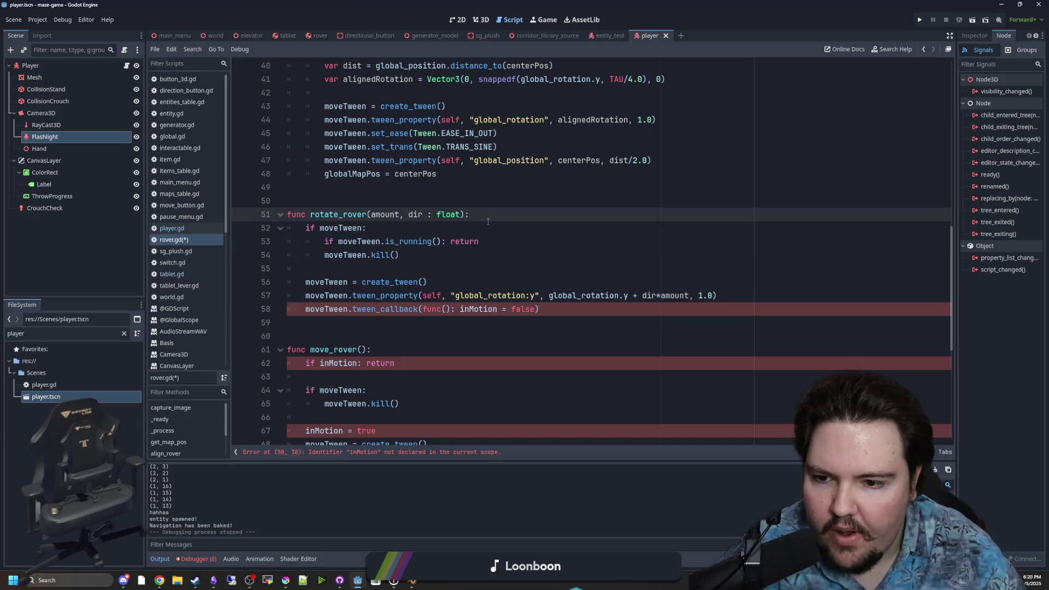
- Delete rotate_rover's inMotion callback line and move_rover's 'if inMotion: return' line
drag(477, 325, 287, 309)
key(BackSpace)
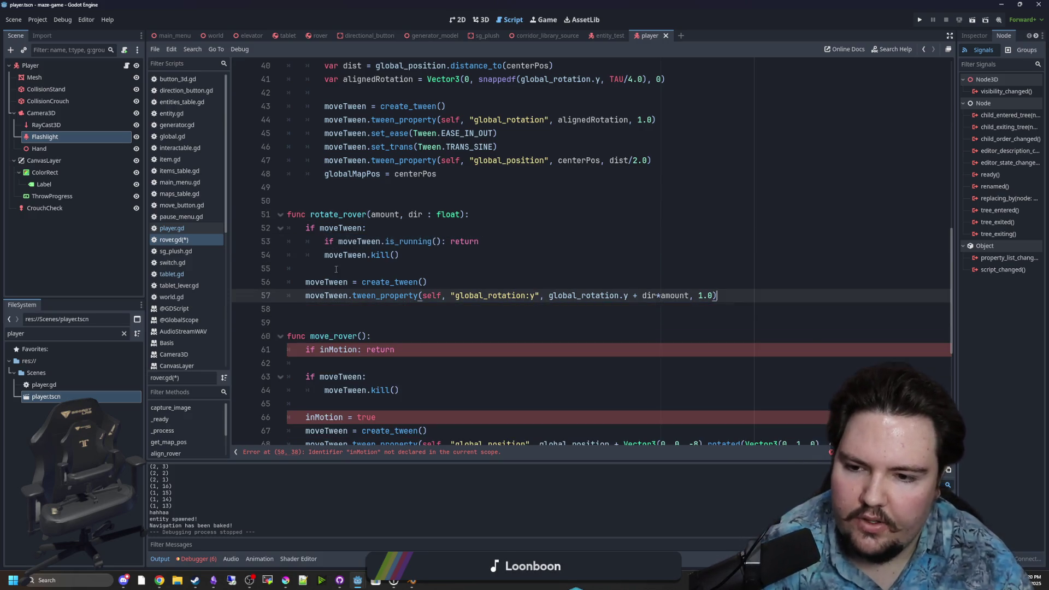
click(354, 268)
click(490, 313)
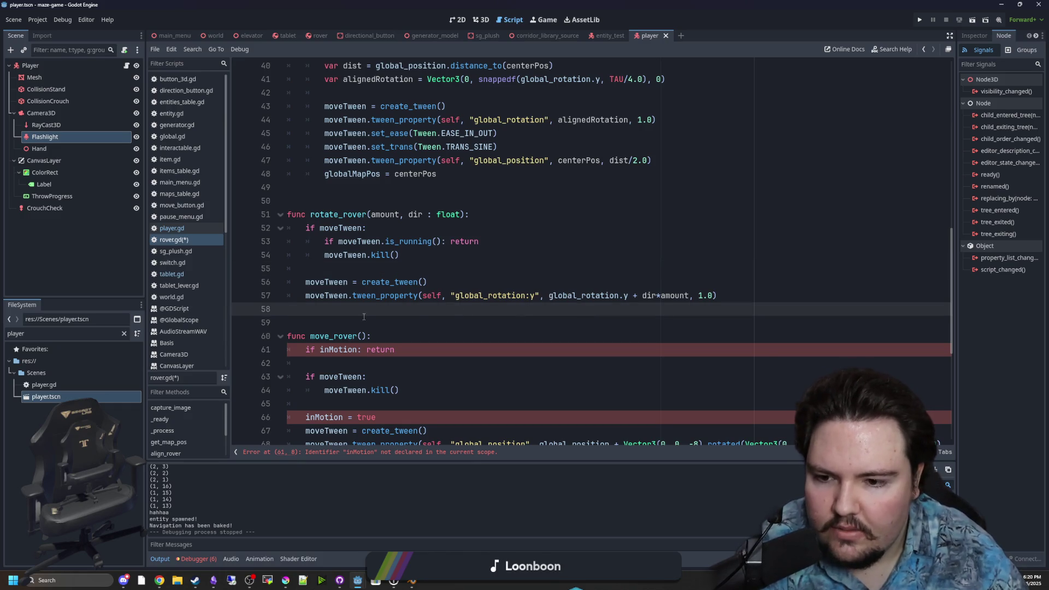
scroll(364, 317, down, 2)
drag(404, 281, 382, 255)
key(BackSpace)
- Remove move_rover's 'inMotion = true' line and cut its inMotion callback line
drag(404, 308, 260, 306)
key(BackSpace)
click(571, 335)
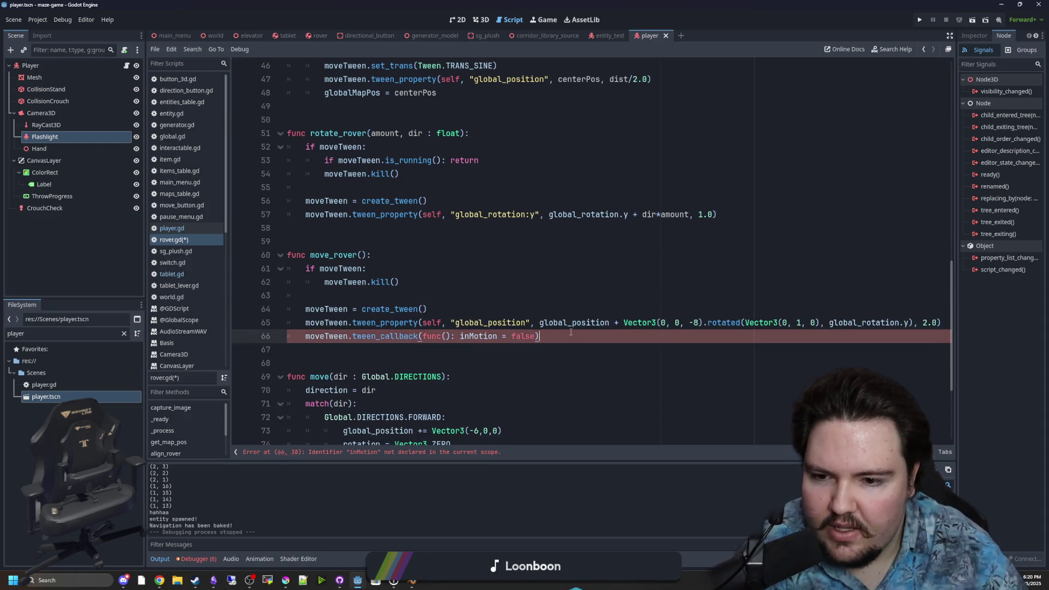
drag(571, 335, 273, 335)
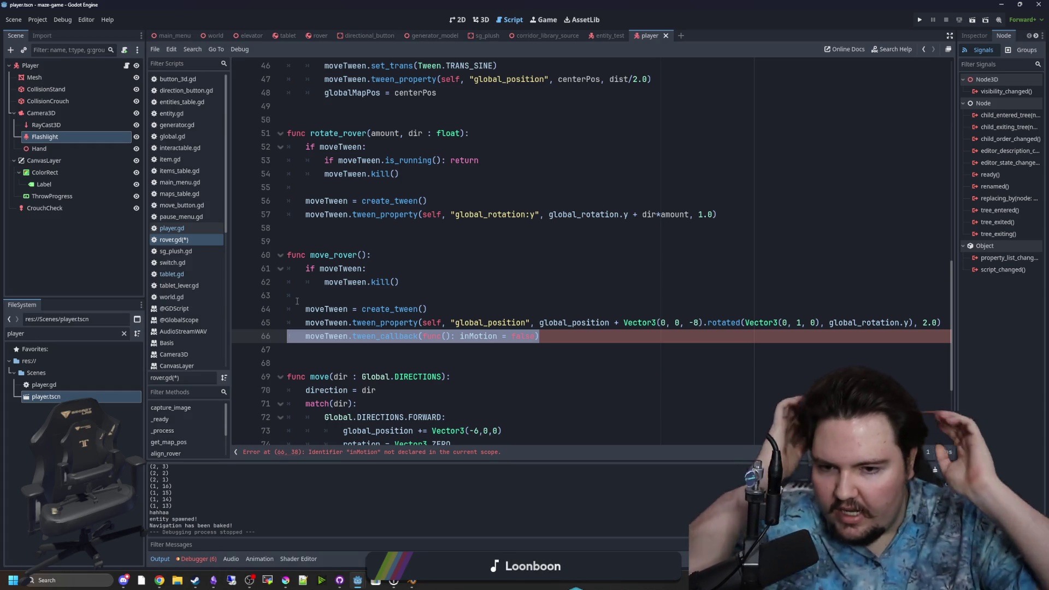
key(ctrl+x)
- Start a new 'var aligning' line under 'var selected = false', then trim the misspelled name
scroll(382, 262, up, 9)
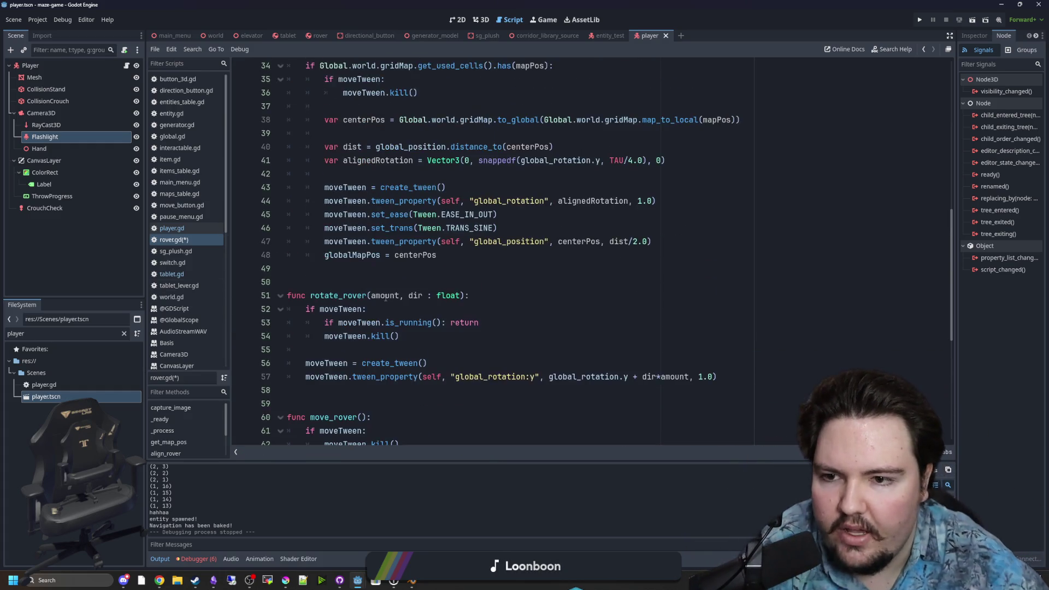
scroll(407, 279, up, 4)
scroll(383, 282, down, 6)
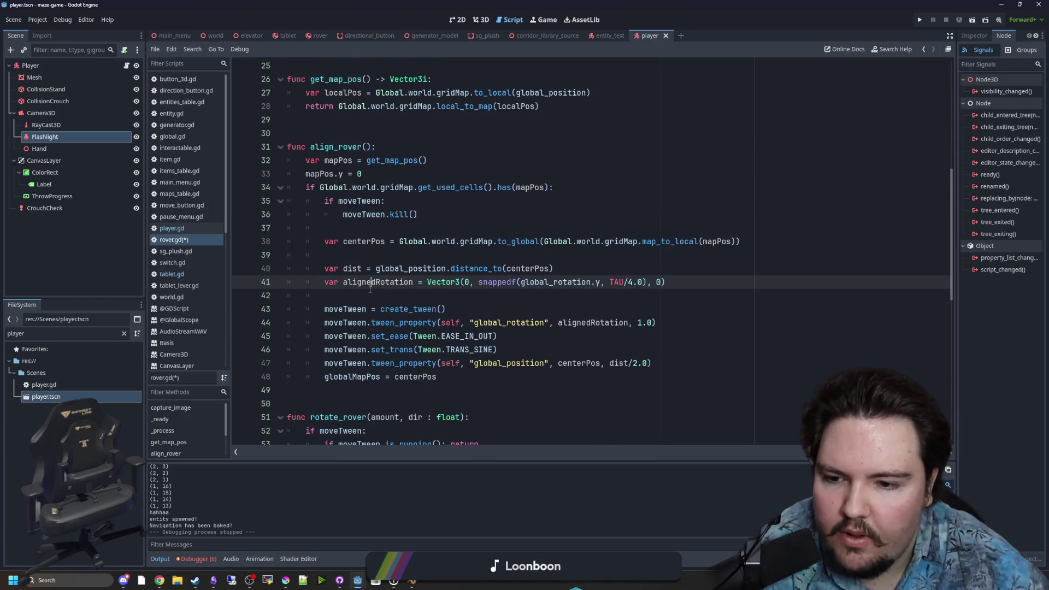
click(385, 299)
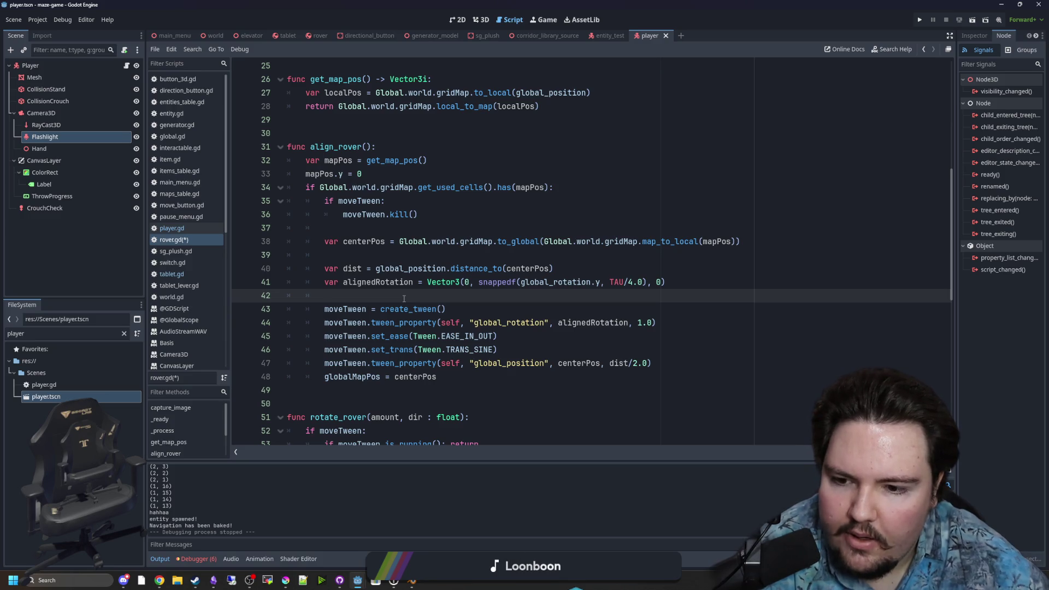
scroll(399, 295, down, 2)
scroll(382, 273, up, 7)
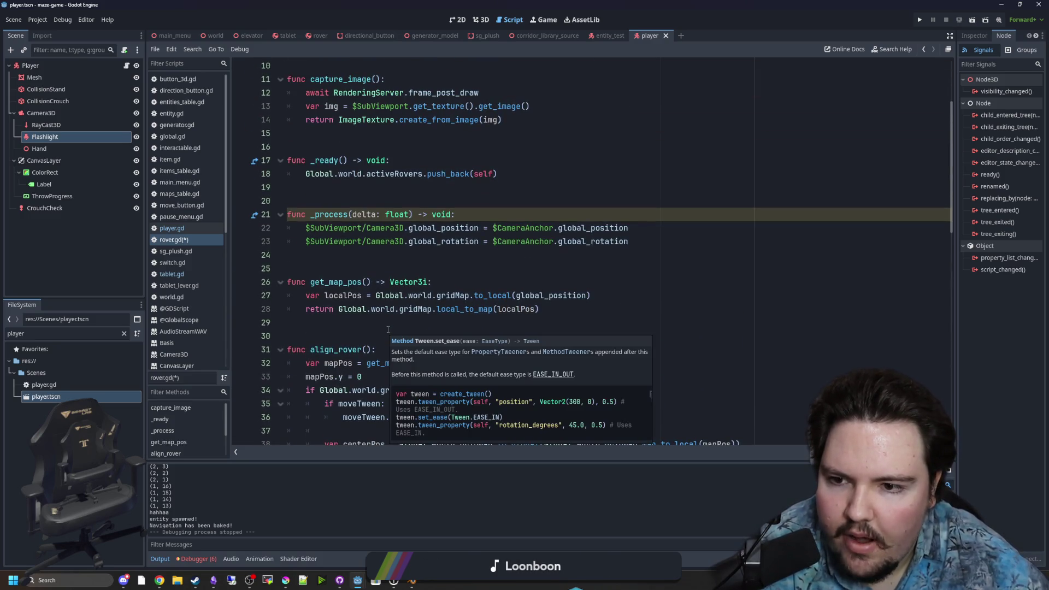
click(378, 269)
scroll(381, 282, down, 5)
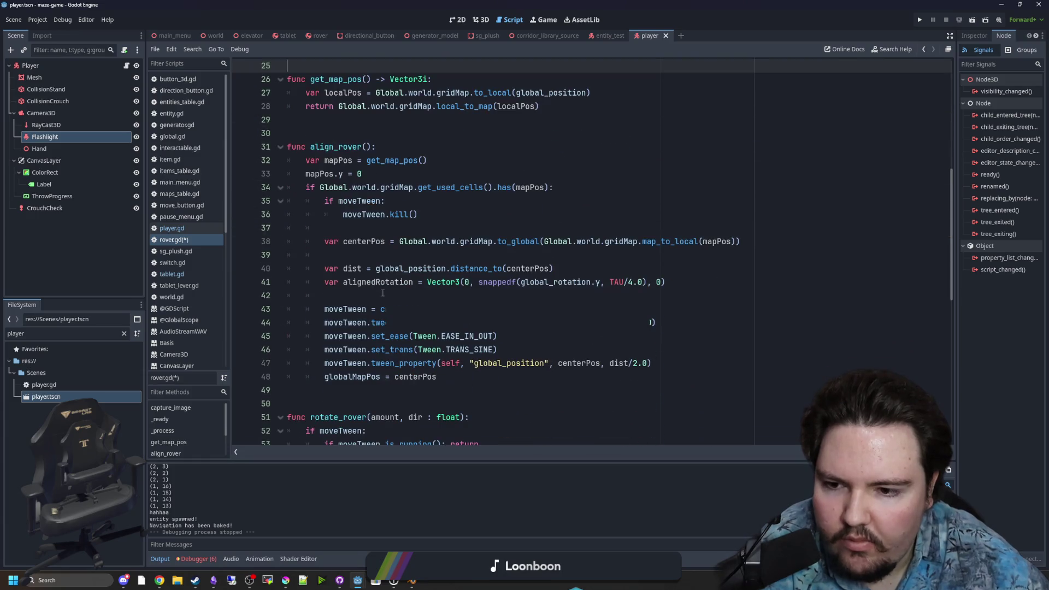
scroll(382, 293, up, 8)
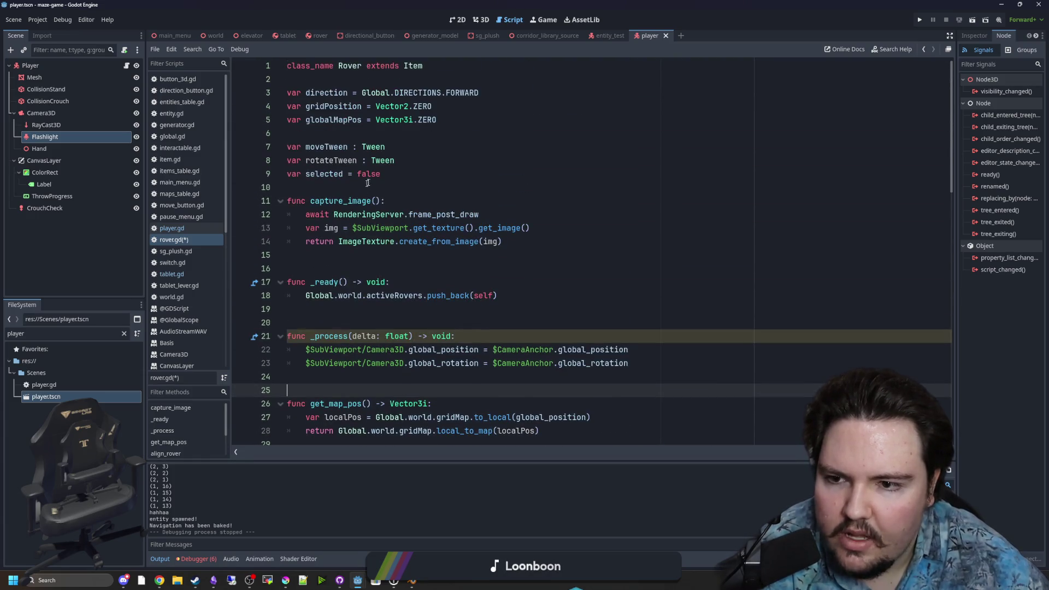
click(416, 174)
key(Return)
text(var aligning)
key(BackSpace)
key(BackSpace)
key(BackSpace)
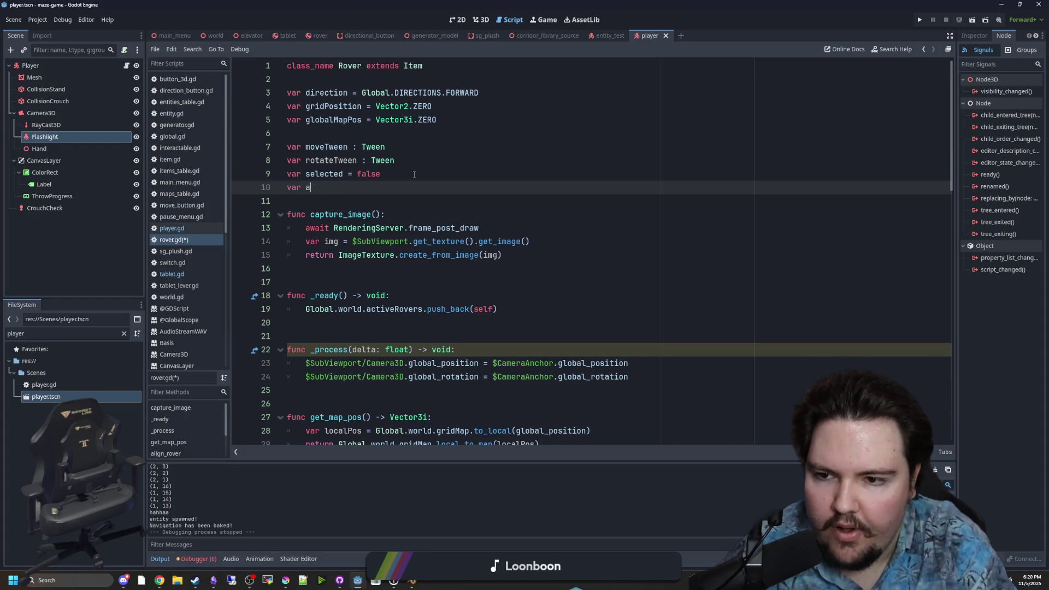
- Declare 'var aligned = false' and add 'moveTween.tween_callback(func(): aligned = true)' to align_rover
text(ligned = false)
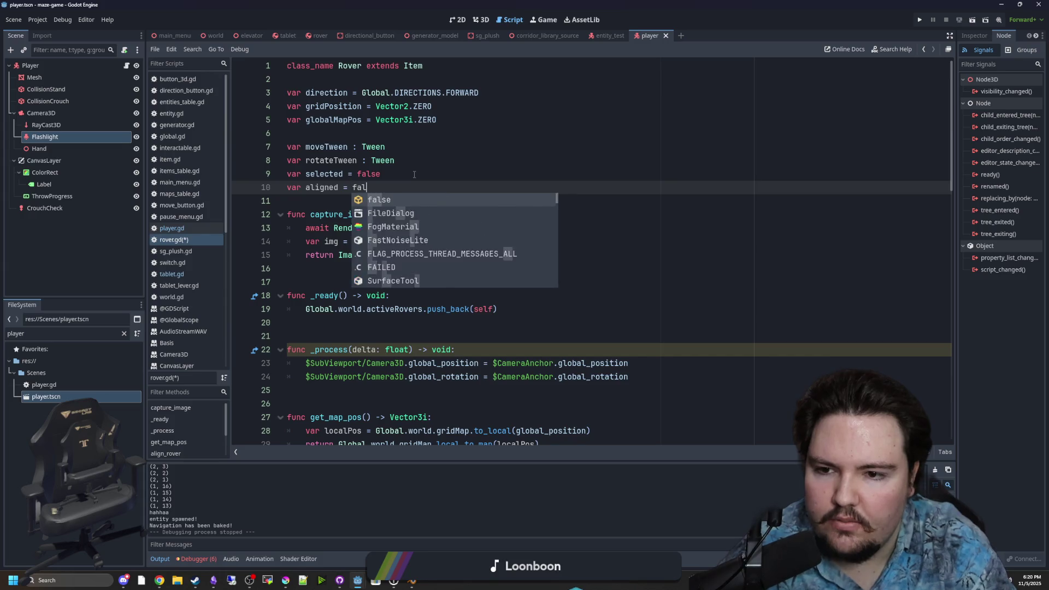
double_click(318, 188)
scroll(427, 252, down, 9)
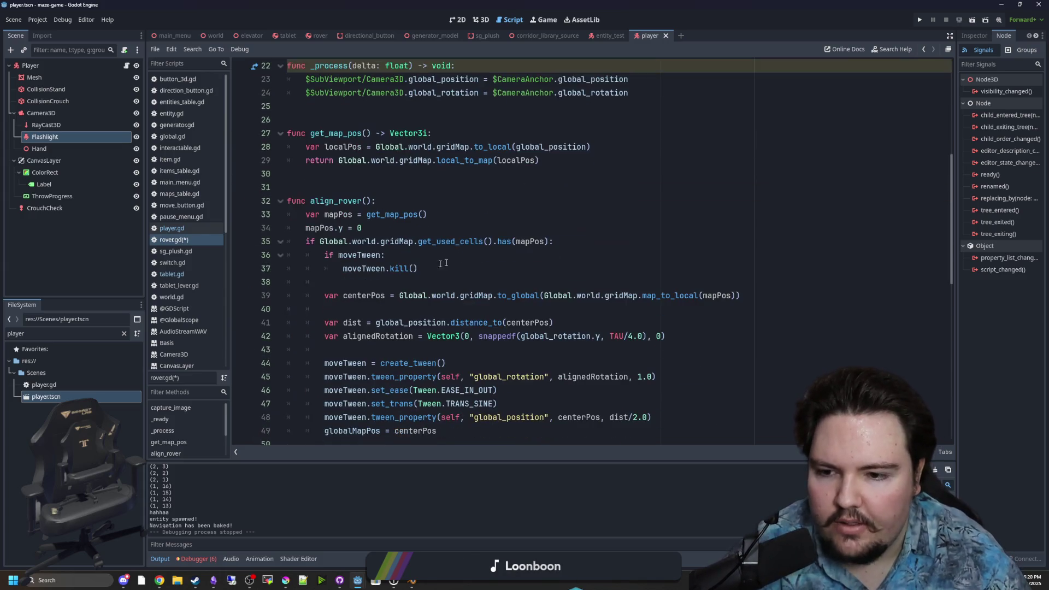
click(651, 349)
click(651, 339)
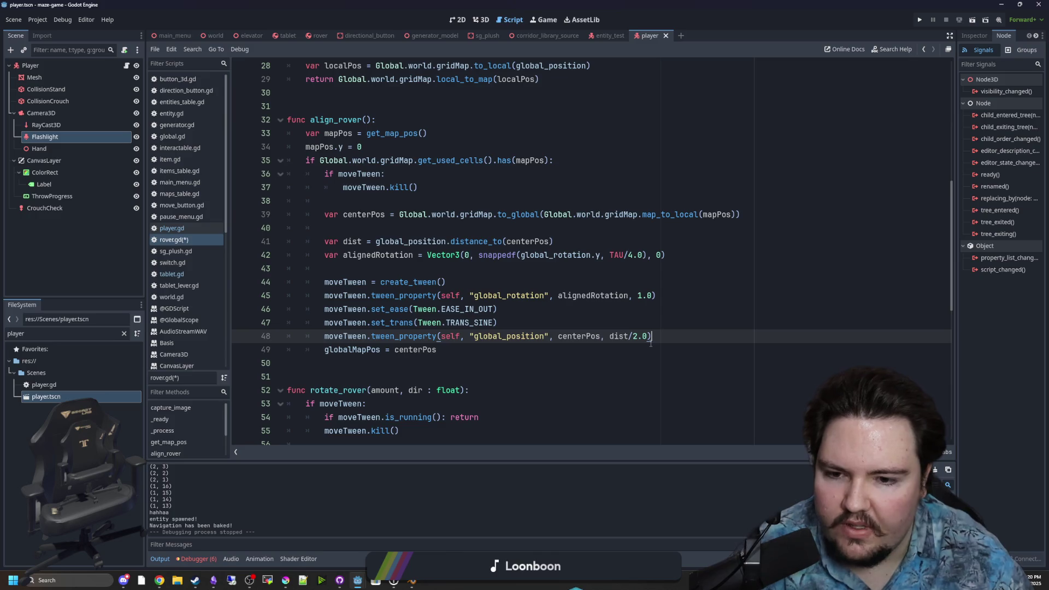
key(Return)
text(moveTween.)
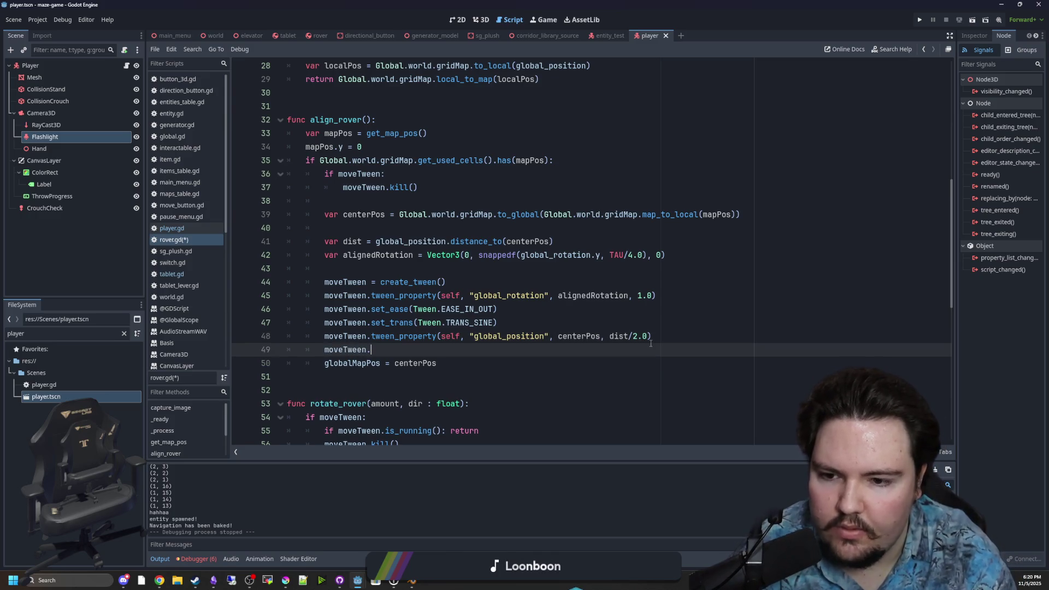
text(twe)
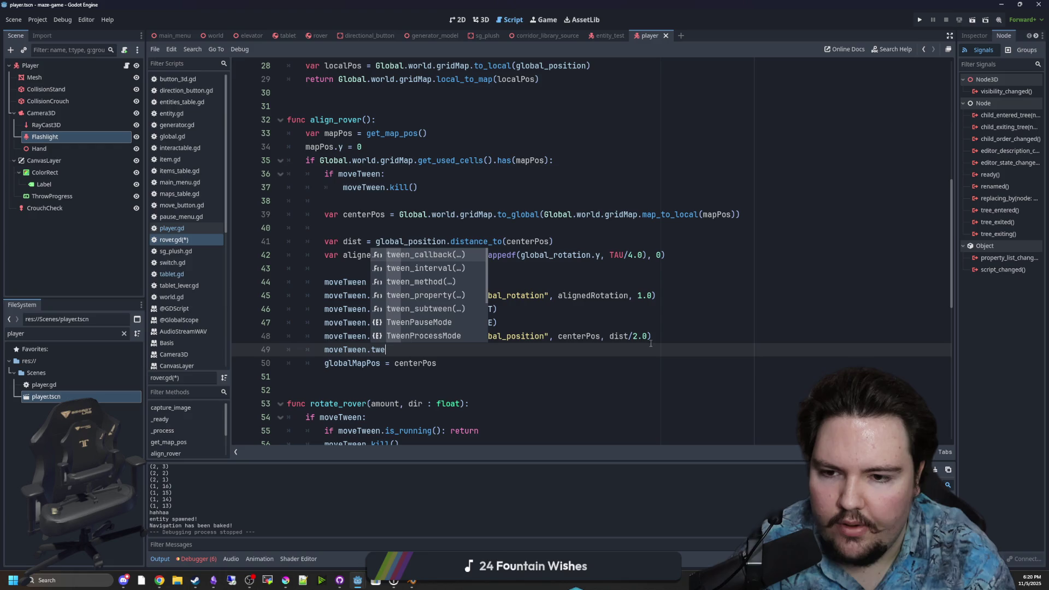
text(en_c)
key(Return)
text(func()
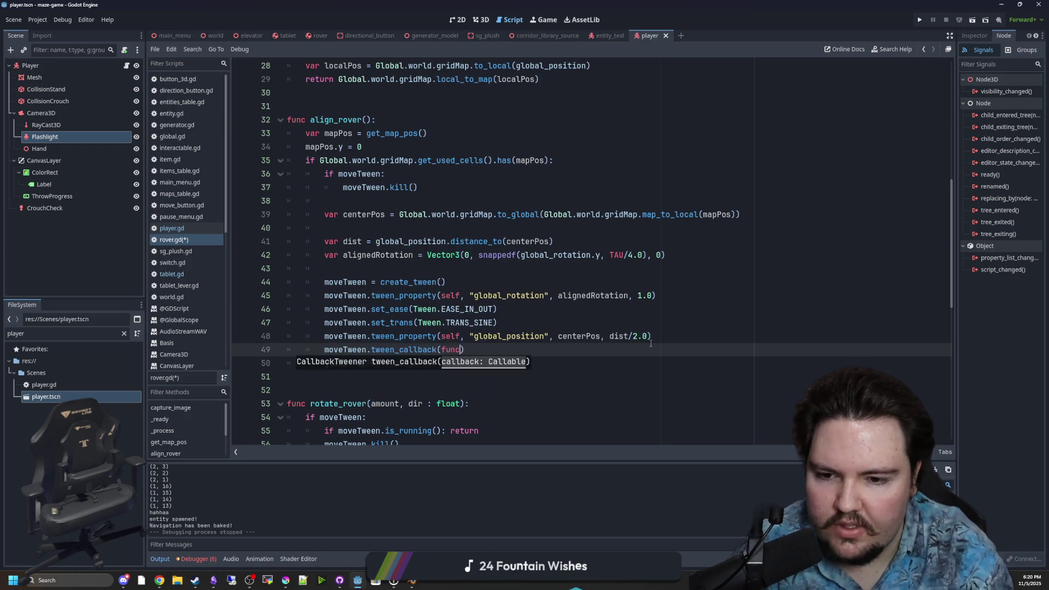
text(): aligned = )
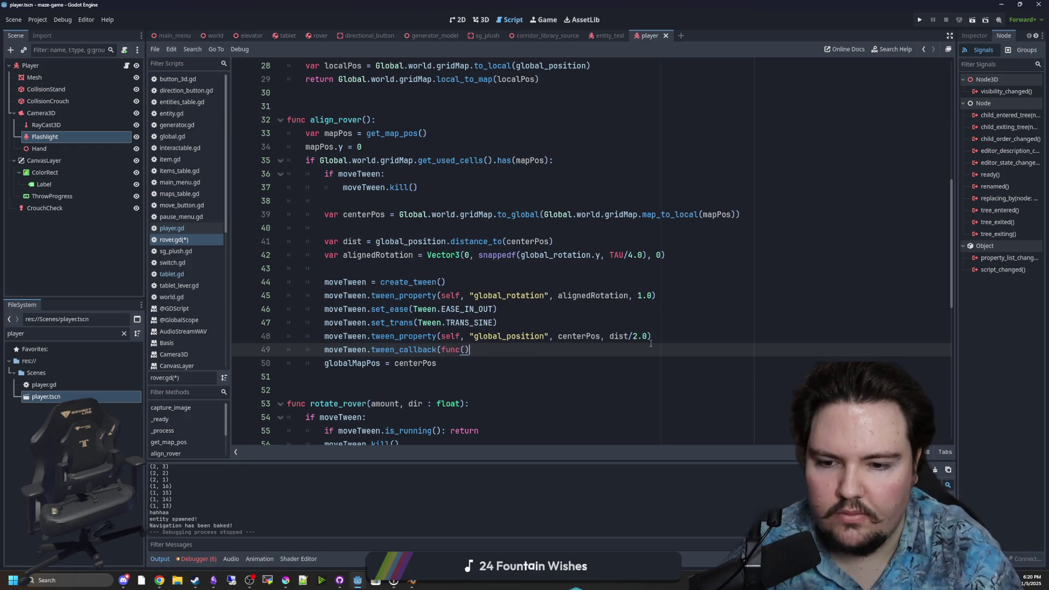
text(true))
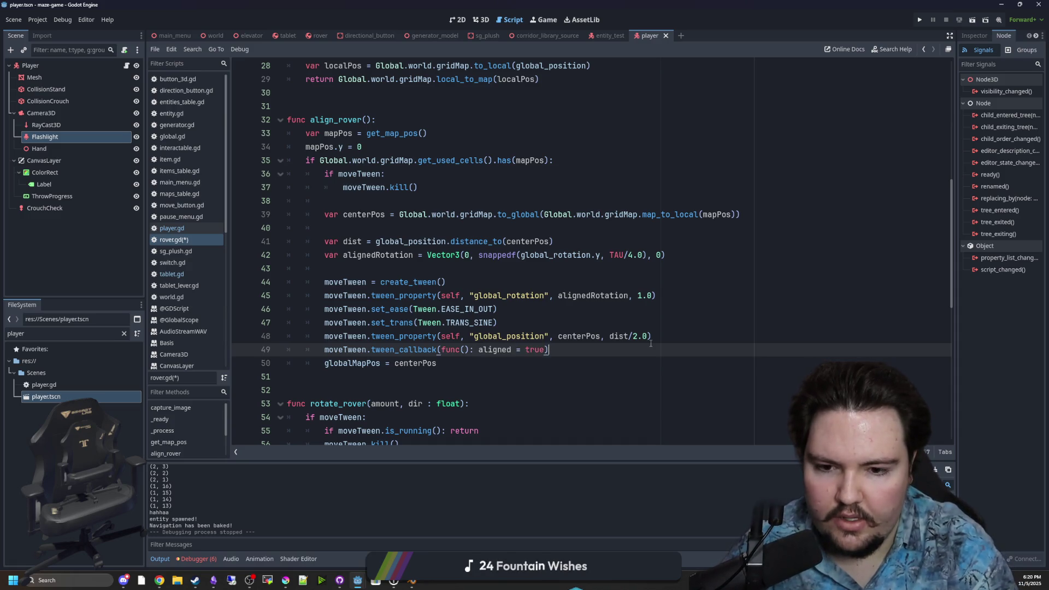
- Begin an 'if !aligned: return' guard at the top of rotate_rover
click(495, 400)
double_click(502, 352)
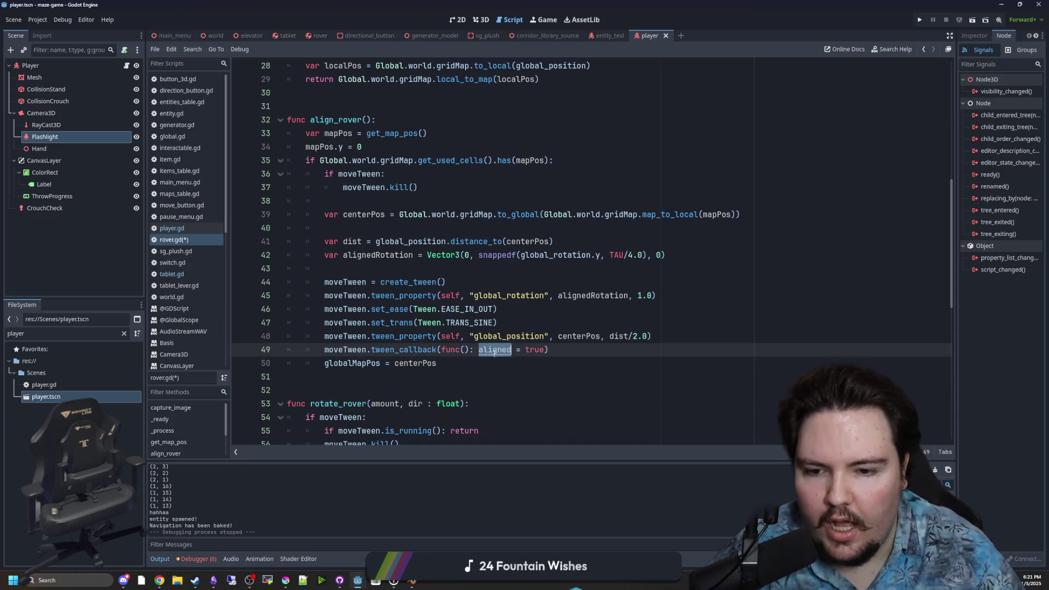
scroll(494, 328, down, 4)
click(483, 243)
key(Return)
text(if )
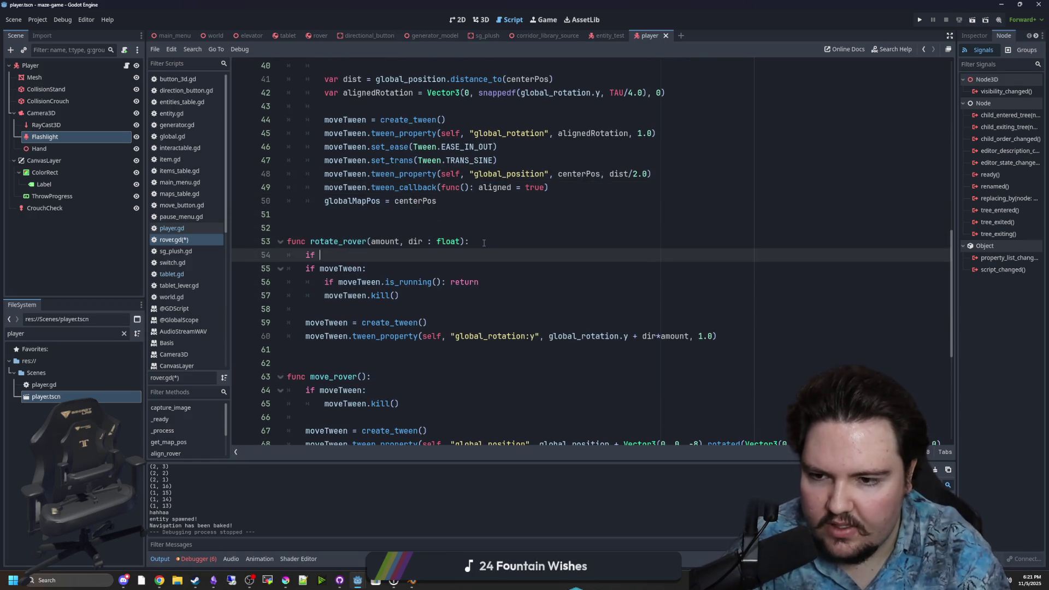
text(!aligned: return)
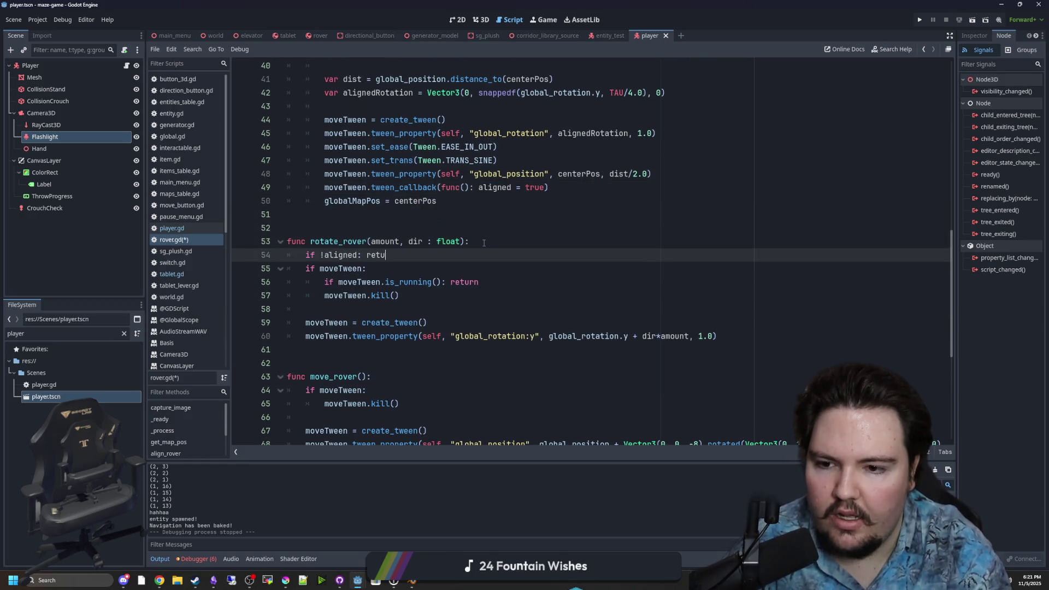
- Copy the 'if !aligned: return' guard into the top of move_rover
key(Return)
drag(394, 254, 305, 255)
key(ctrl+c)
click(372, 390)
key(Return)
key(ctrl+v)
key(Return)
- Delete the old match-based move(dir) function
scroll(332, 399, down, 7)
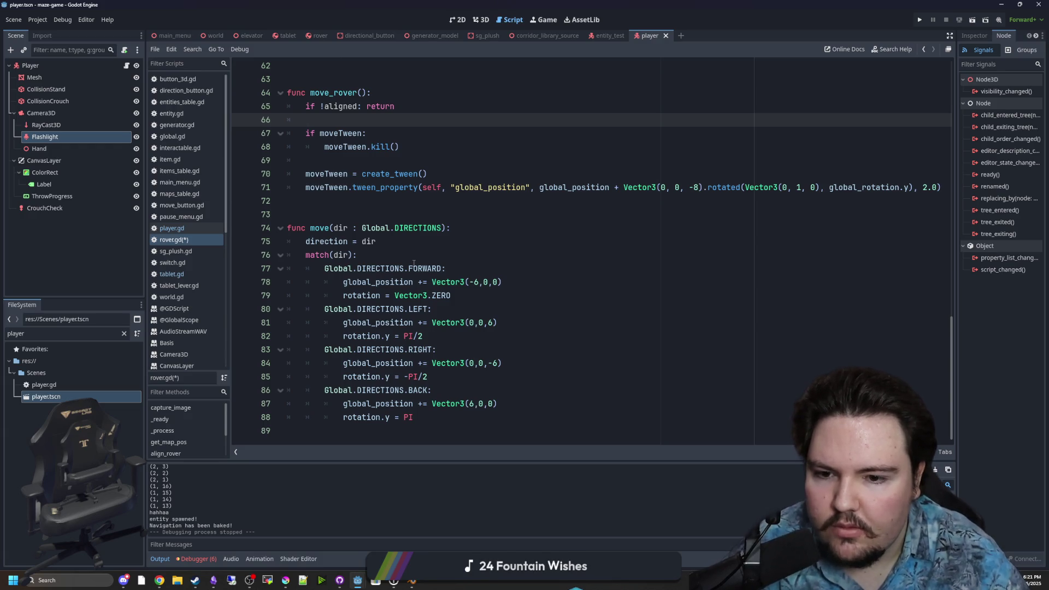
click(413, 259)
drag(424, 420, 262, 228)
click(432, 281)
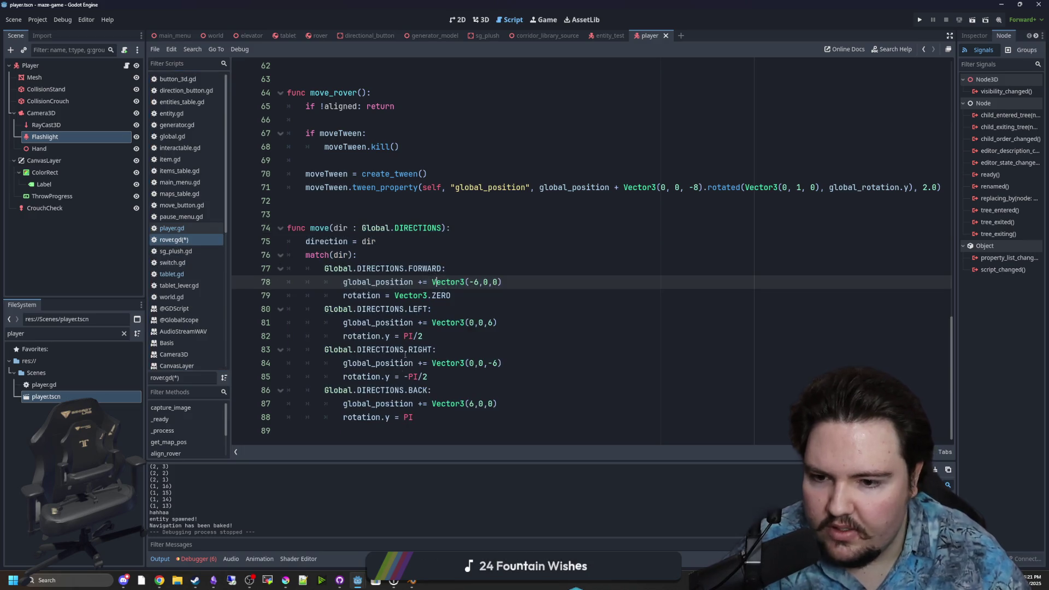
mouse_move(429, 417)
mouse_down()
mouse_move(323, 309)
mouse_move(323, 268)
mouse_move(269, 223)
mouse_move(265, 206)
mouse_up()
key(BackSpace)
- Save rover.gd, then review the aligned variable and the end of _process
scroll(375, 316, up, 10)
scroll(375, 316, up, 10)
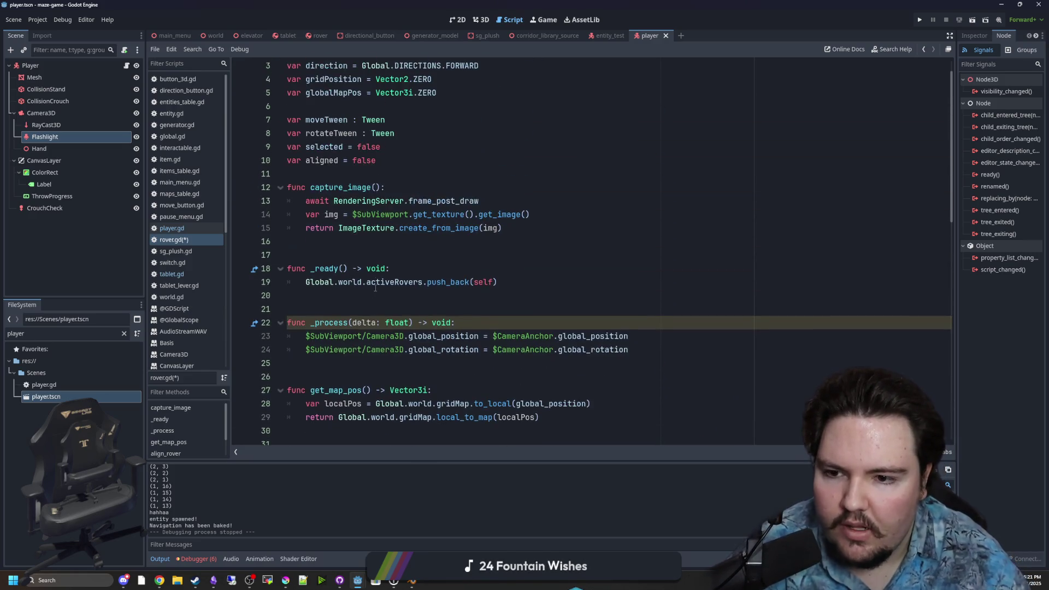
click(376, 321)
click(381, 282)
key(ctrl+s)
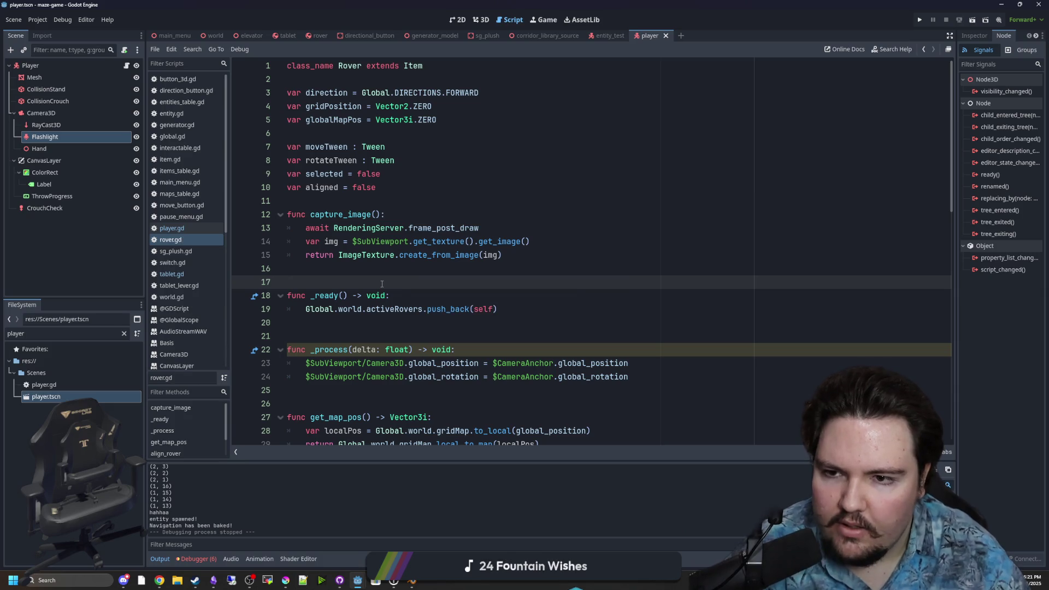
scroll(357, 326, down, 9)
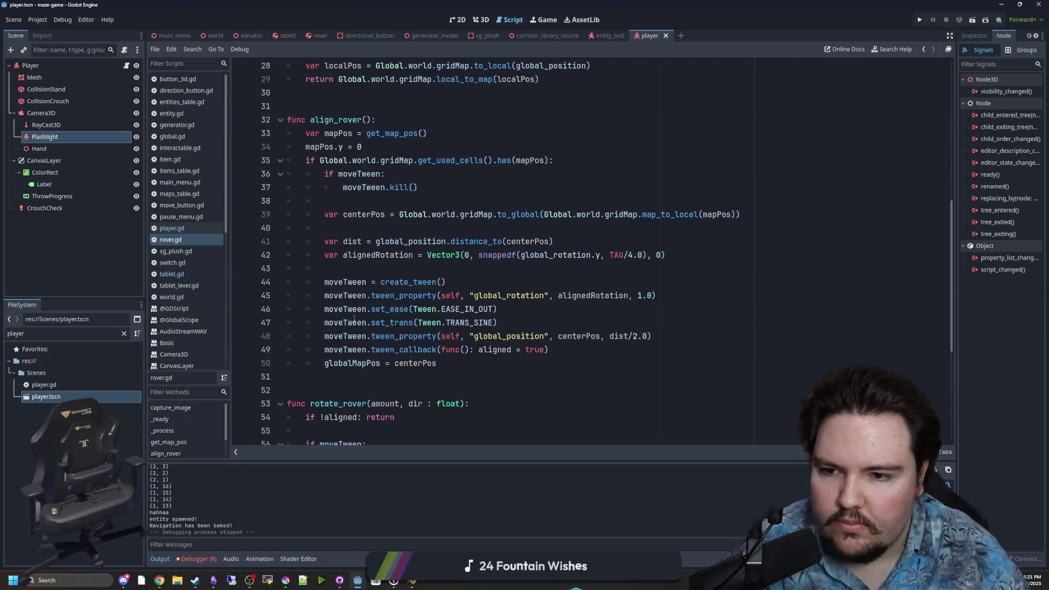
scroll(350, 164, down, 1)
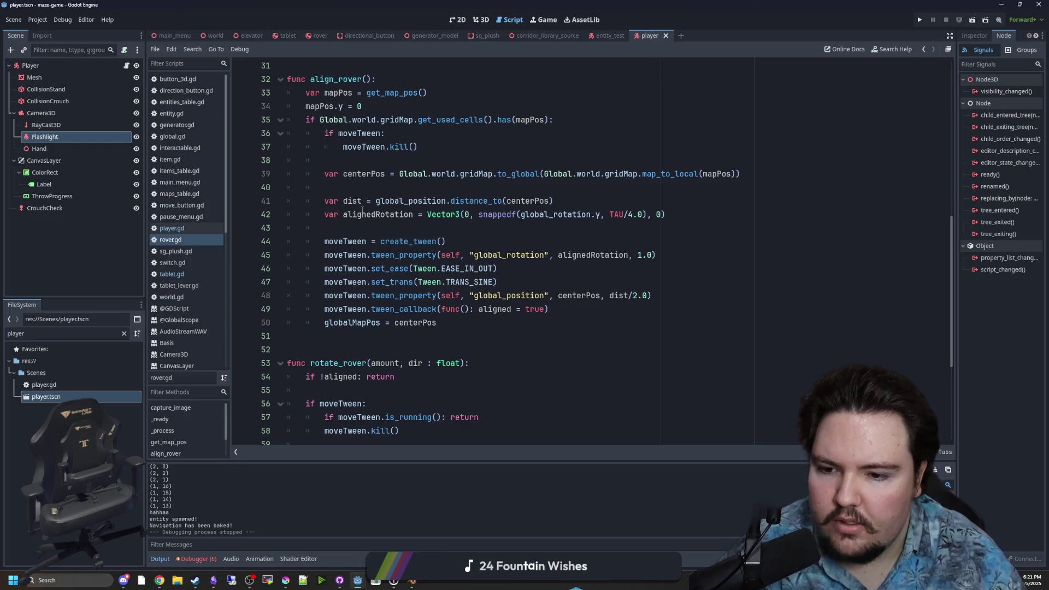
scroll(362, 208, up, 10)
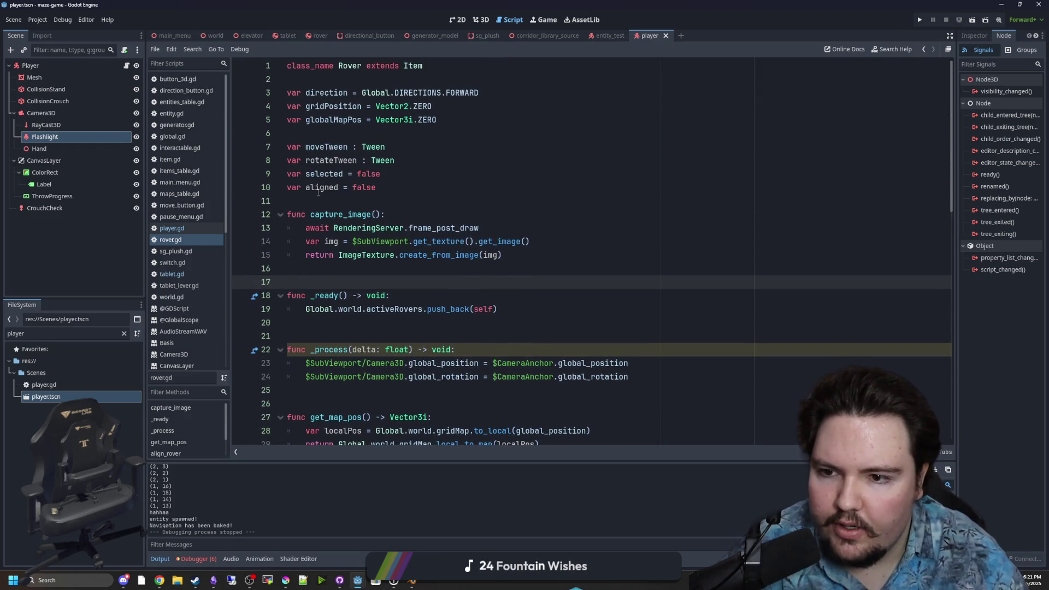
double_click(321, 187)
scroll(591, 295, down, 2)
click(641, 302)
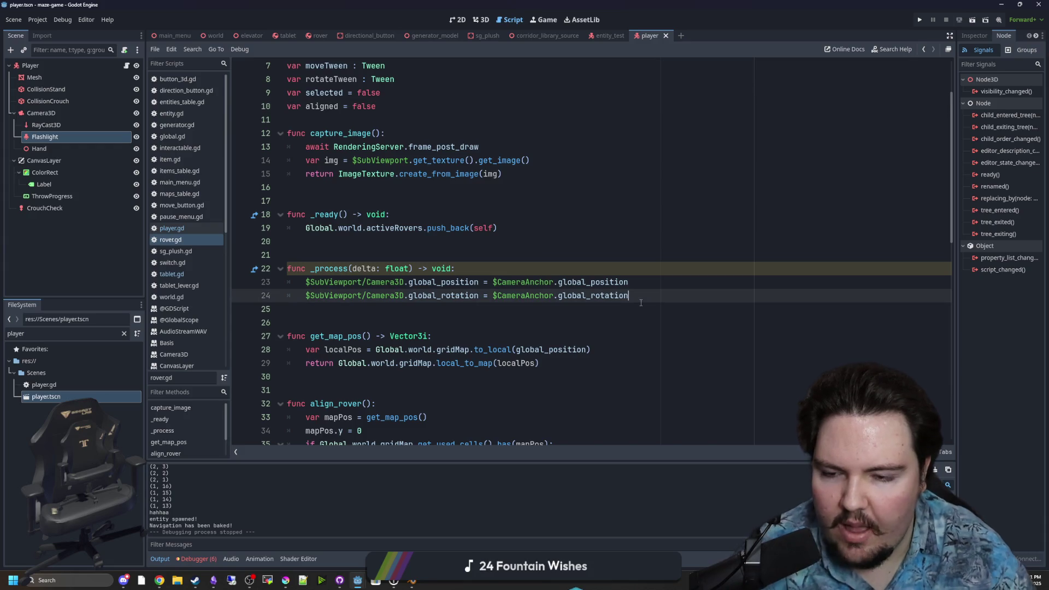
- Below _process's last line, discard an is_on_floor attempt and begin 'if rotation.x > abs('
key(Return)
key(Return)
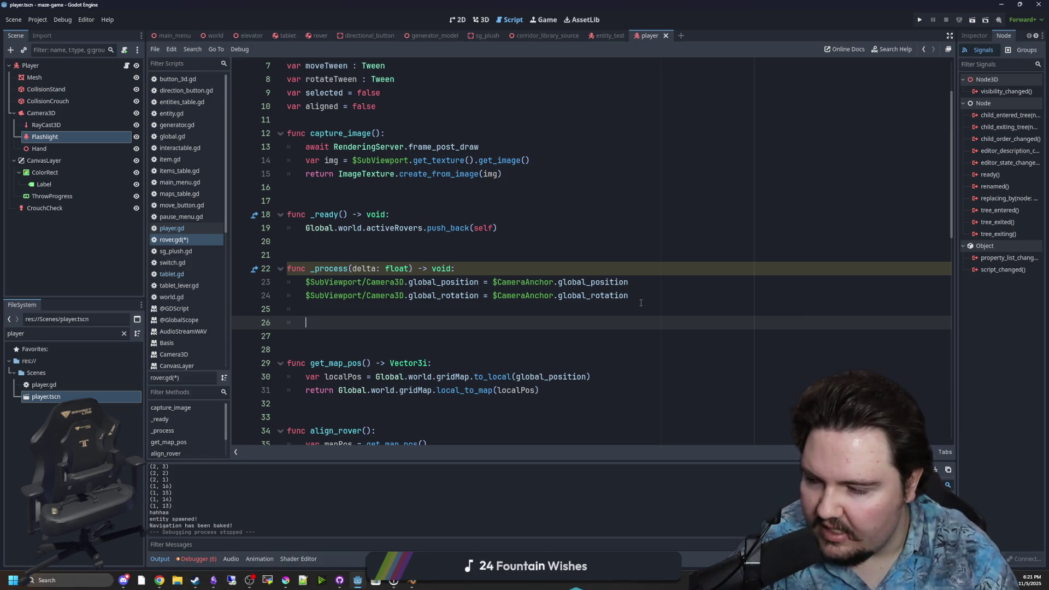
text(if is_on))
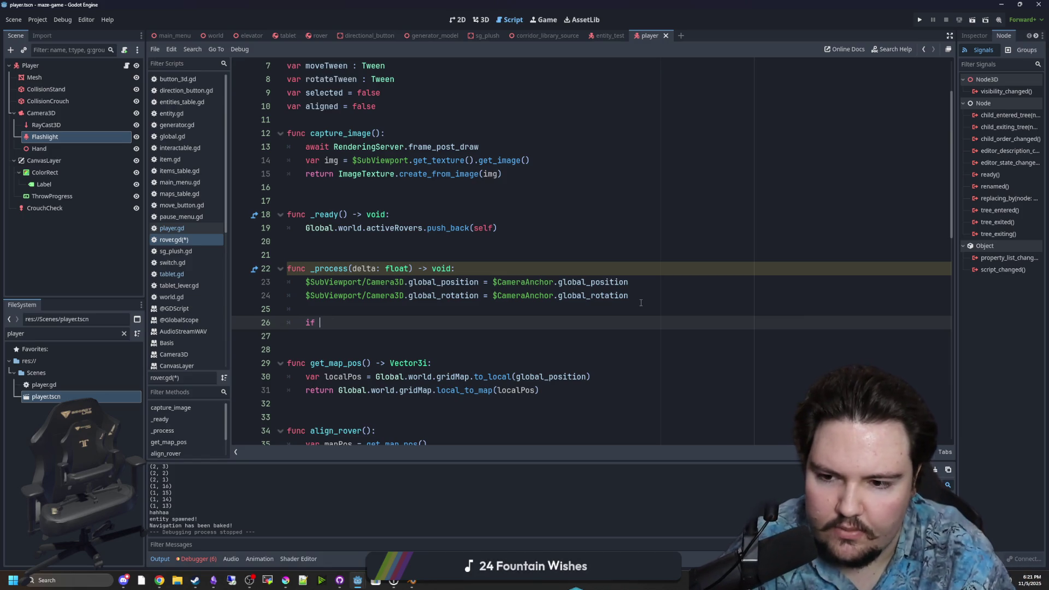
key(BackSpace)
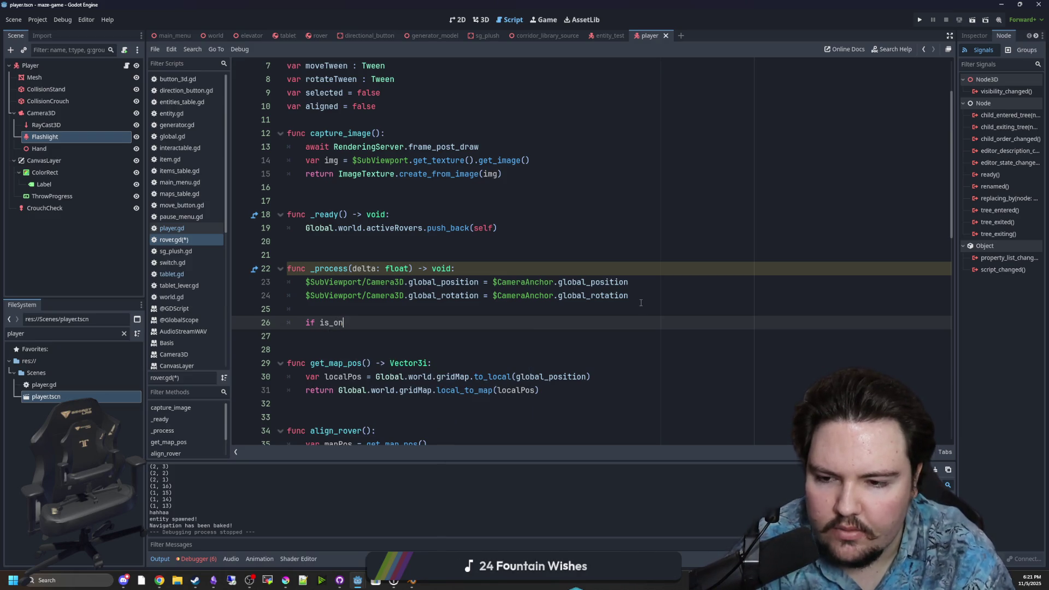
text(_fl)
key(BackSpace)
key(BackSpace)
key(BackSpace)
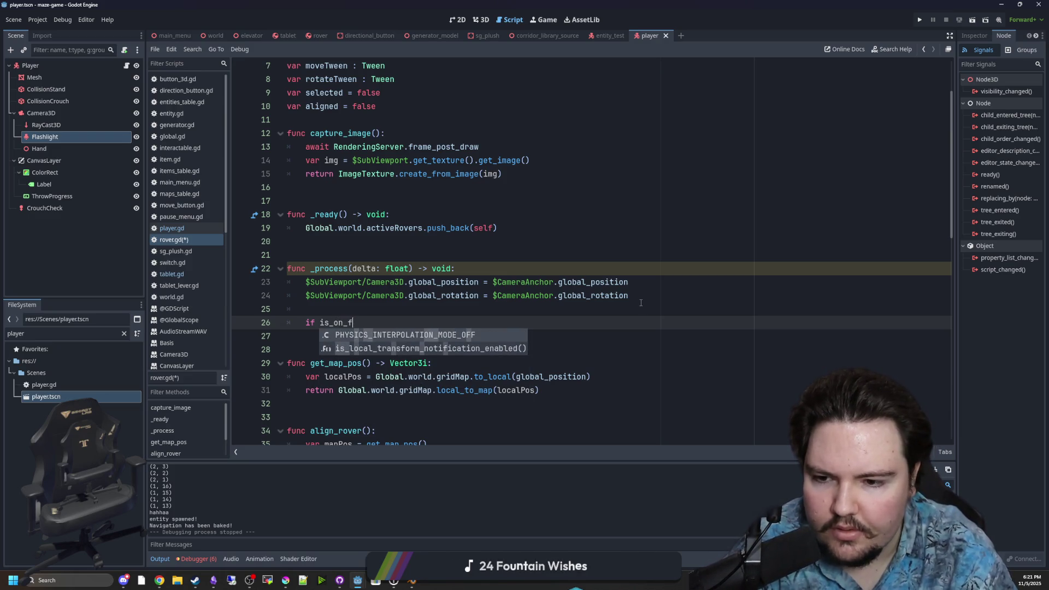
text(floor)
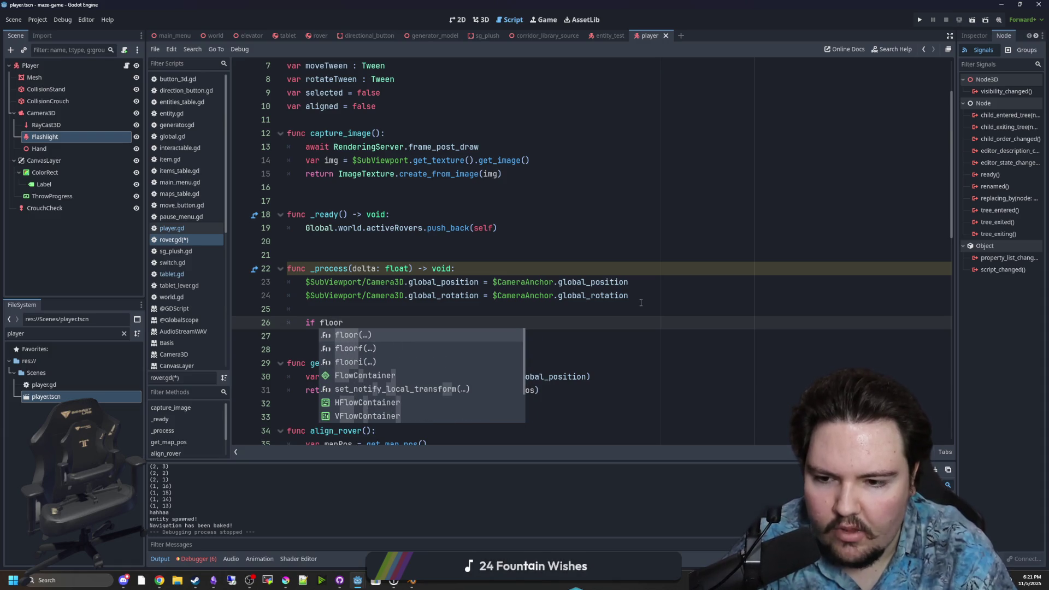
key(BackSpace)
key(BackSpace)
key(BackSpace)
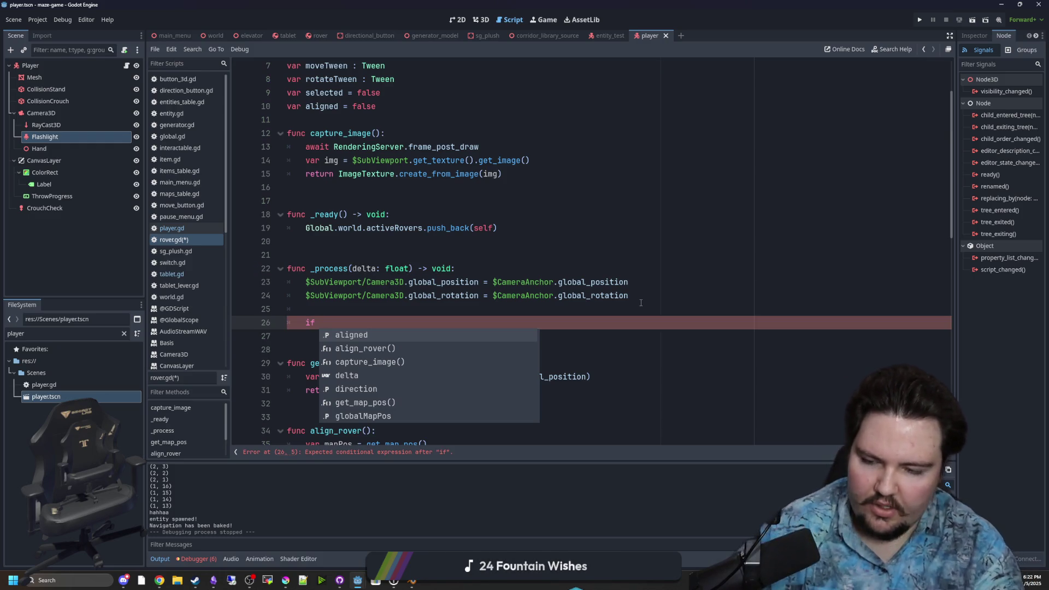
key(BackSpace)
key(BackSpace)
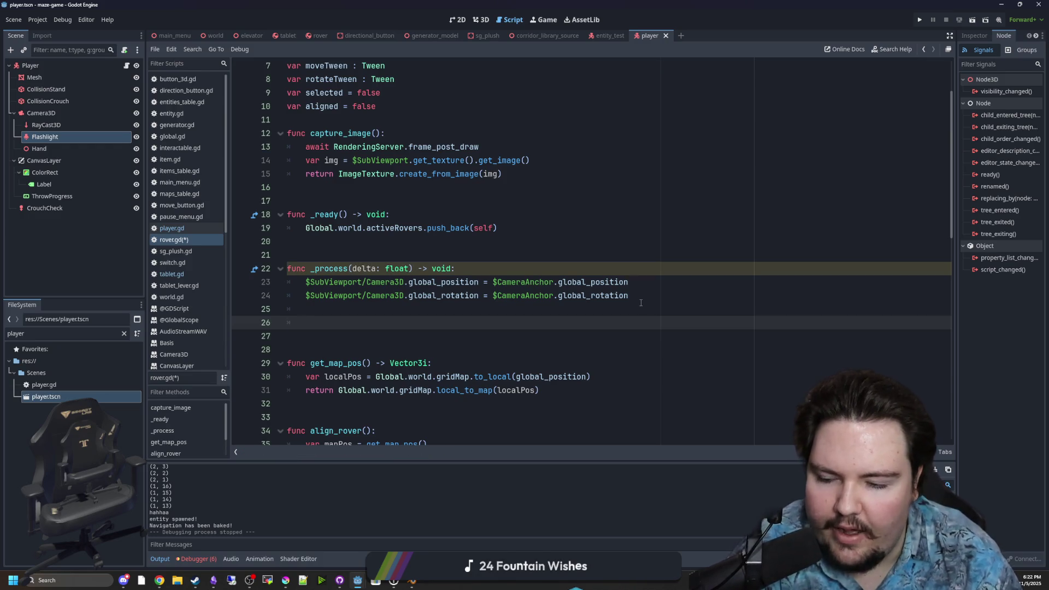
text(if rotation)
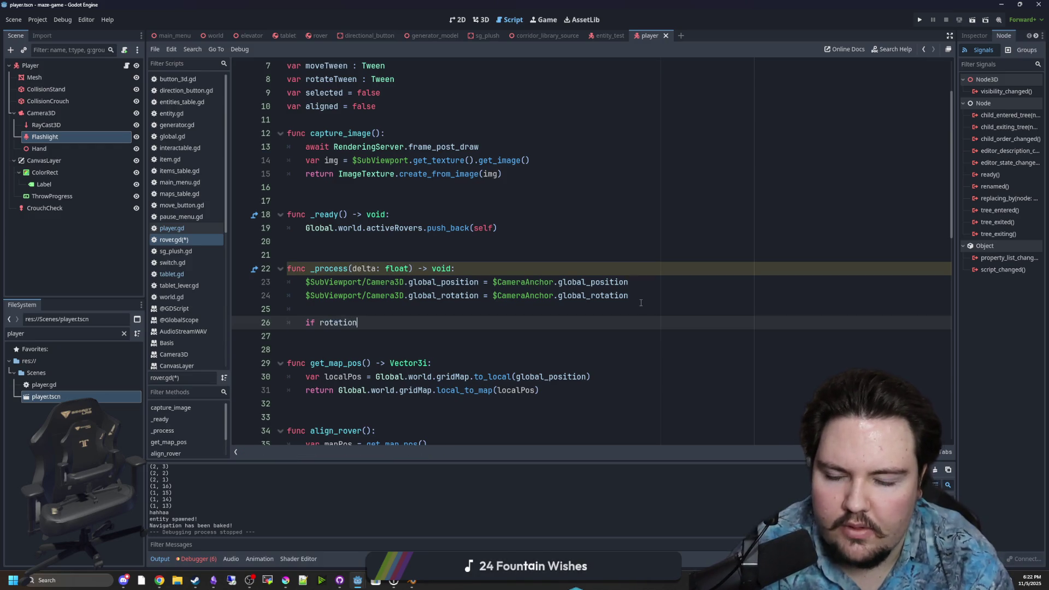
text(.x)
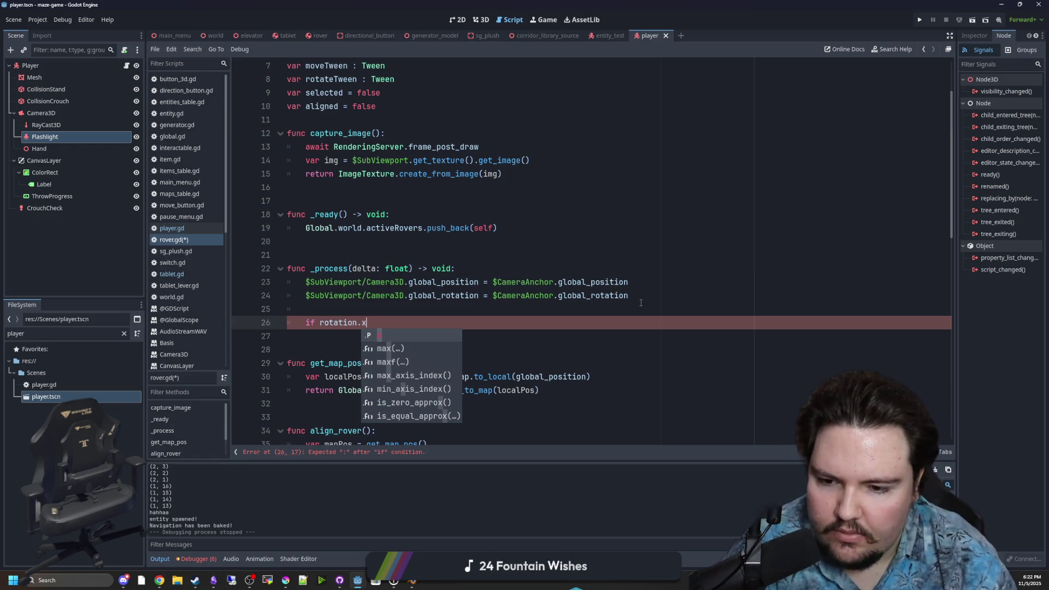
text( >)
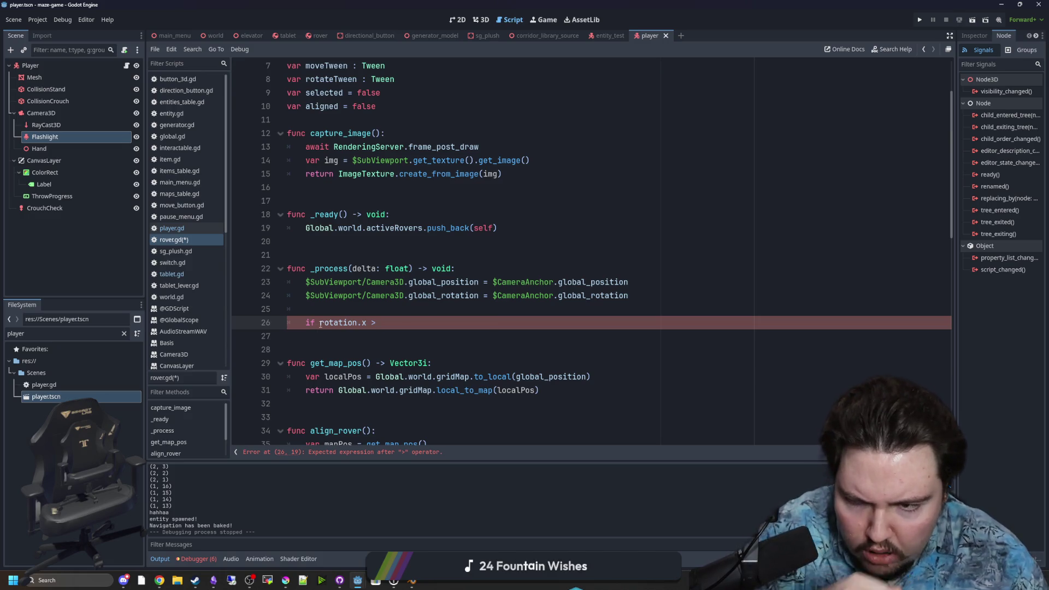
text(abs()
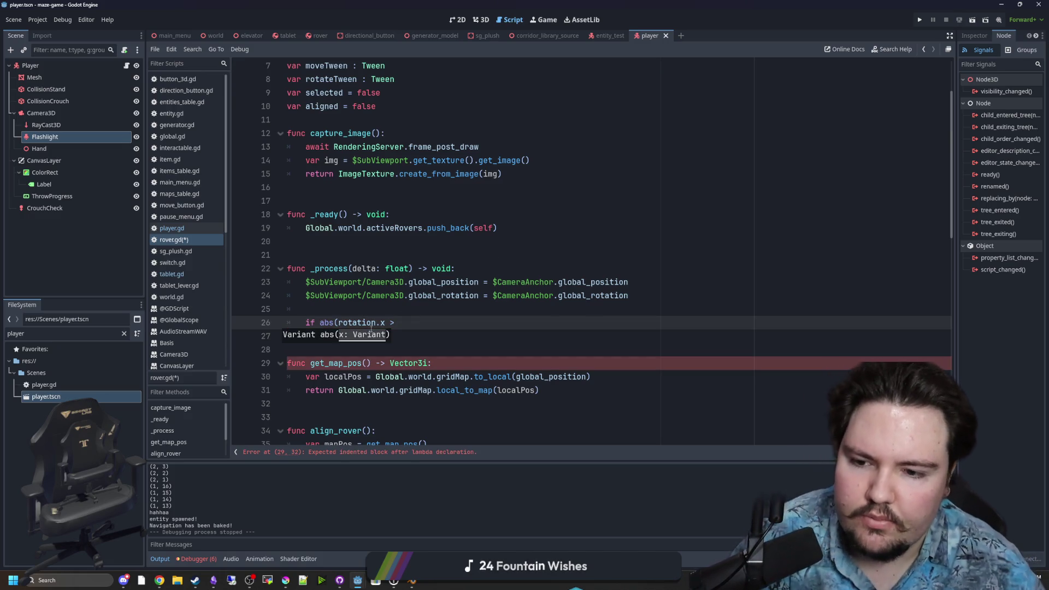
- Wrap rotation.x in abs() with a threshold of 30, setting aligned = false in its body
click(385, 323)
text())
click(423, 318)
text(2)
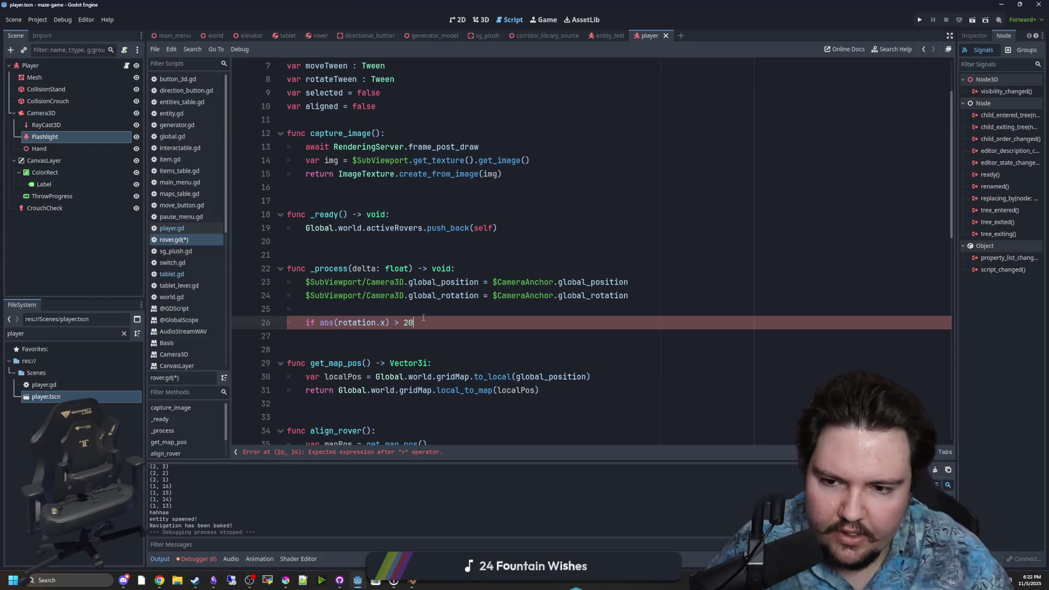
key(BackSpace)
text(30)
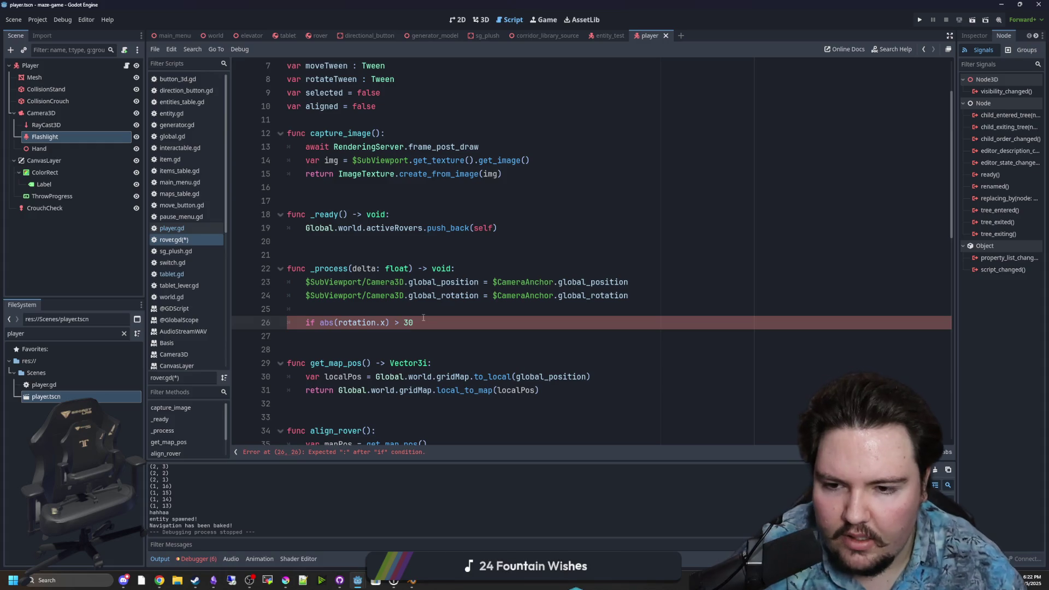
key(shift+Home)
key(ctrl+c)
click(481, 319)
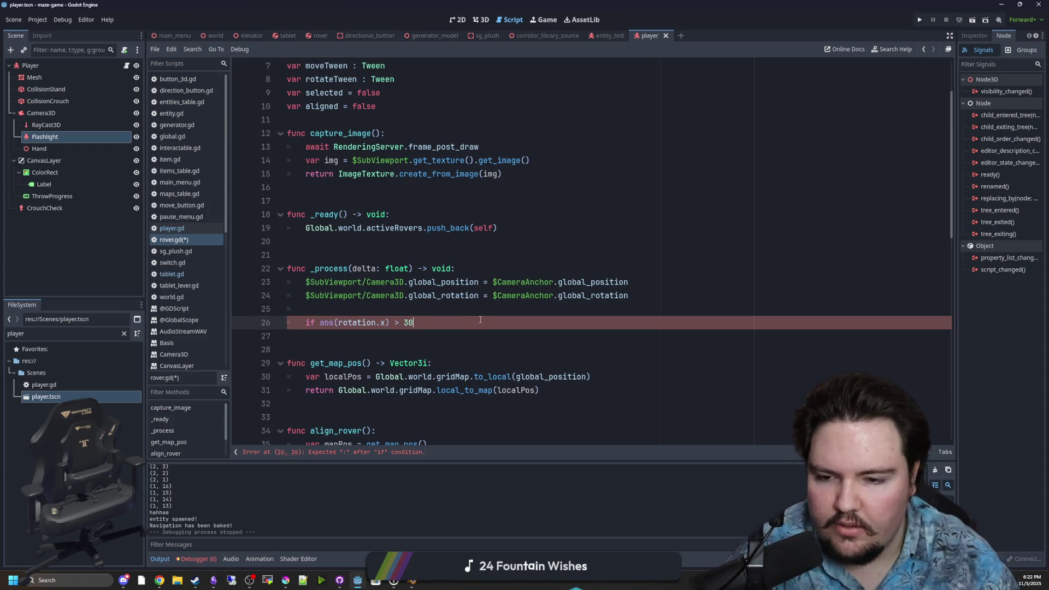
text(:)
key(Return)
text(aligned = false)
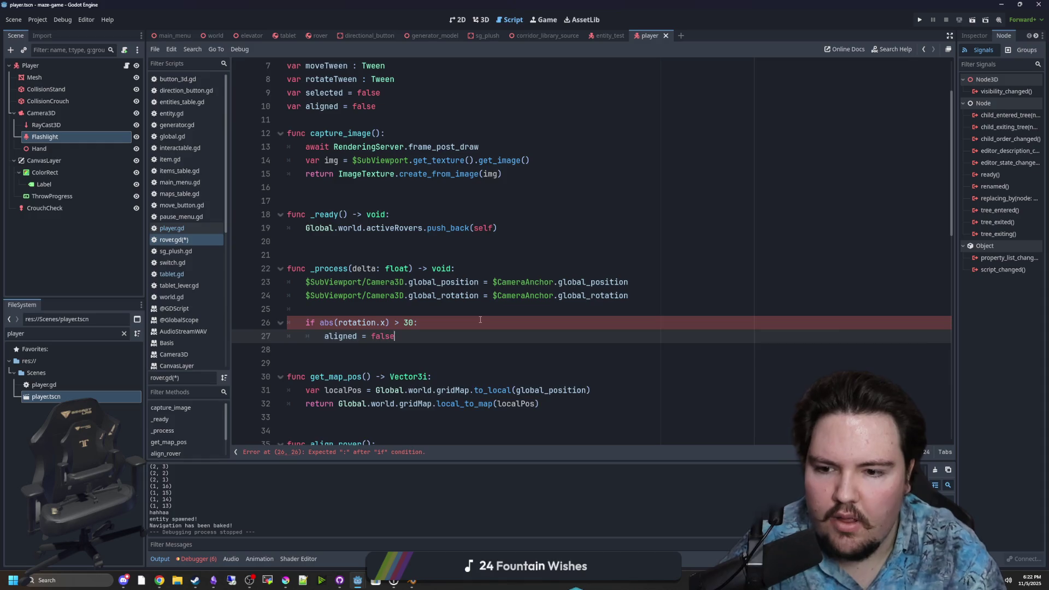
key(Return)
- Add a matching 'if abs(rotation.z) > 30:' check that also sets aligned = false
text(else:)
key(Return)
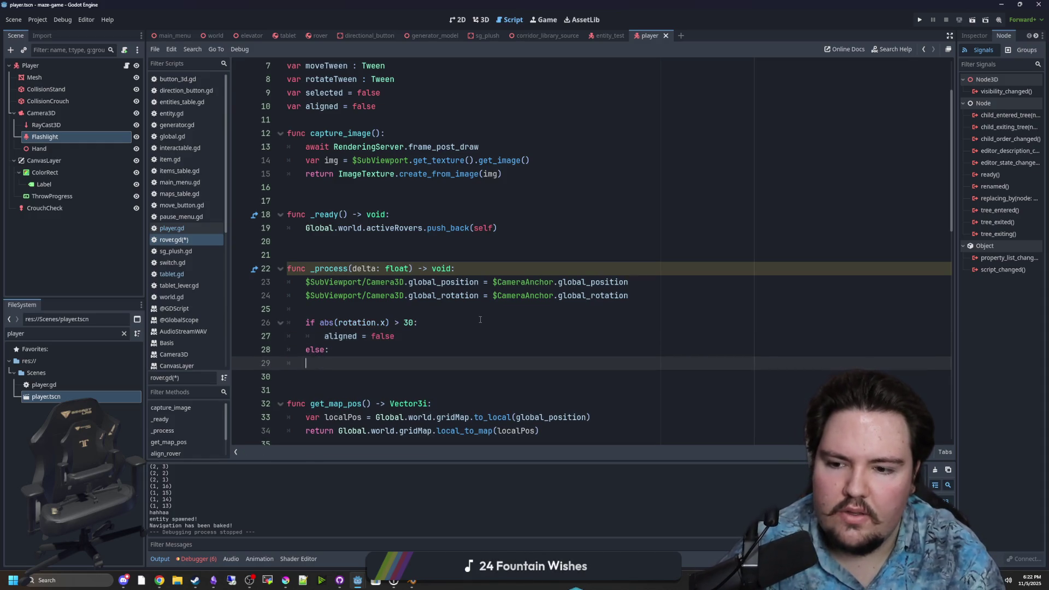
key(BackSpace)
key(BackSpace)
key(BackSpace)
key(BackSpace)
key(BackSpace)
text(if)
key(ctrl+v)
click(335, 352)
key(BackSpace)
key(BackSpace)
key(BackSpace)
click(386, 349)
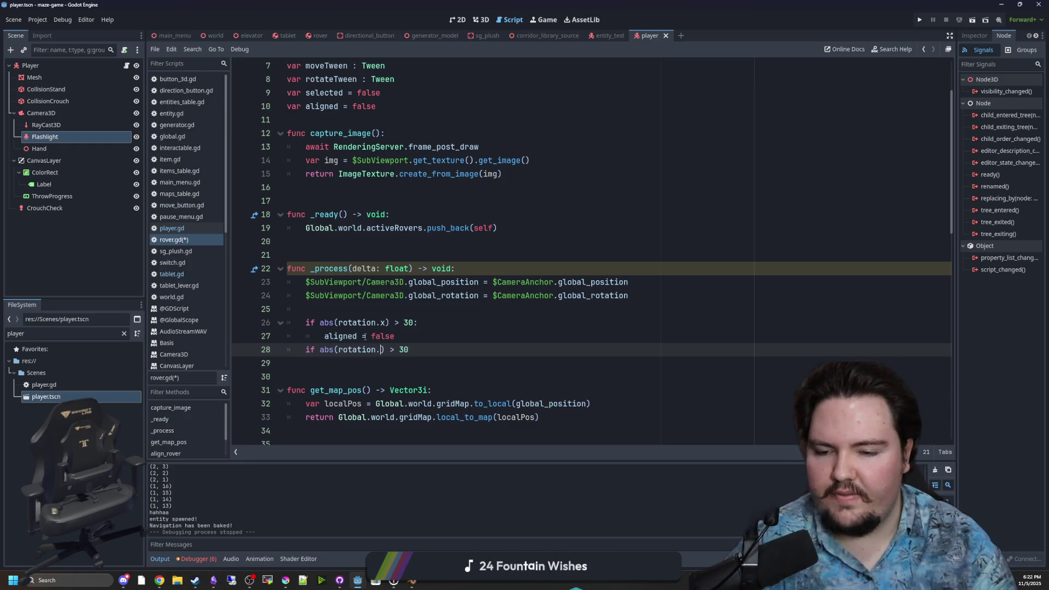
key(BackSpace)
text(z)
click(460, 345)
text(:)
key(Return)
text(aligned = false)
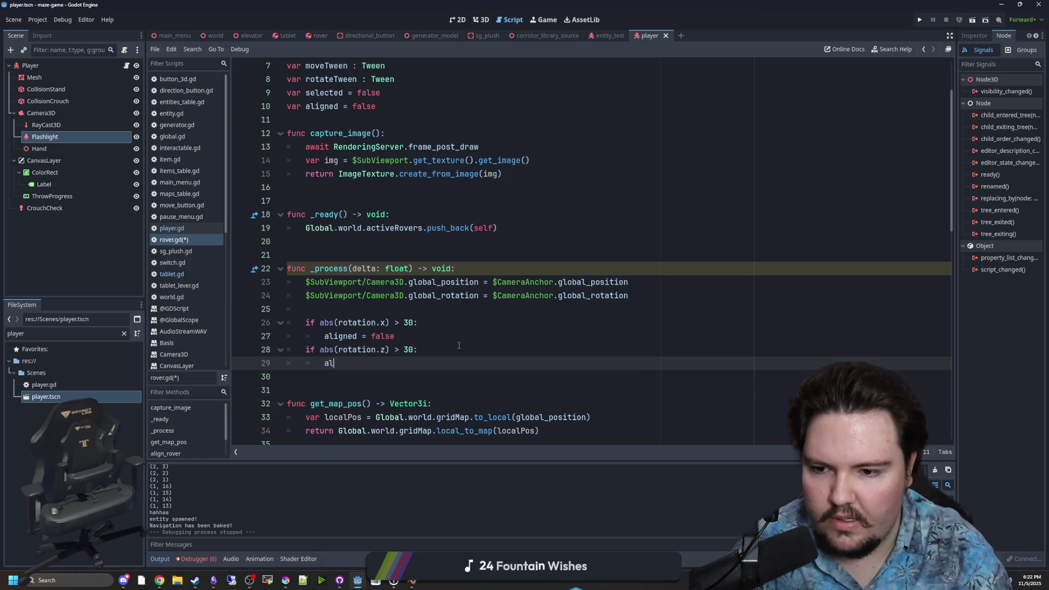
- Save the rover.gd script
click(389, 309)
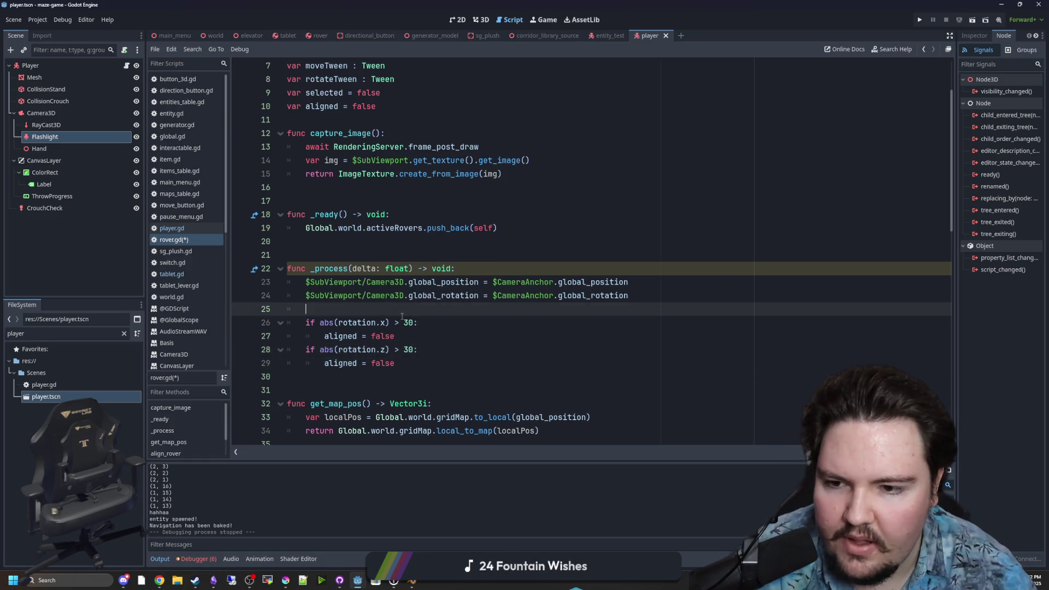
key(ctrl+s)
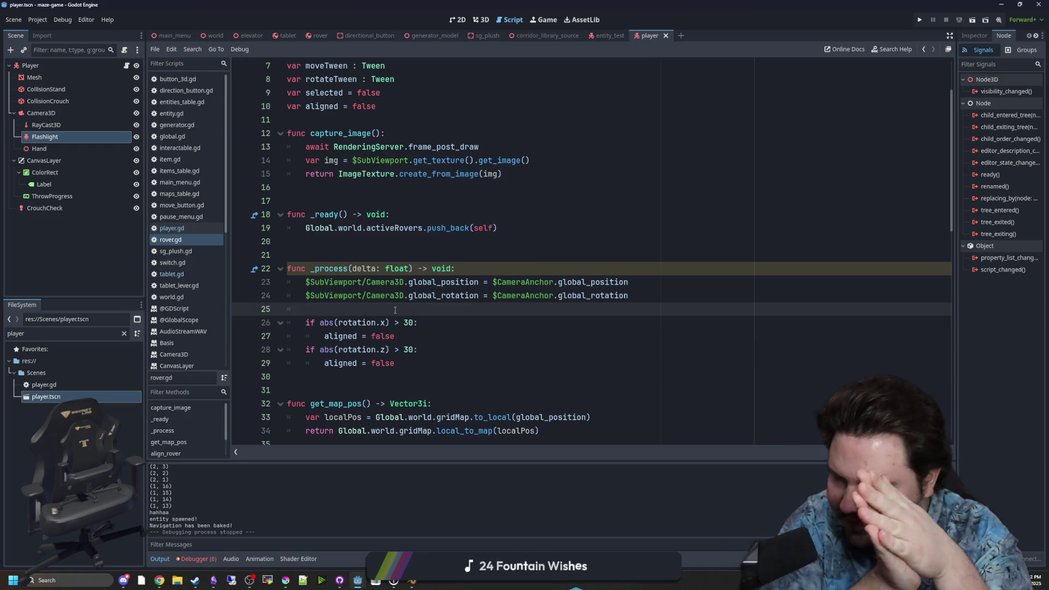
key(ctrl+s)
key(ctrl+s)
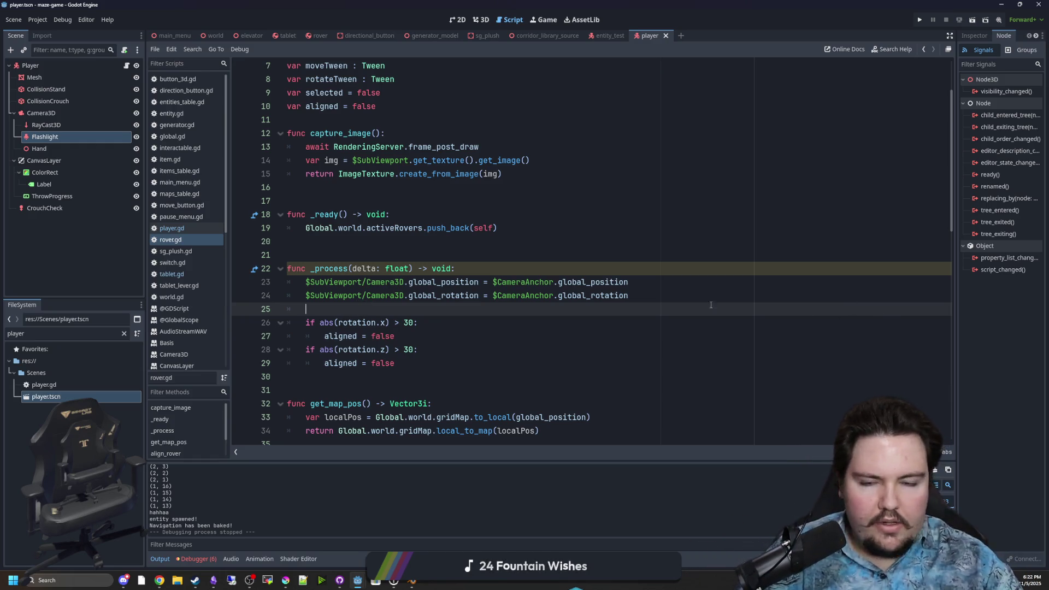
key(ctrl+s)
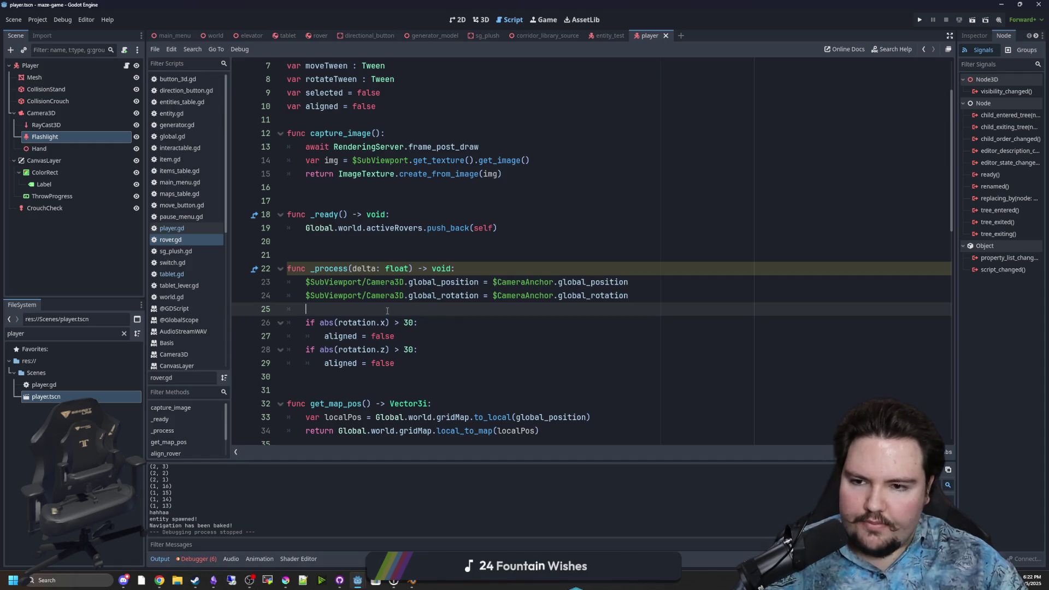
- Scroll to rotate_rover below moveTween.kill() and save the script
scroll(388, 311, up, 2)
scroll(331, 264, down, 13)
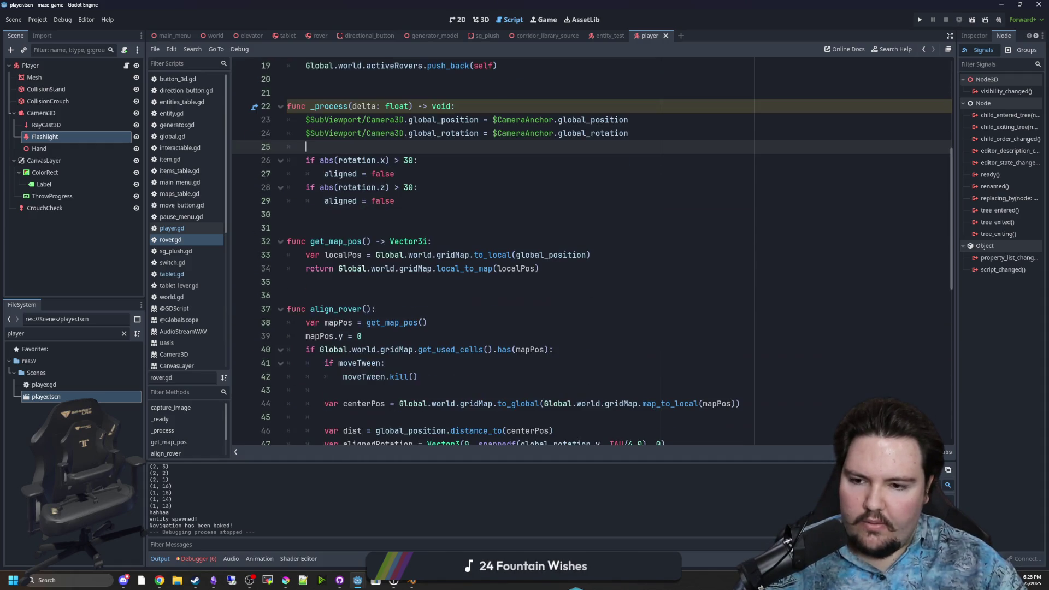
scroll(393, 215, down, 2)
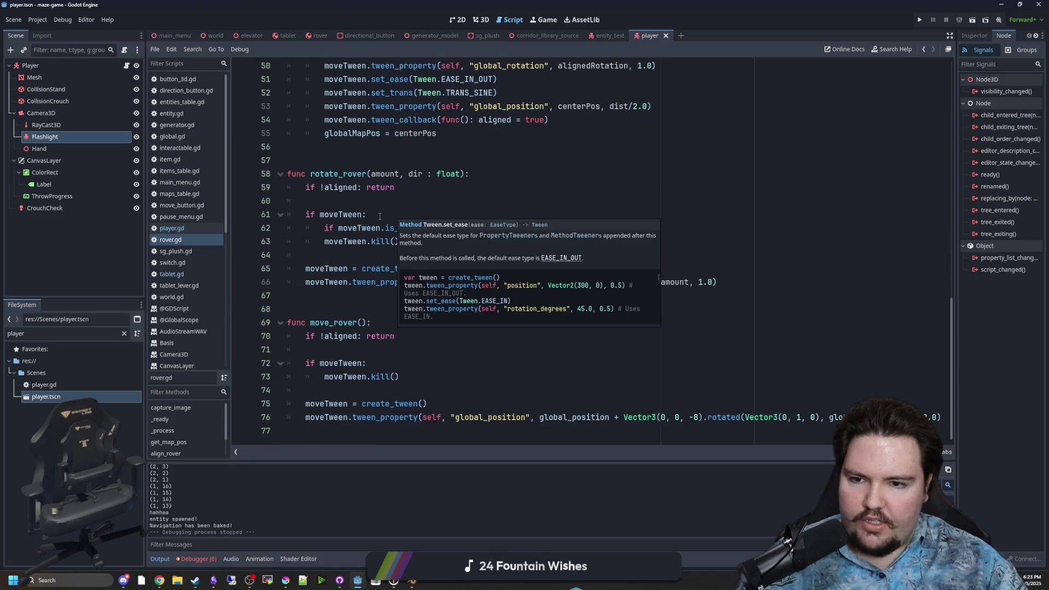
click(443, 244)
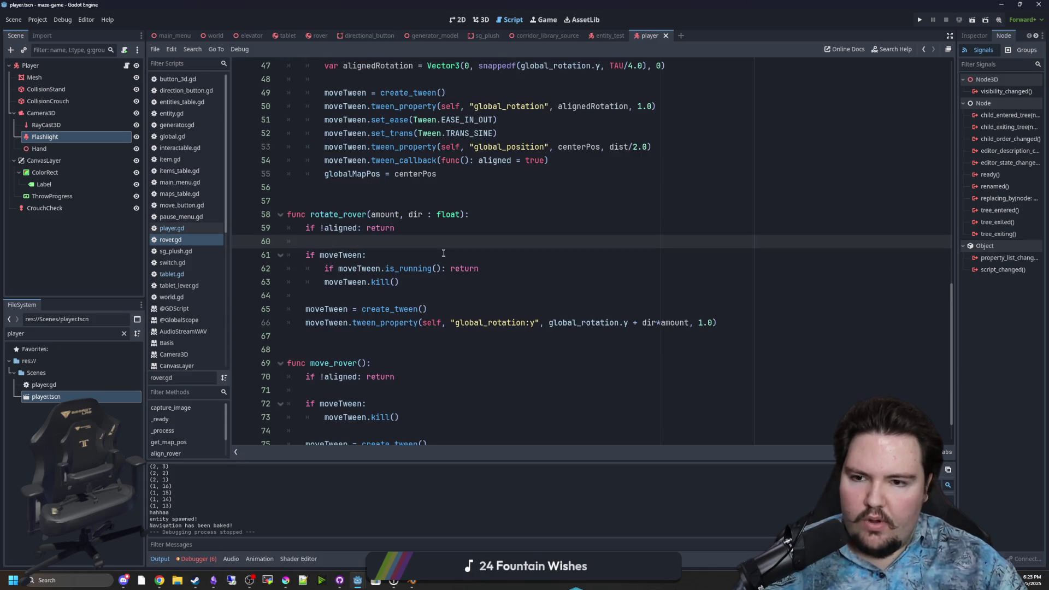
click(427, 279)
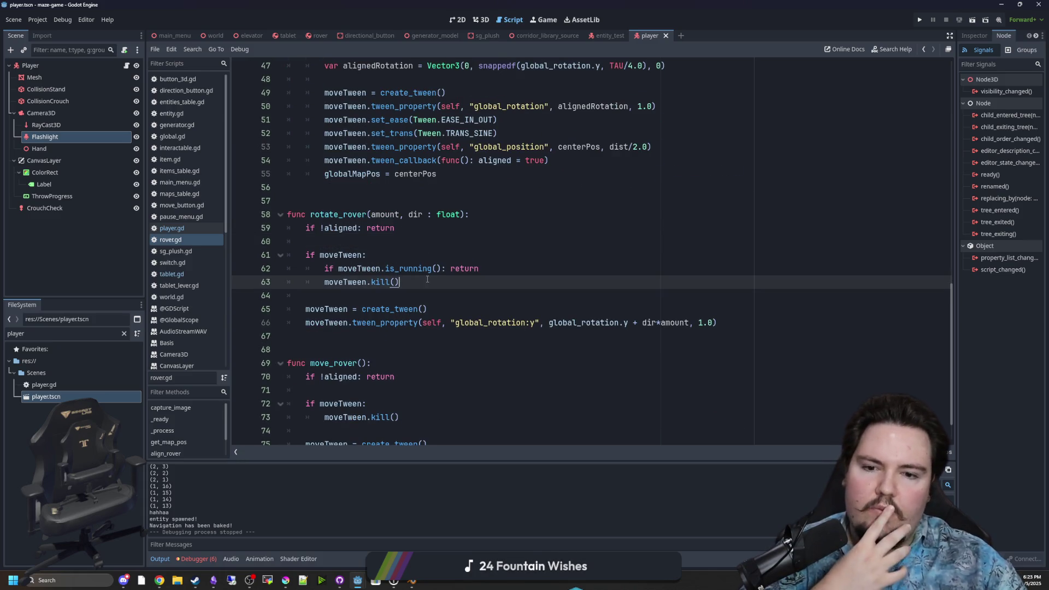
click(347, 294)
key(ctrl+s)
click(534, 322)
key(ctrl+s)
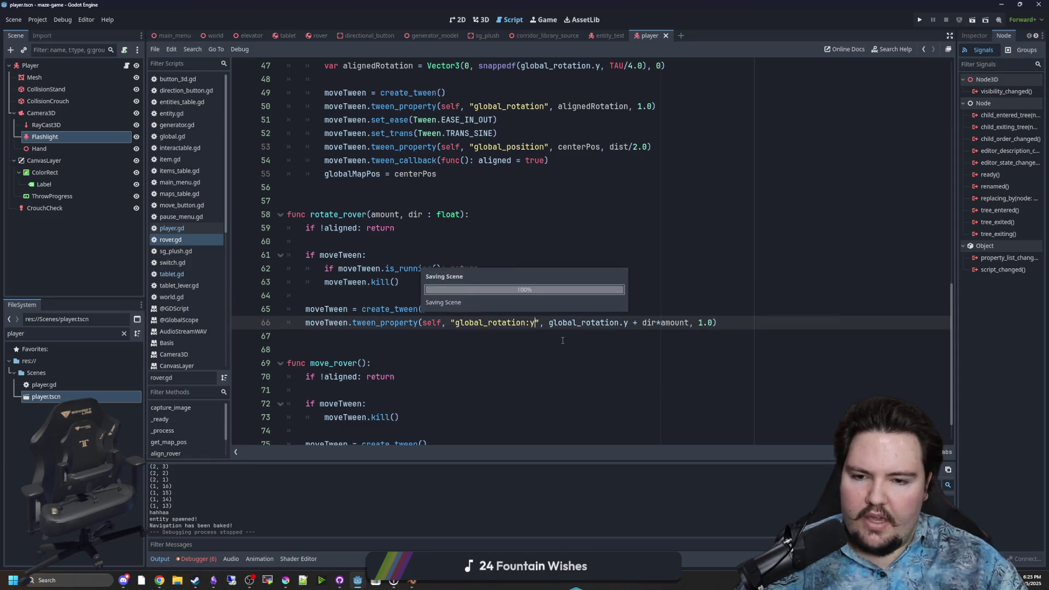
- Select the global_rotation.y target value in the rotation tween on line 66
drag(548, 322, 627, 322)
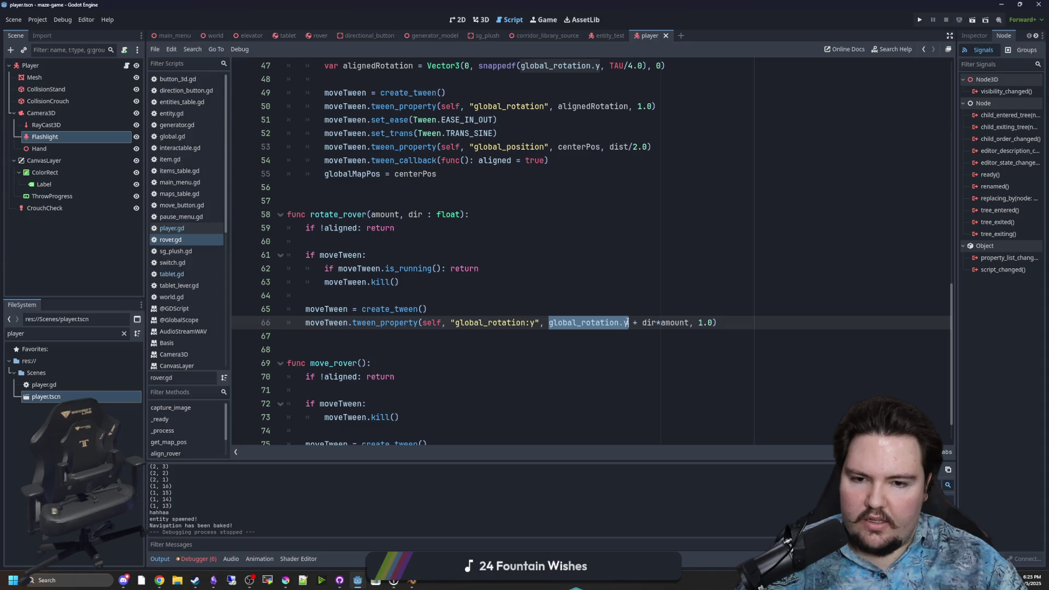
click(627, 322)
double_click(616, 323)
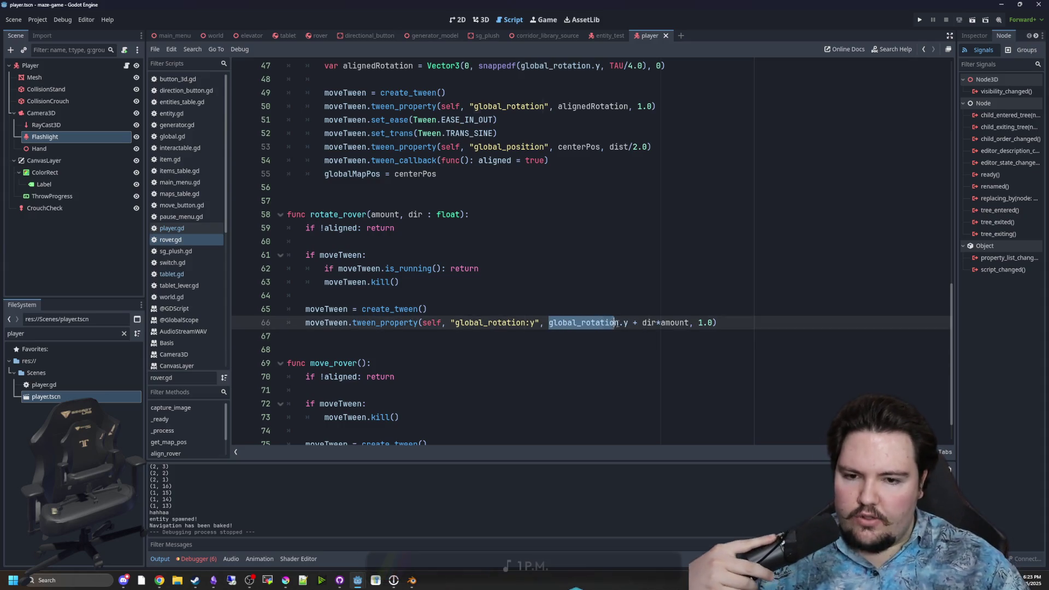
key(Up)
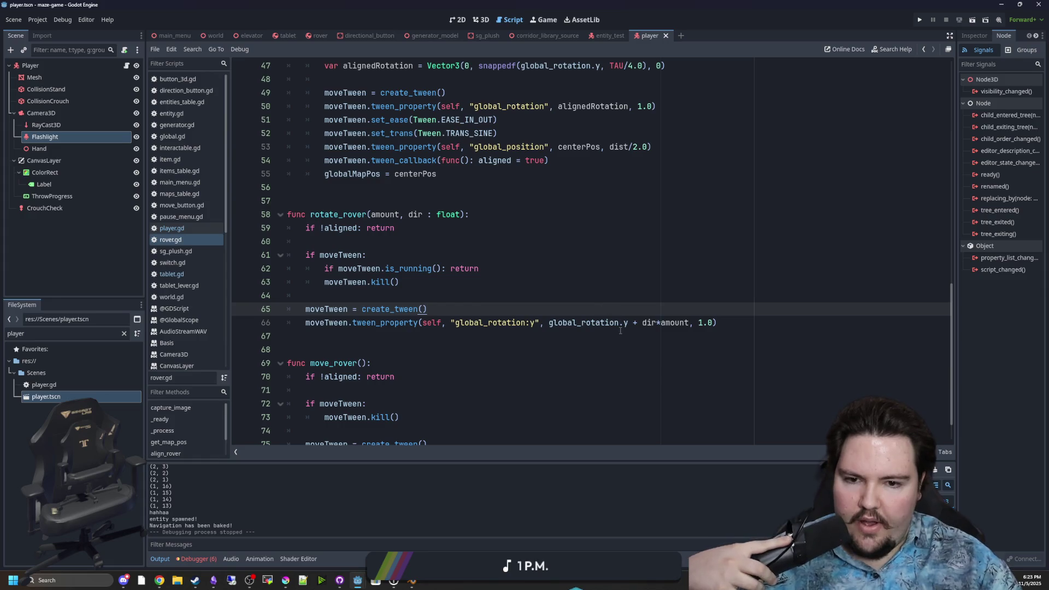
drag(628, 323, 554, 323)
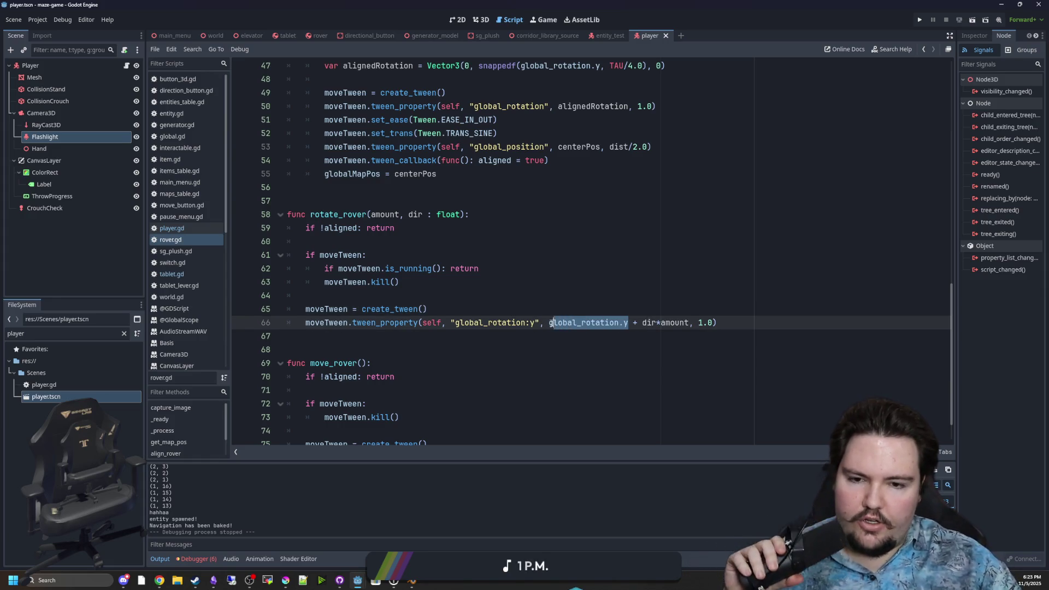
scroll(462, 270, up, 7)
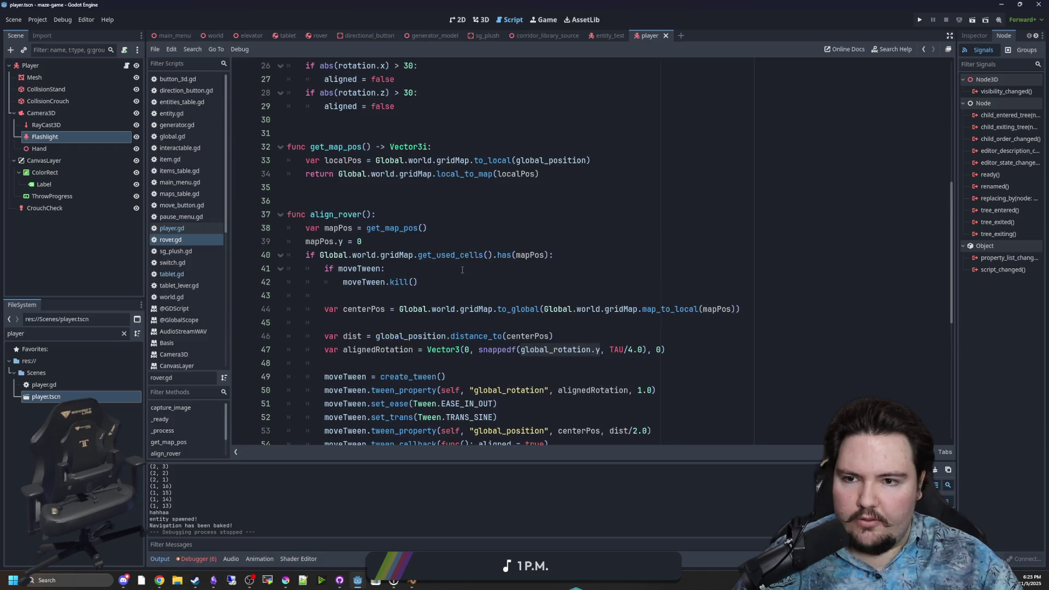
scroll(454, 269, up, 8)
- Insert 'var targetRotation = 0.0' on line 11, just below 'var aligned = false'
click(408, 187)
key(Return)
text(var targetR)
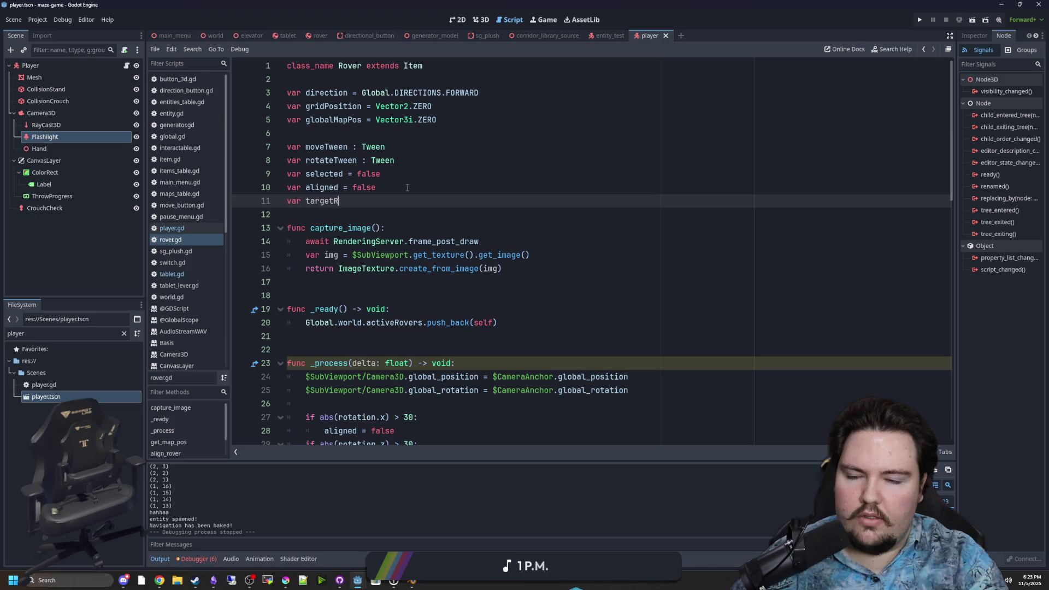
text(otation = )
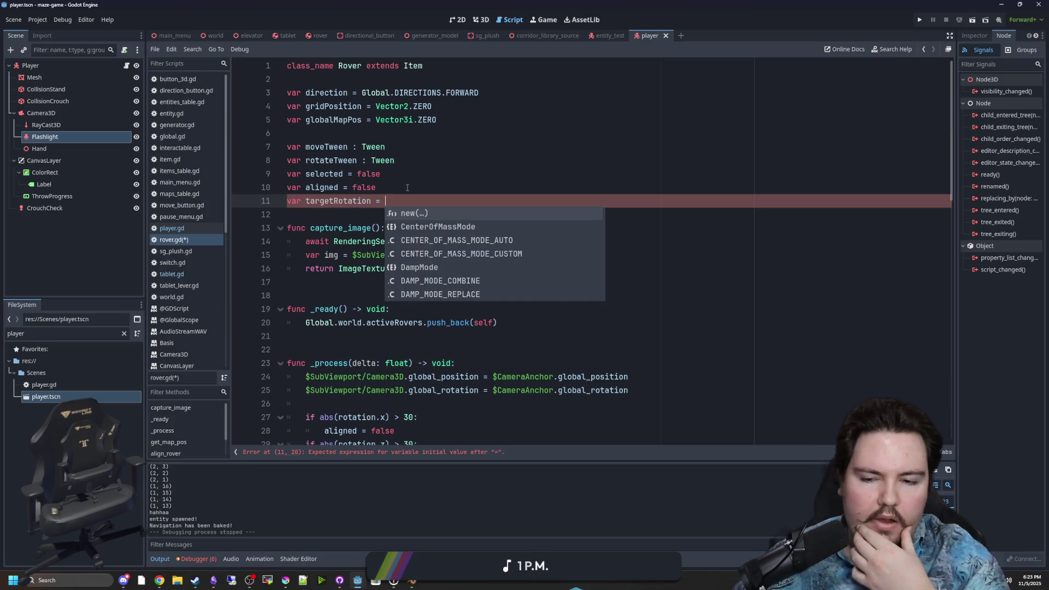
text(Vector)
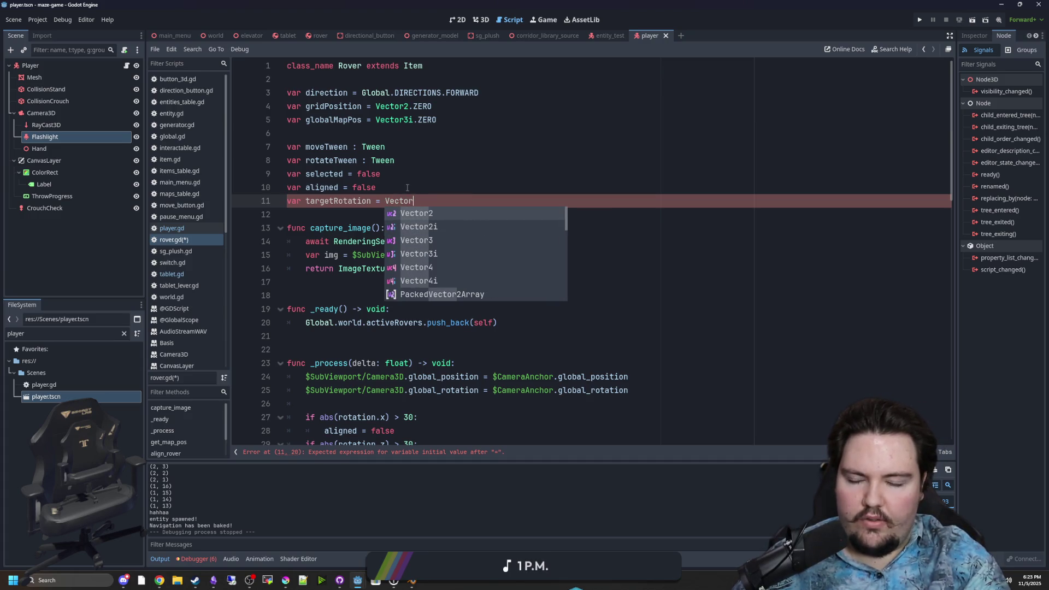
key(BackSpace)
key(BackSpace)
key(BackSpace)
text(: Vector)
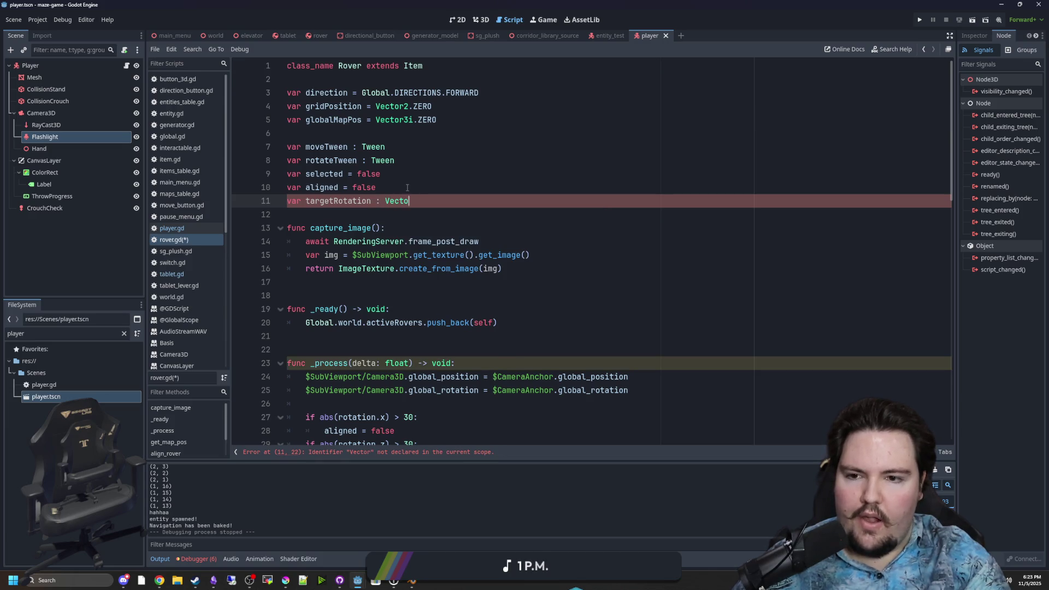
key(BackSpace)
key(BackSpace)
key(BackSpace)
text(= )
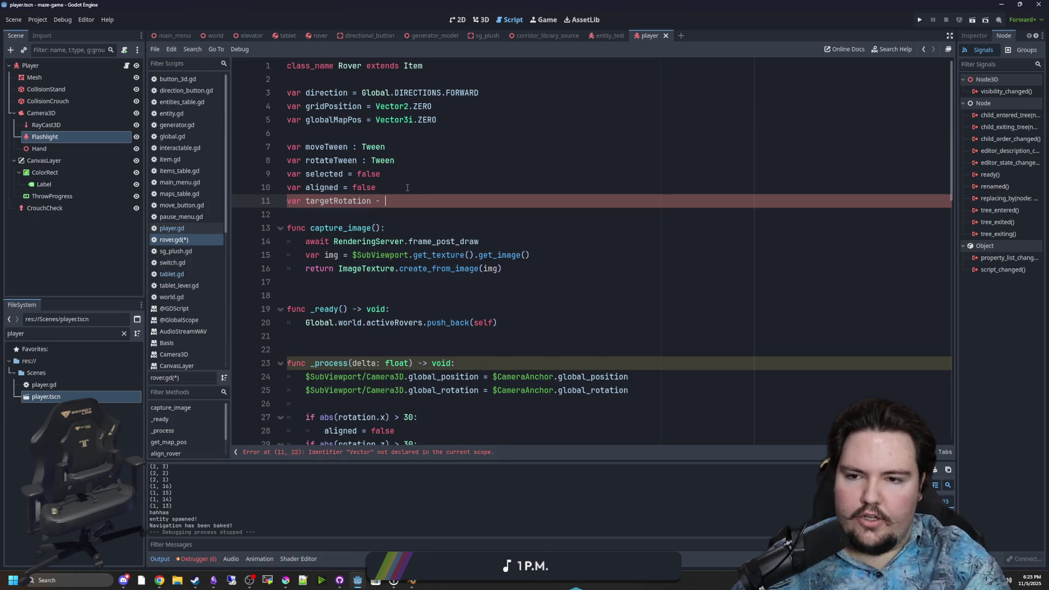
text(0.0)
click(407, 188)
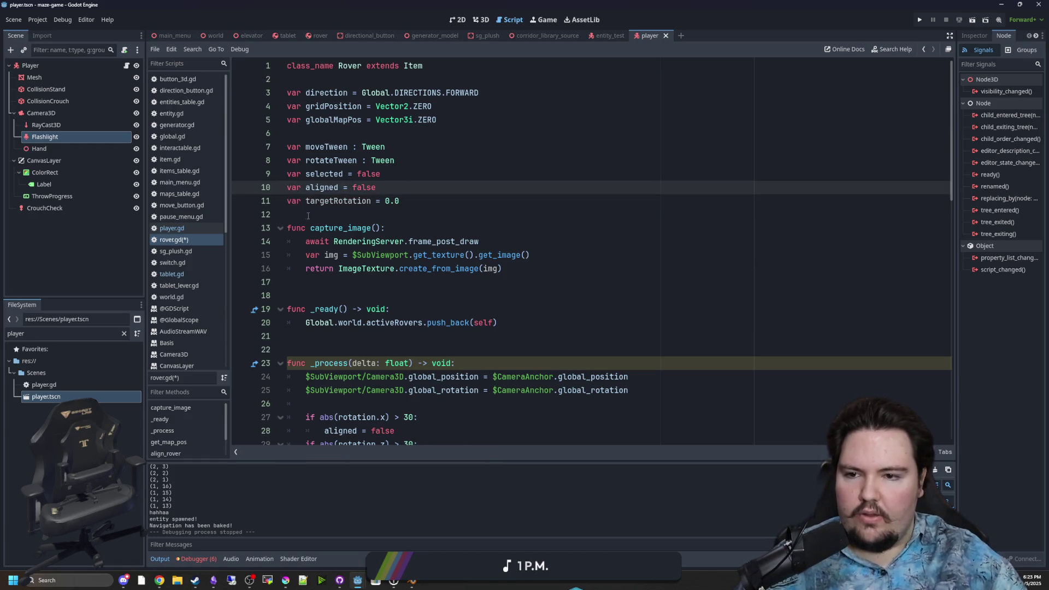
double_click(321, 202)
scroll(306, 215, down, 11)
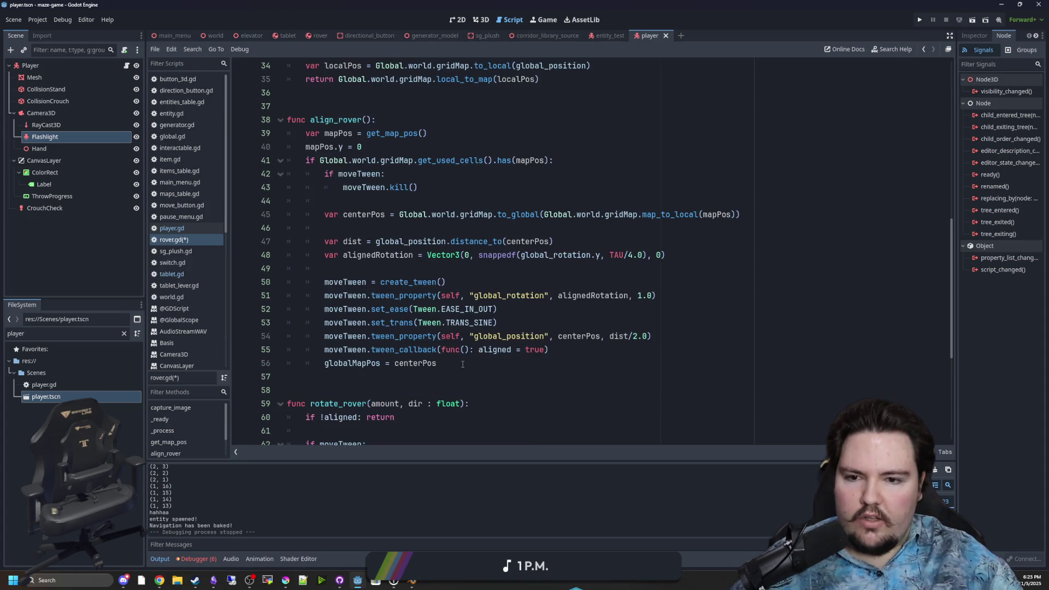
- Try splitting the tween callback line in align_rover, then rejoin it
click(462, 365)
click(476, 350)
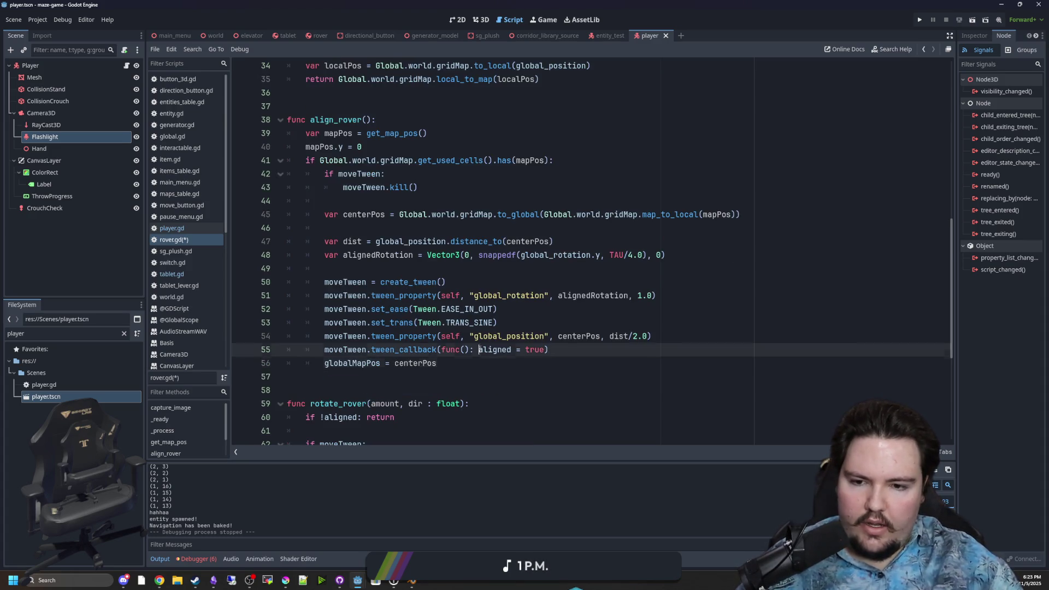
key(Return)
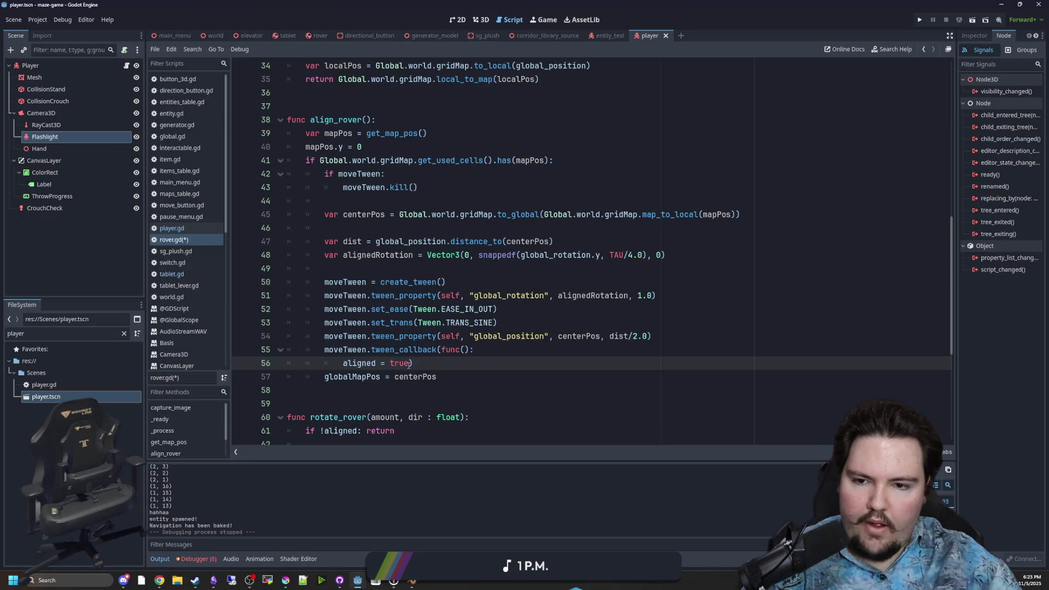
click(339, 364)
key(BackSpace)
key(BackSpace)
key(BackSpace)
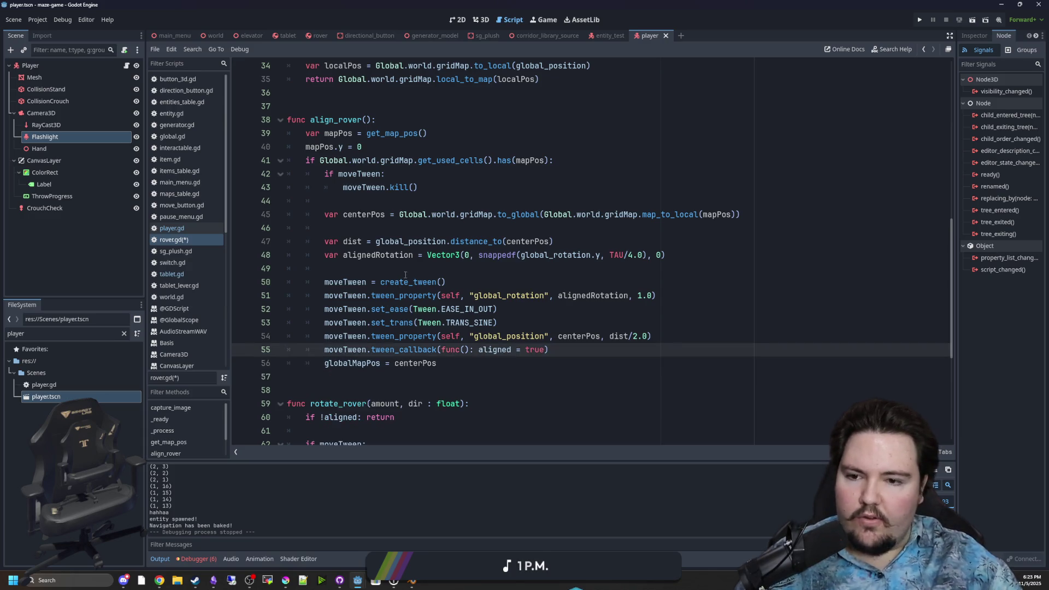
- Add 'targetRotation = alignedRotation.y' before the tween setup and save the script
click(406, 267)
key(Return)
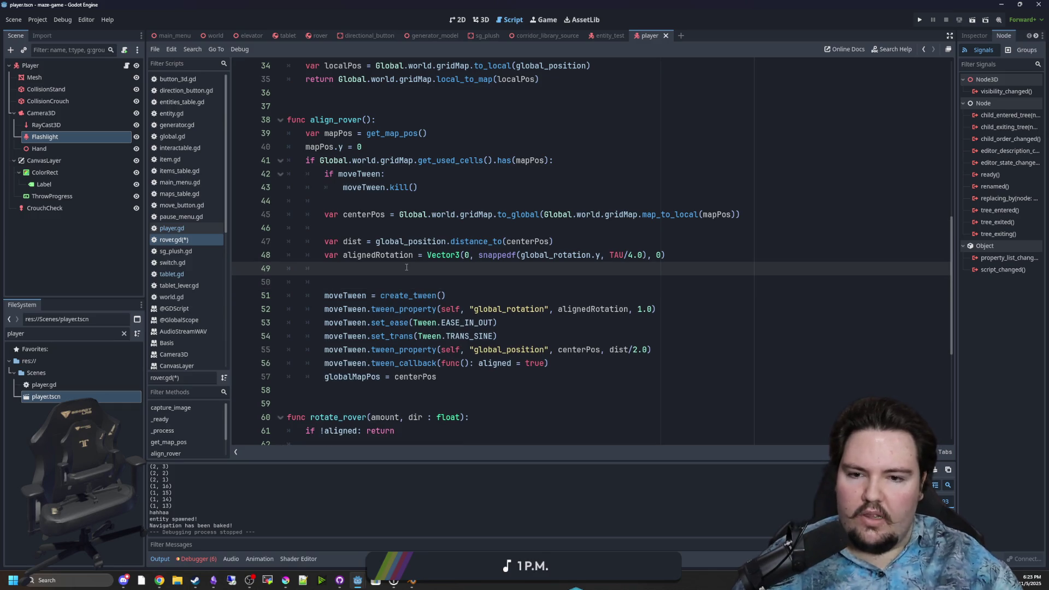
text(targetRotation = alignedRotation)
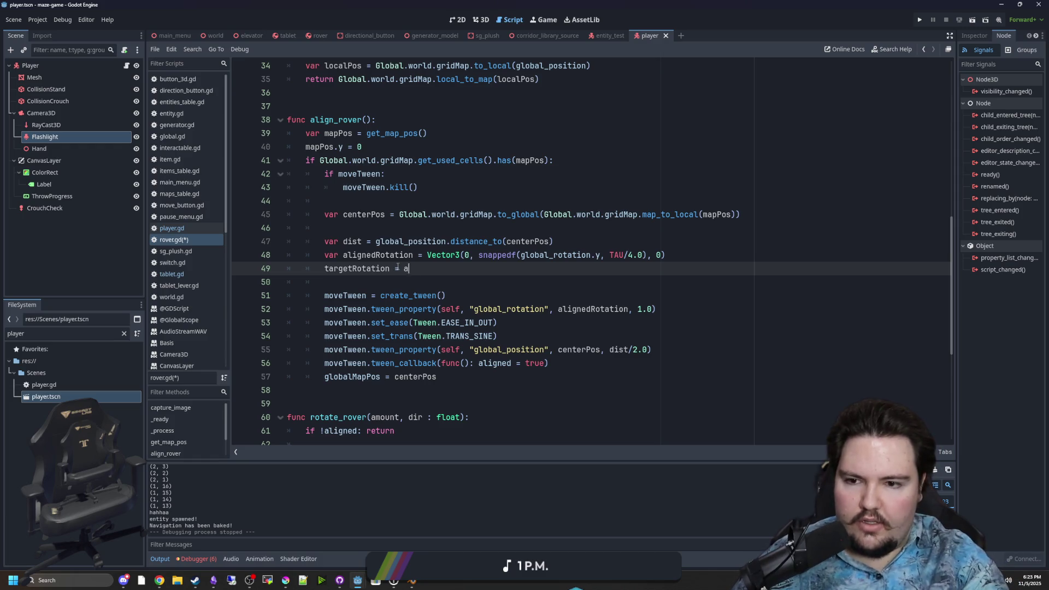
text(.y)
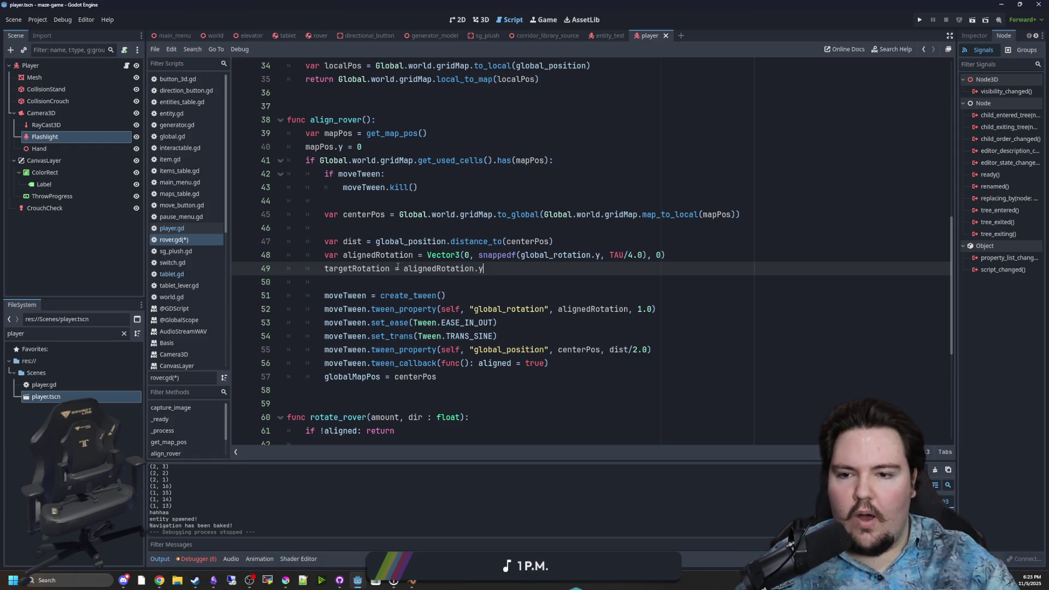
click(380, 282)
key(ctrl+s)
- Check where targetRotation is used in the script
double_click(374, 271)
key(ctrl+c)
click(374, 279)
click(362, 270)
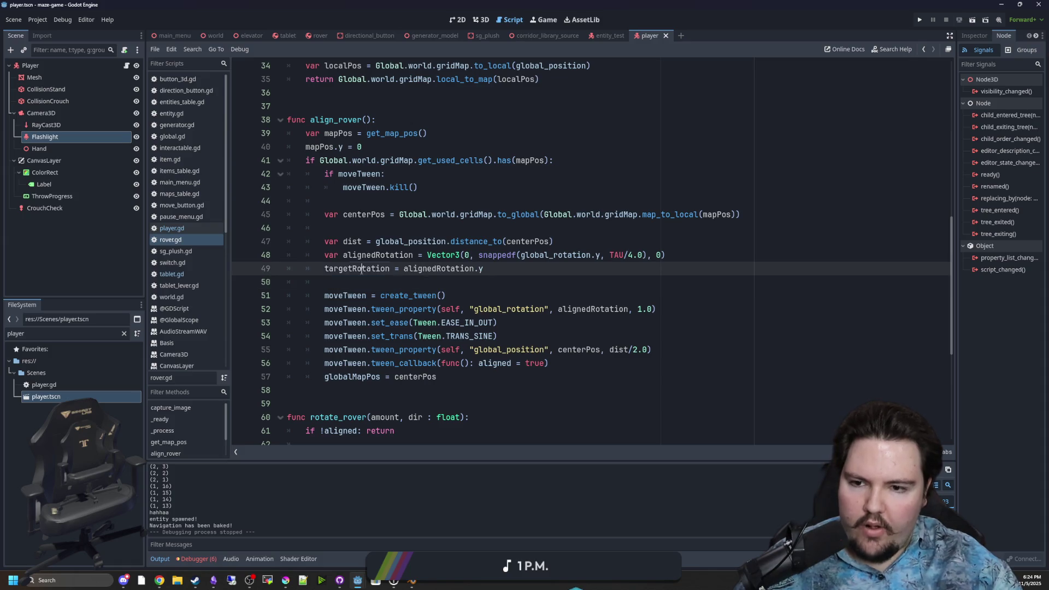
scroll(398, 281, down, 6)
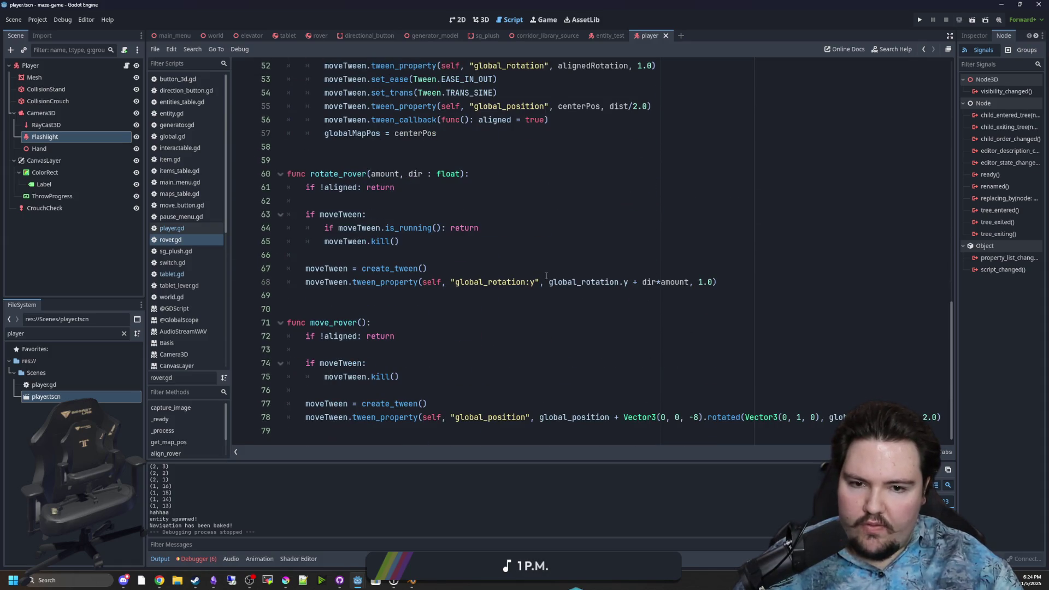
- Replace global_rotation.y in the rotation tween with targetRotation and save
scroll(546, 276, up, 1)
click(540, 312)
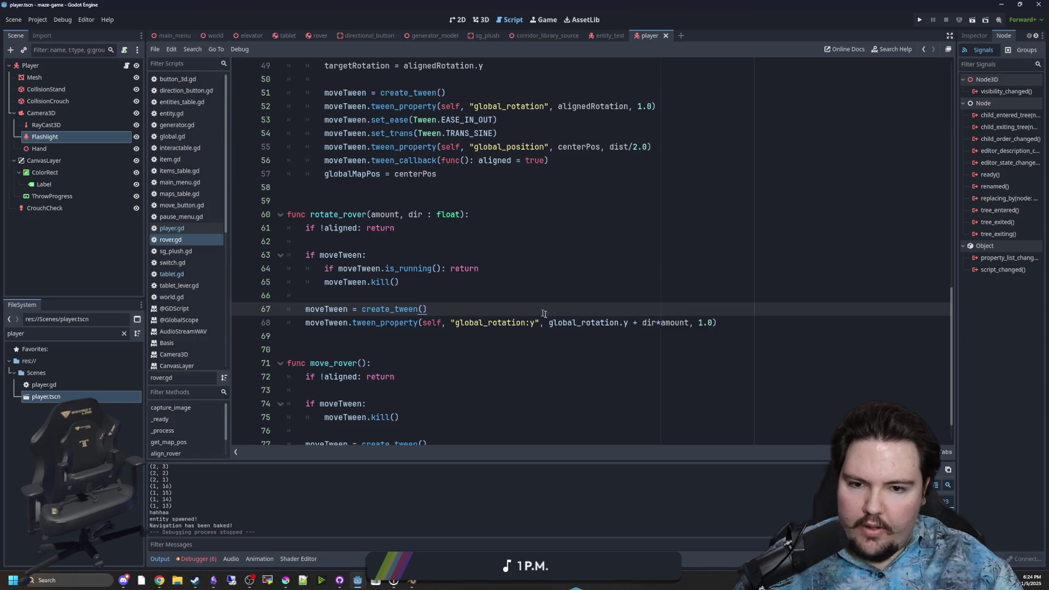
double_click(589, 322)
click(589, 336)
drag(628, 323, 550, 323)
key(ctrl+v)
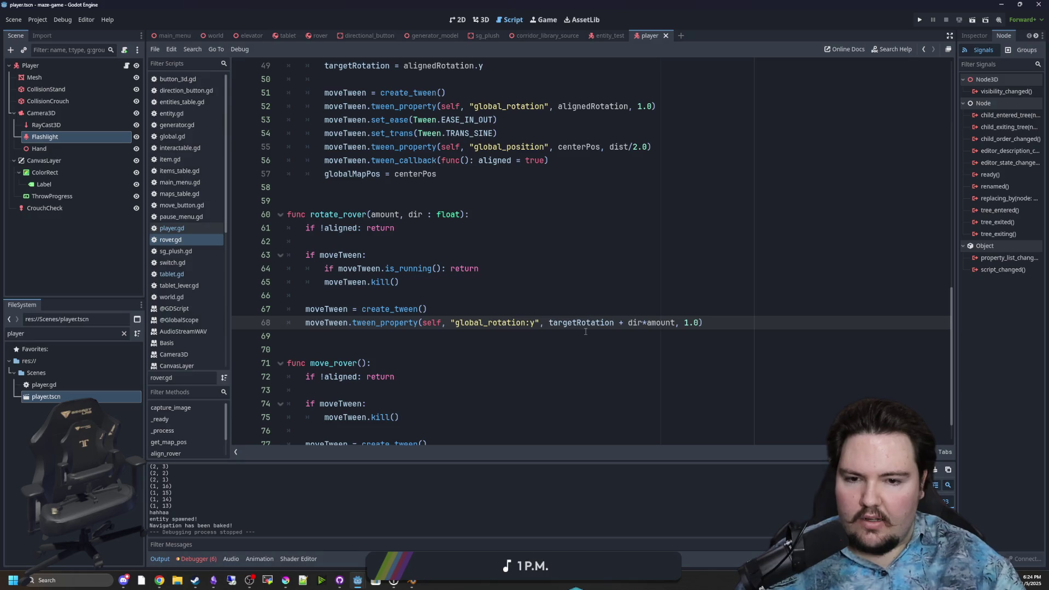
click(585, 316)
double_click(567, 323)
click(524, 310)
double_click(579, 323)
click(574, 310)
key(ctrl+s)
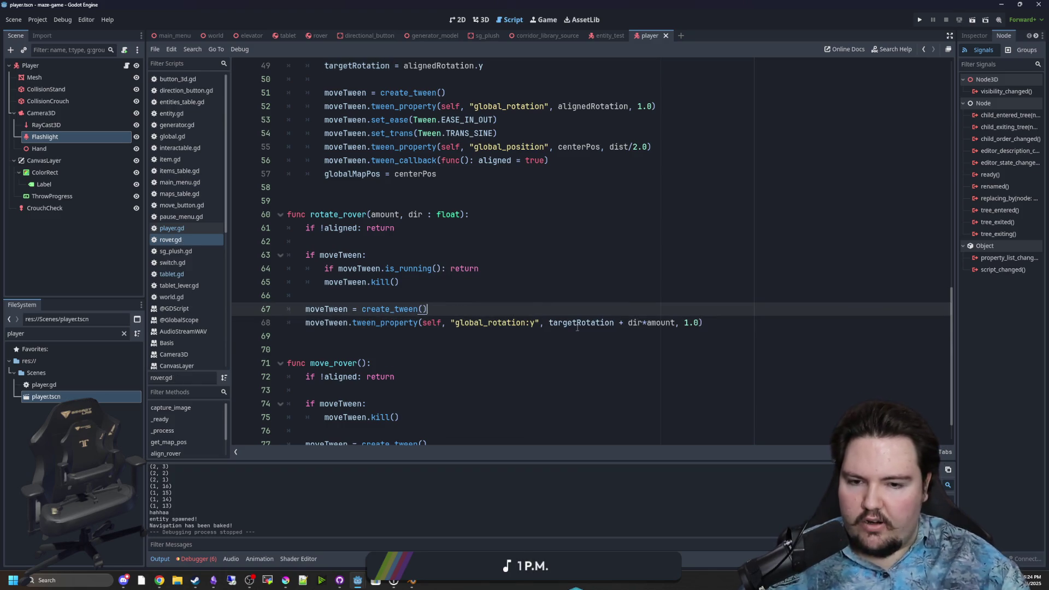
- Cut the targetRotation + dir*amount expression out of the rotation tween call
double_click(577, 322)
click(569, 310)
double_click(577, 323)
click(558, 309)
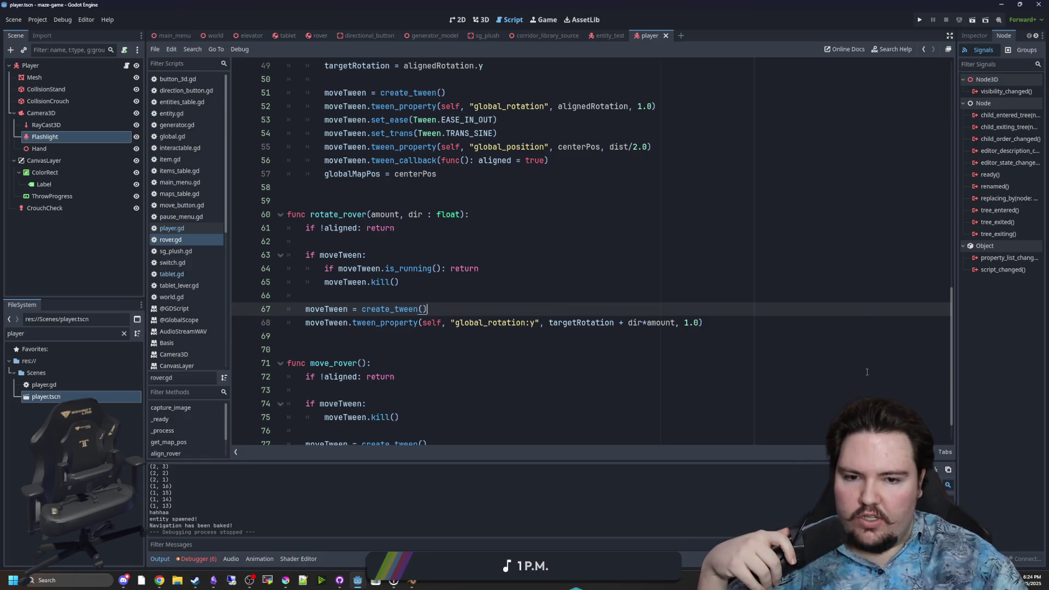
click(427, 350)
double_click(574, 326)
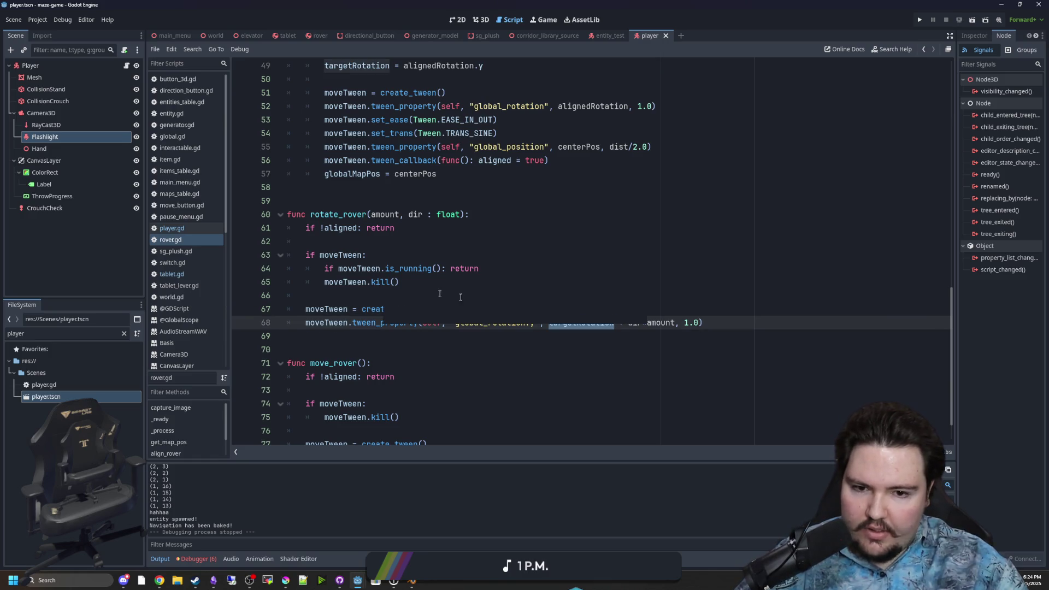
click(382, 296)
click(664, 353)
drag(676, 323, 547, 323)
key(ctrl+c)
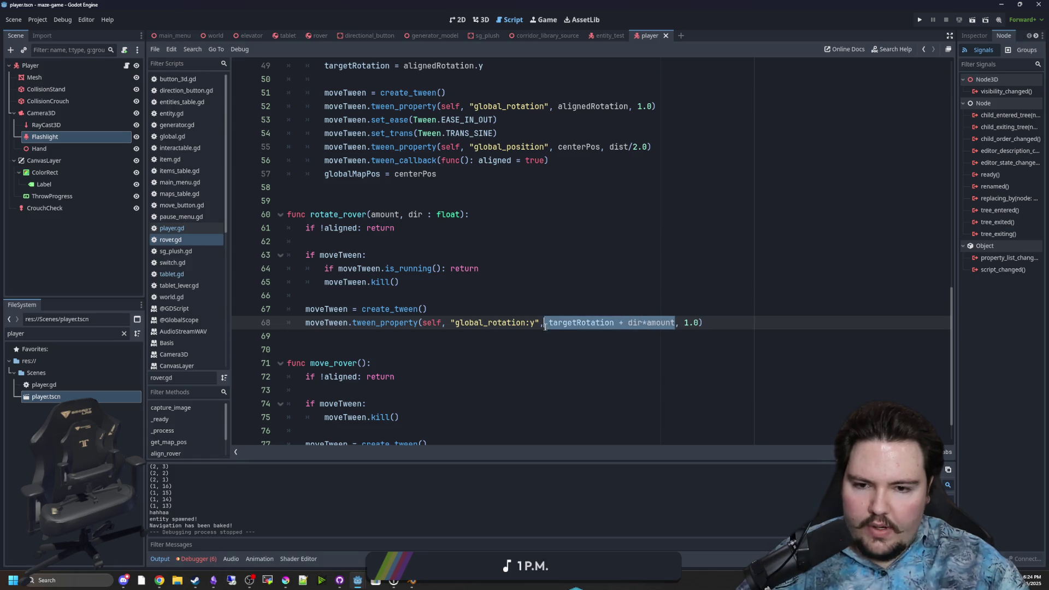
key(BackSpace)
- Add 'targetRotation += dir*amount' on a new line above create_tween()
click(354, 295)
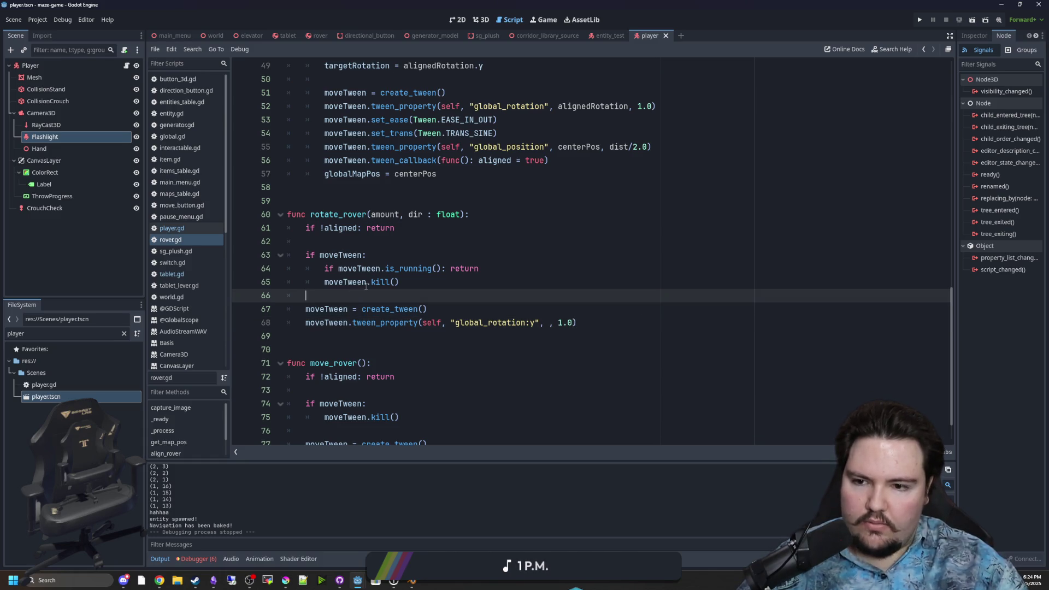
key(Return)
key(Return)
key(Up)
text(targetRotation +=)
key(ctrl+v)
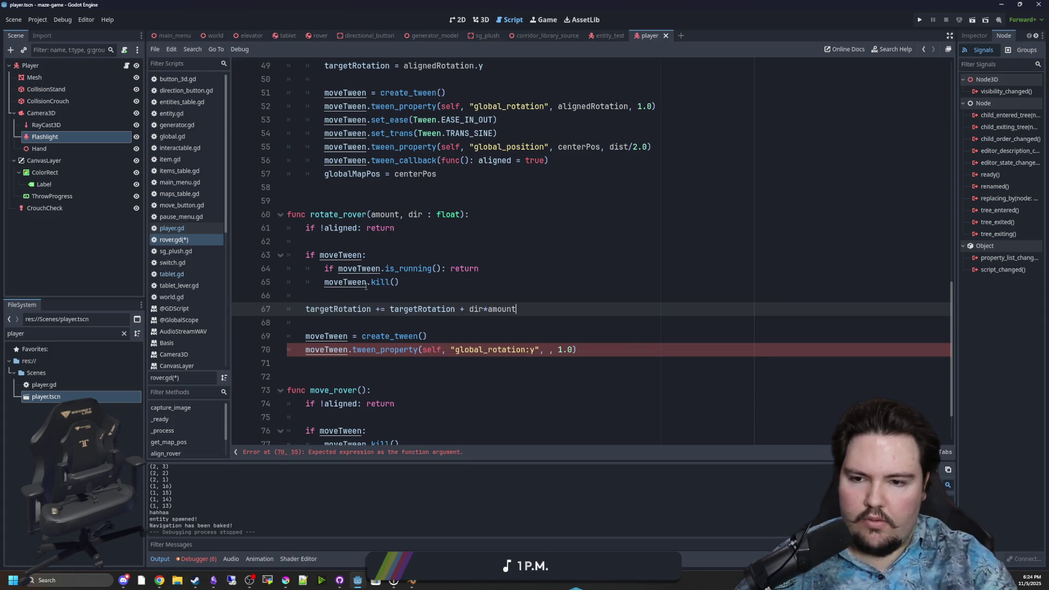
key(Escape)
drag(469, 310, 389, 315)
key(BackSpace)
- Set targetRotation as the rotation tween's final value
double_click(343, 314)
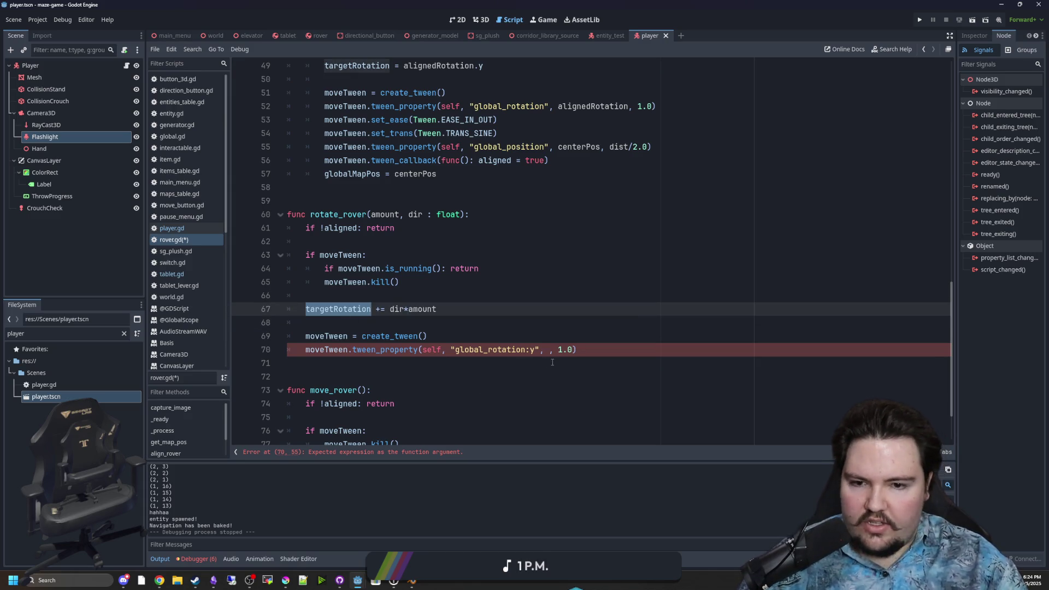
key(ctrl+c)
click(547, 350)
key(ctrl+v)
- Save rover.gd and run the game to test turning
click(443, 337)
click(325, 322)
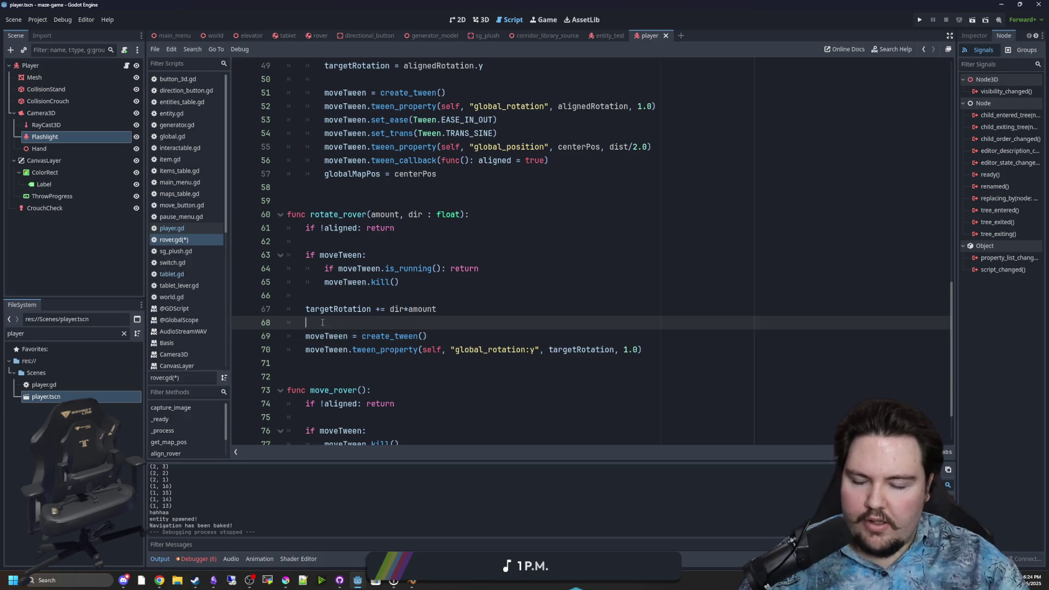
double_click(334, 312)
click(348, 325)
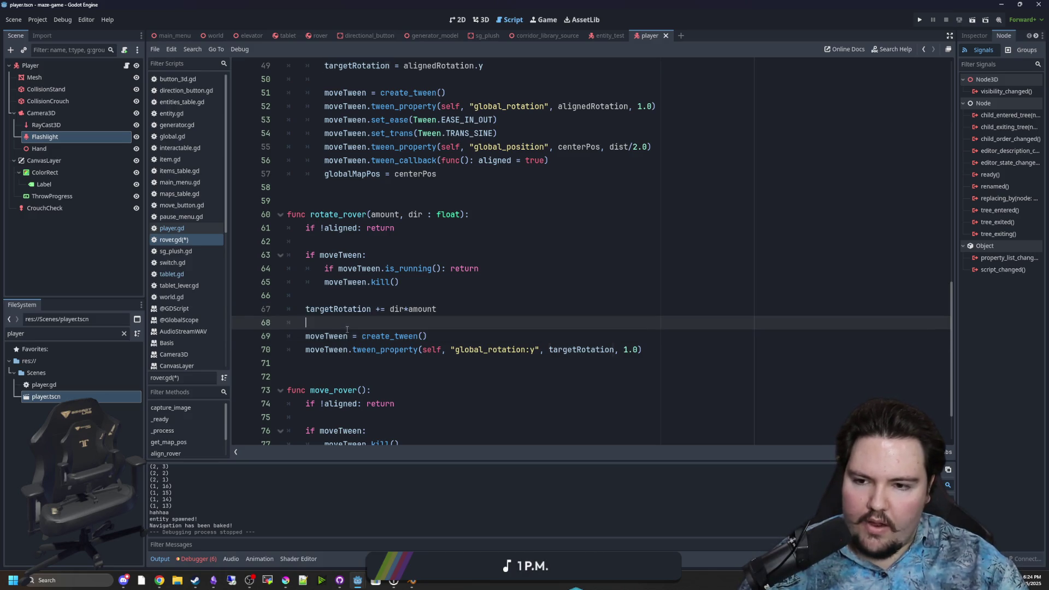
key(ctrl+s)
click(920, 21)
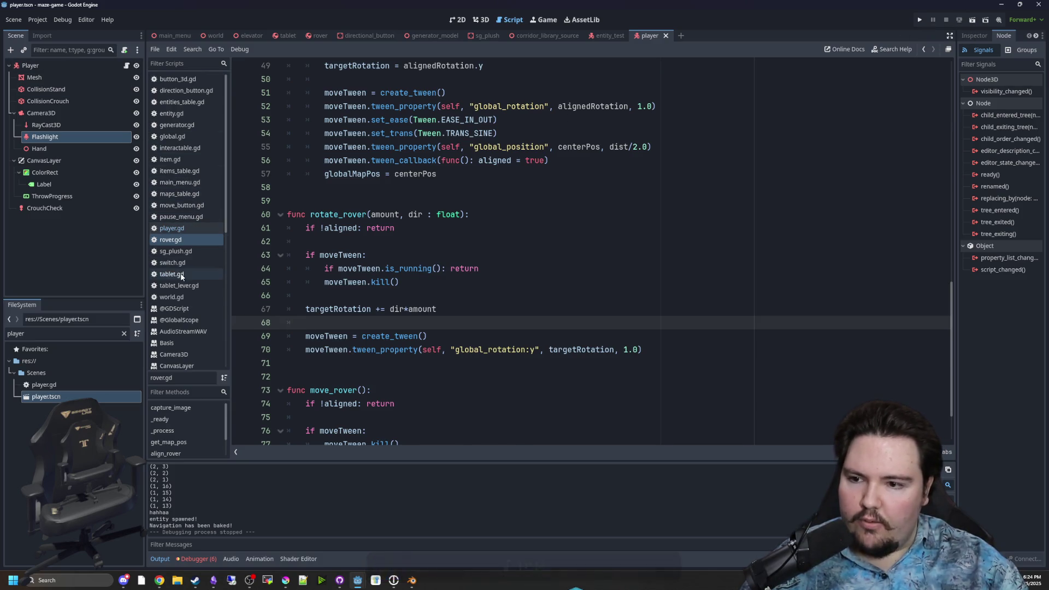
- Save the current scene and open the tablet scene by filtering the FileSystem for 'tab'
click(171, 273)
click(447, 237)
key(ctrl+s)
scroll(447, 237, down, 20)
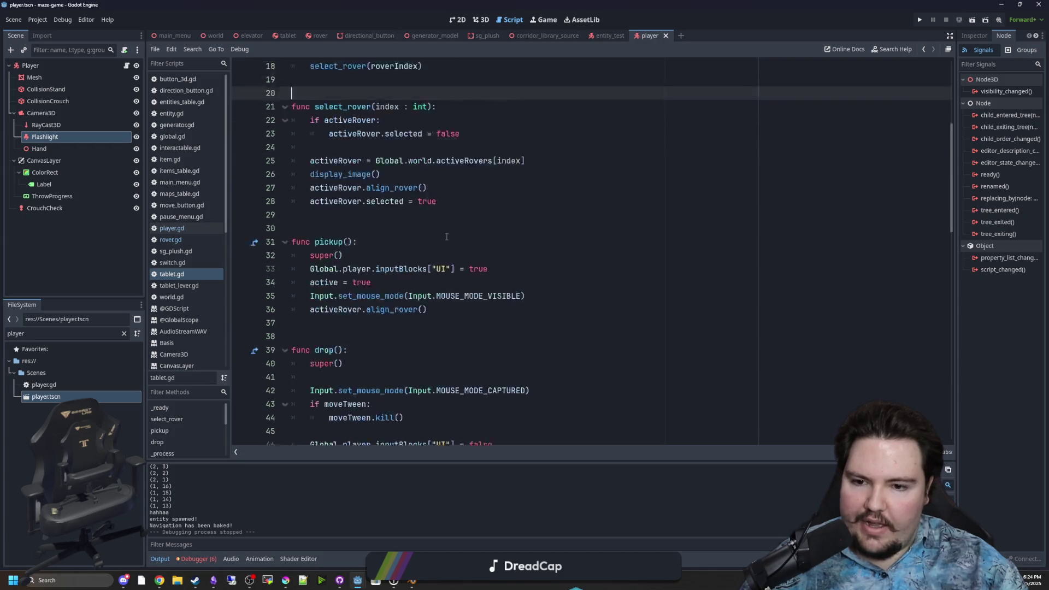
double_click(33, 333)
text(tab)
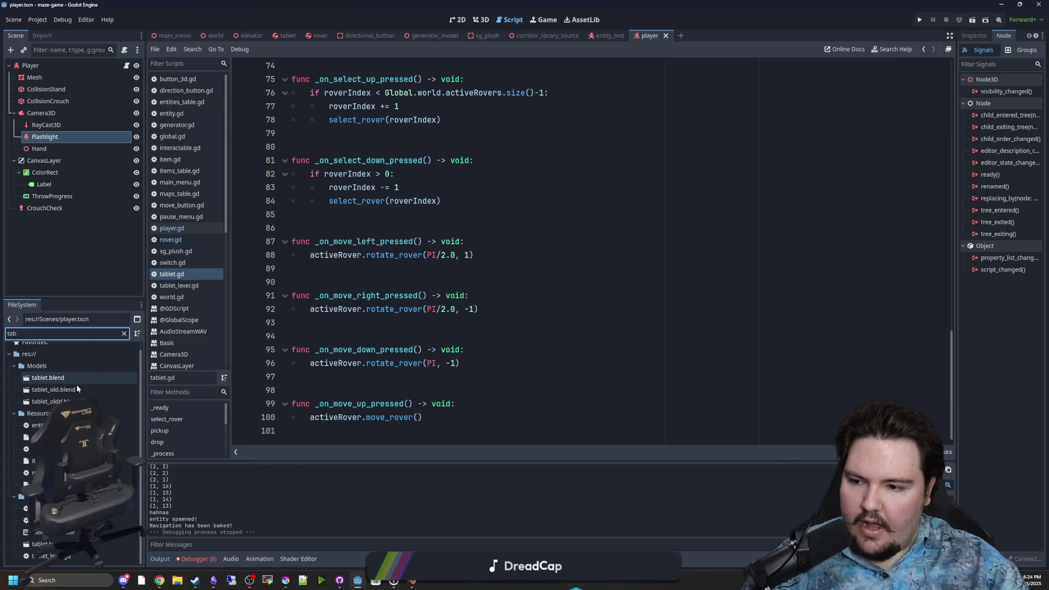
double_click(41, 544)
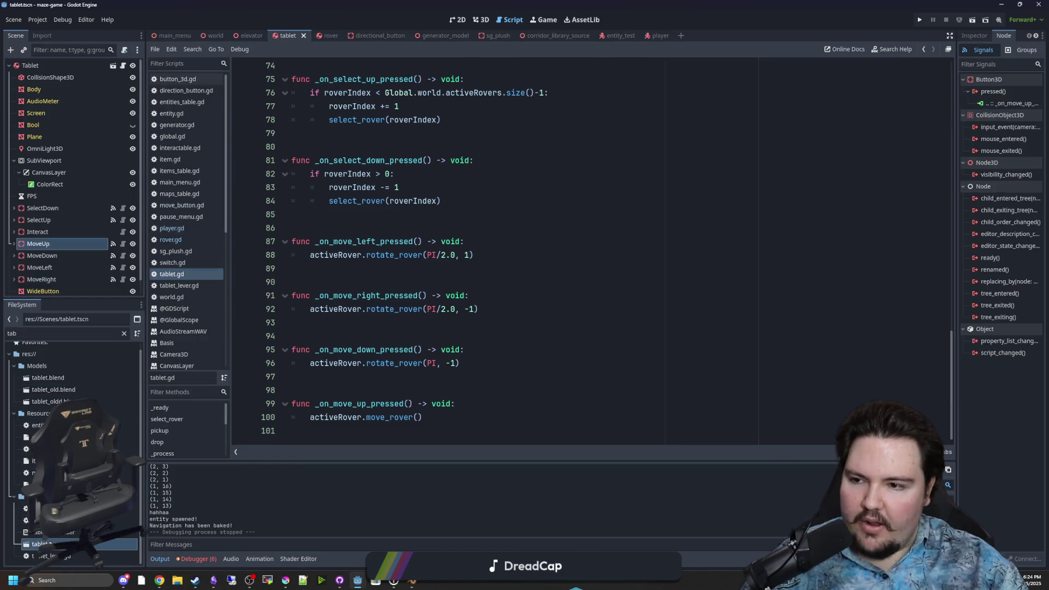
- Change the FPS Timer's Wait Time from 0.5 to 0.01 and save the tablet scene
click(976, 35)
drag(955, 117, 783, 117)
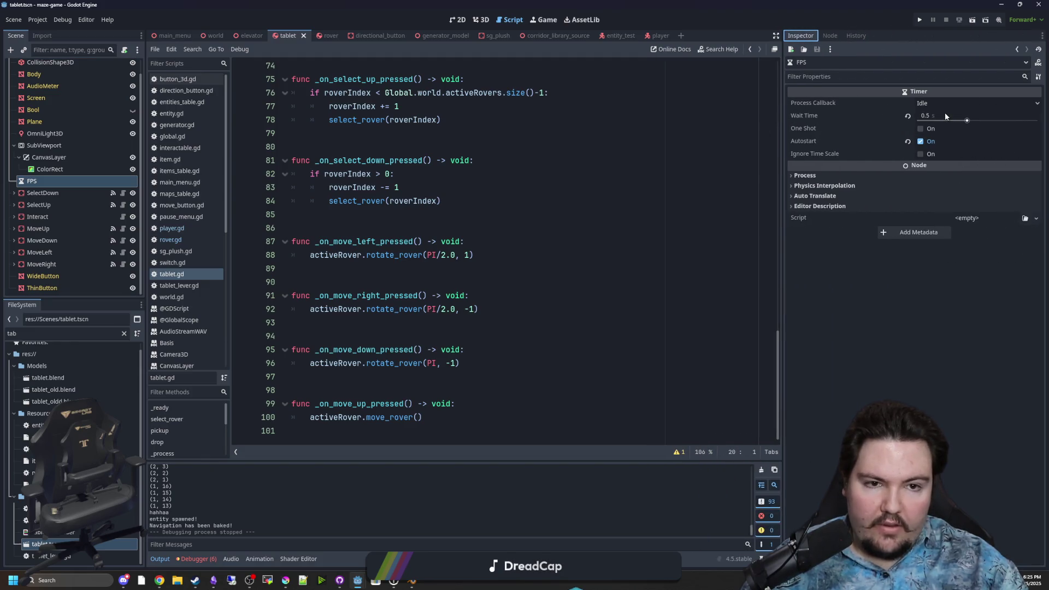
click(942, 114)
key(Return)
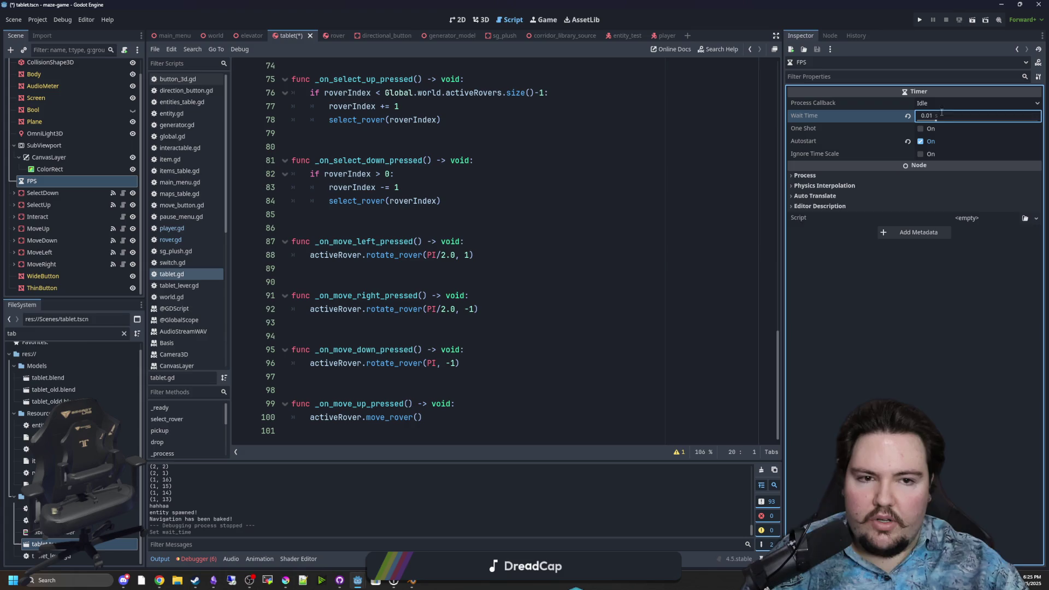
click(547, 255)
key(ctrl+s)
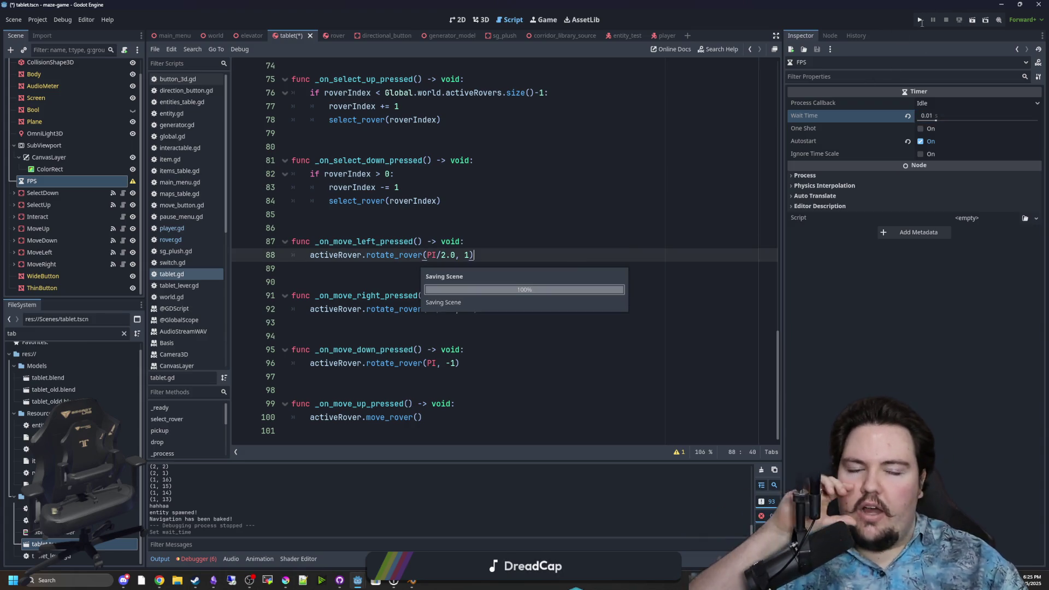
- Run the project, press PLAY, and turn the rover left and right with the tablet arrows
click(920, 21)
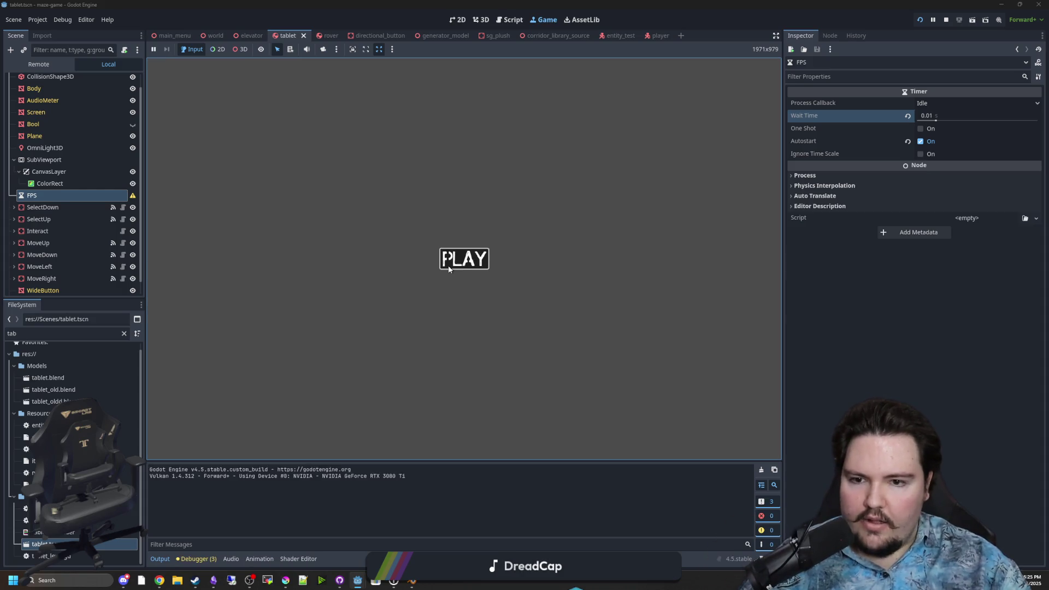
click(449, 269)
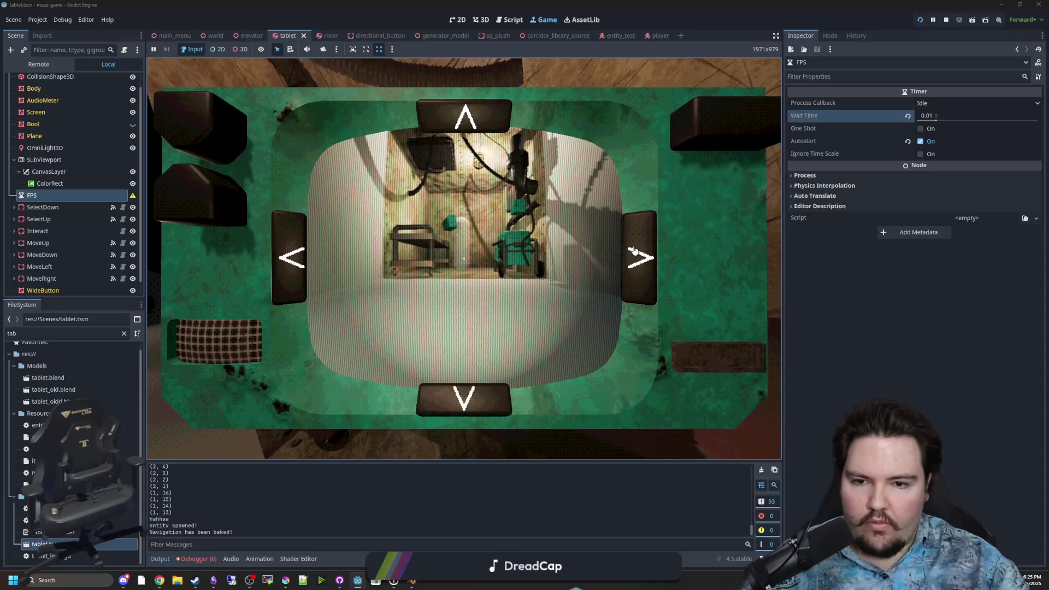
click(285, 261)
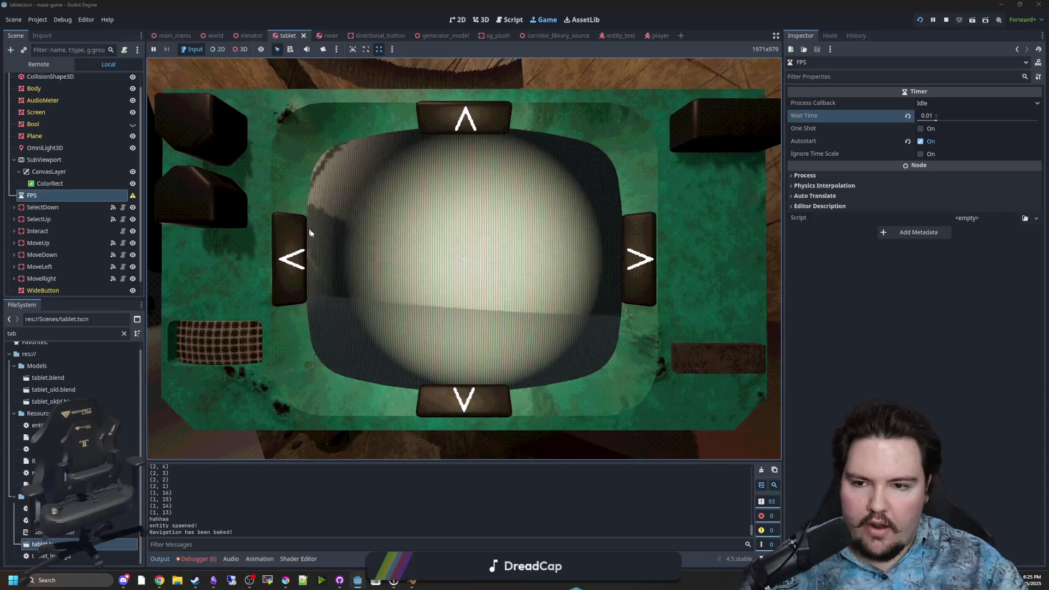
click(650, 273)
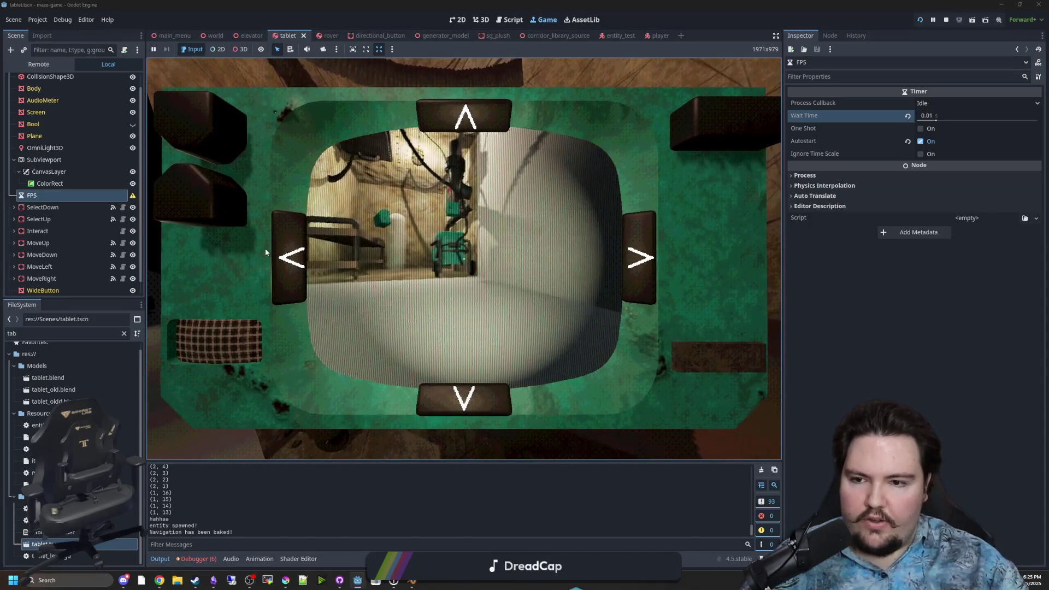
click(294, 249)
click(293, 251)
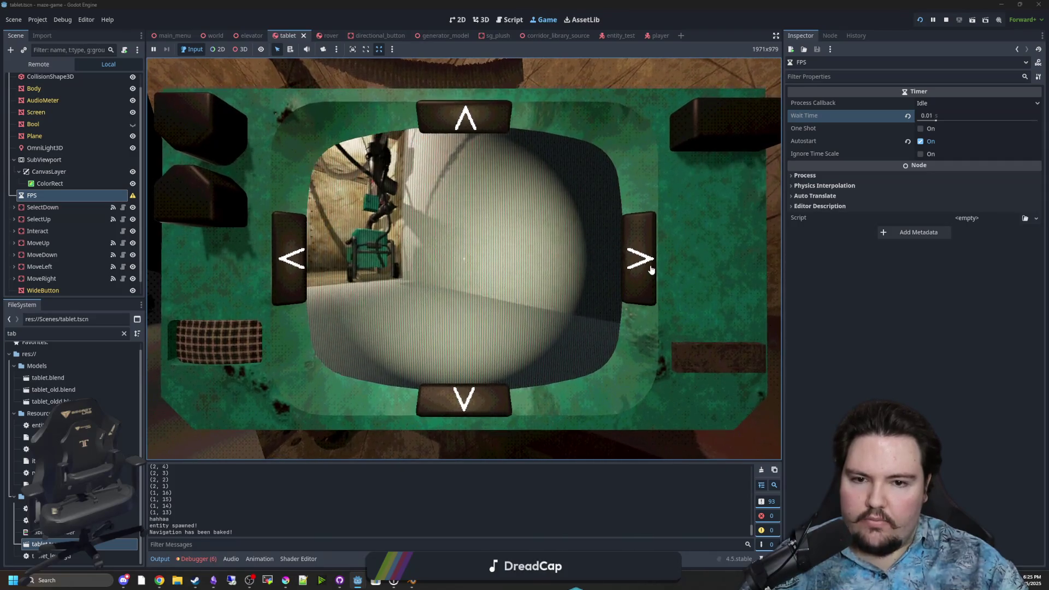
click(291, 256)
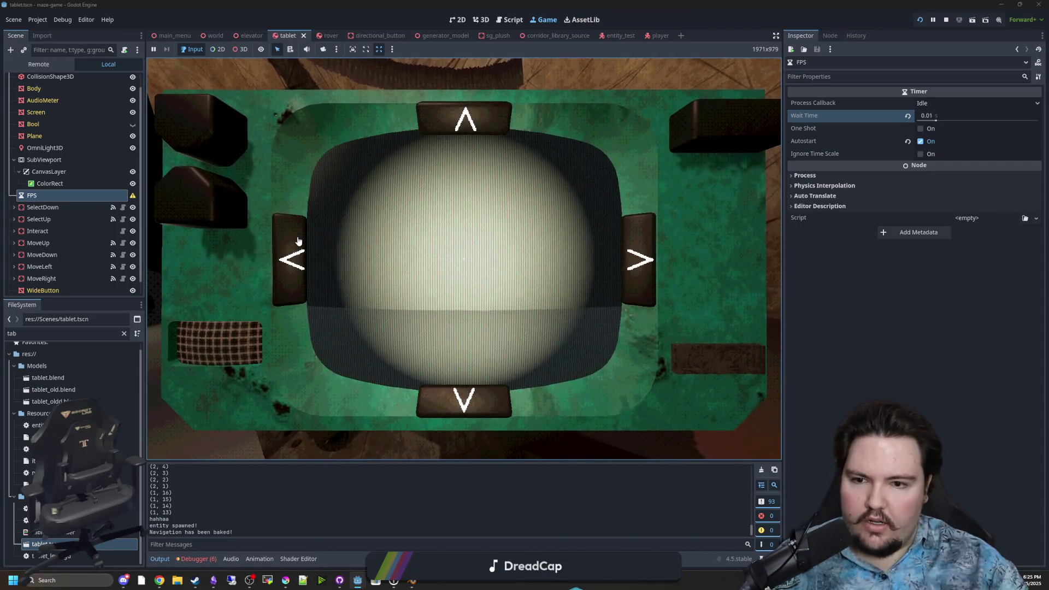
key(a)
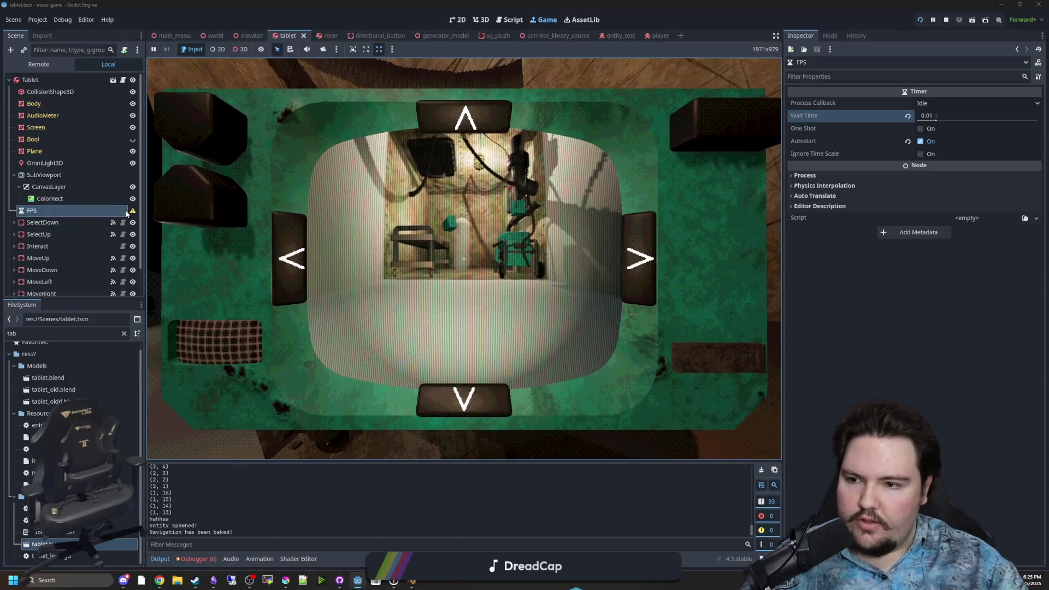
click(294, 259)
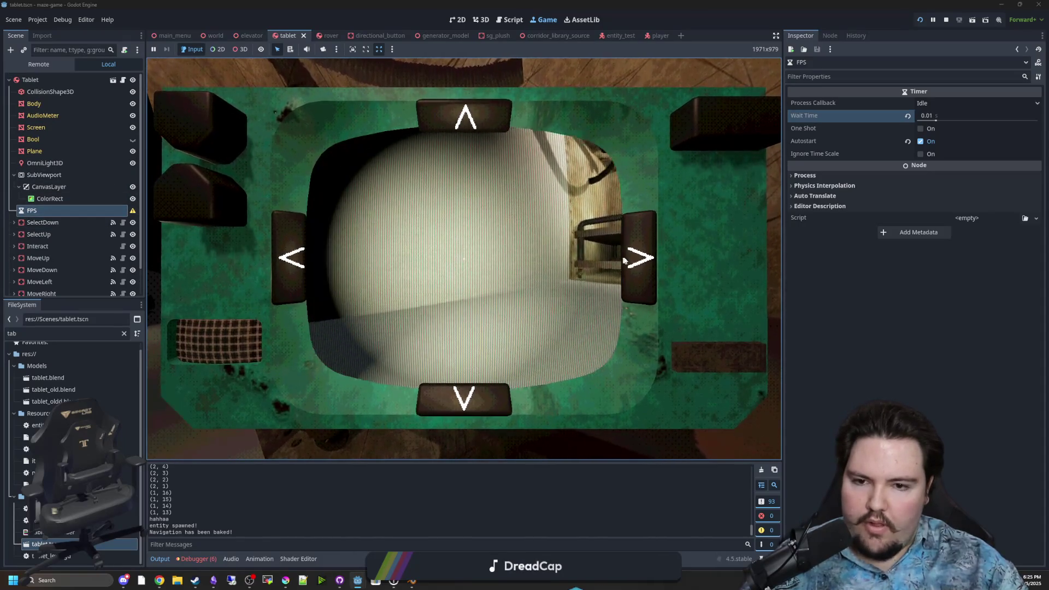
click(299, 266)
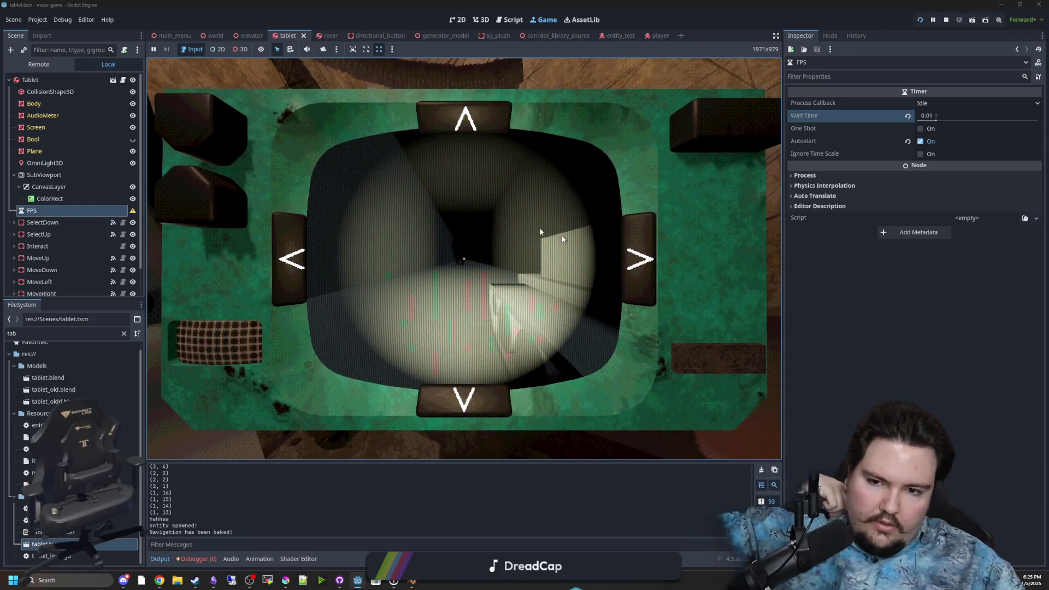
- Drive the rover down the corridor and turn it to face the figure
click(466, 123)
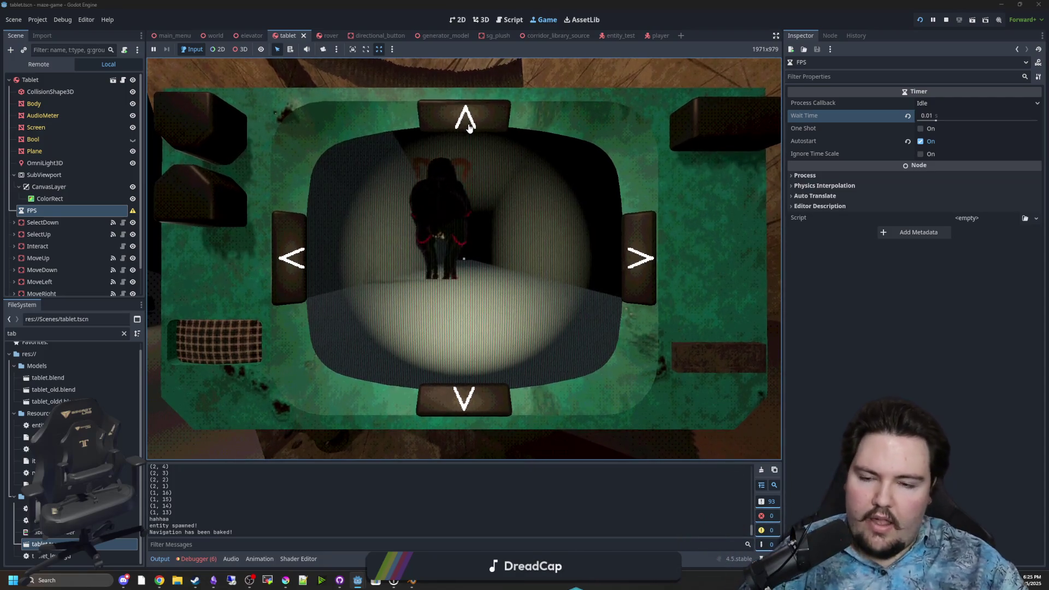
click(288, 259)
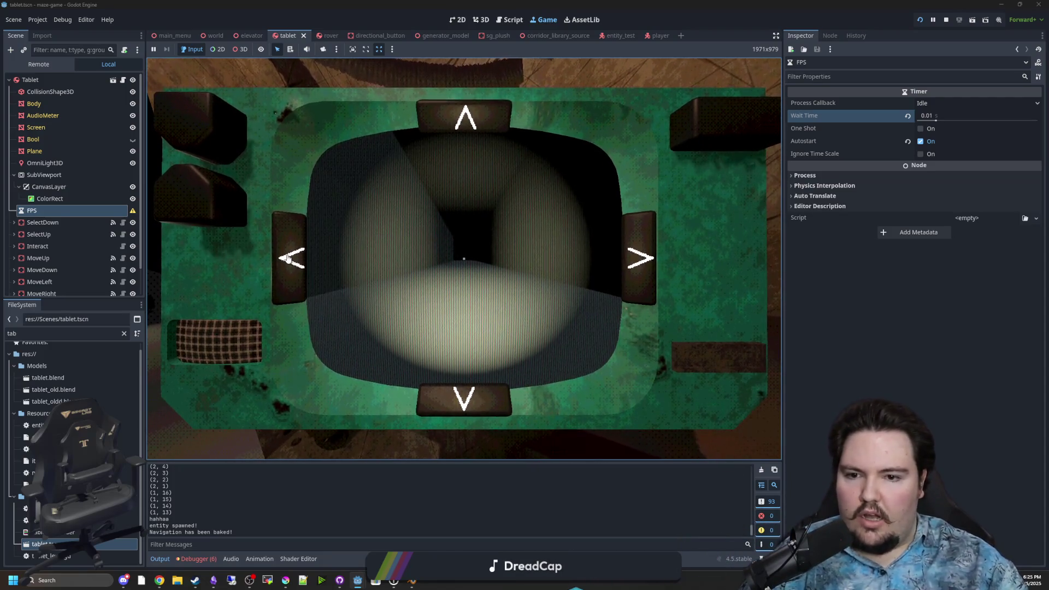
click(645, 262)
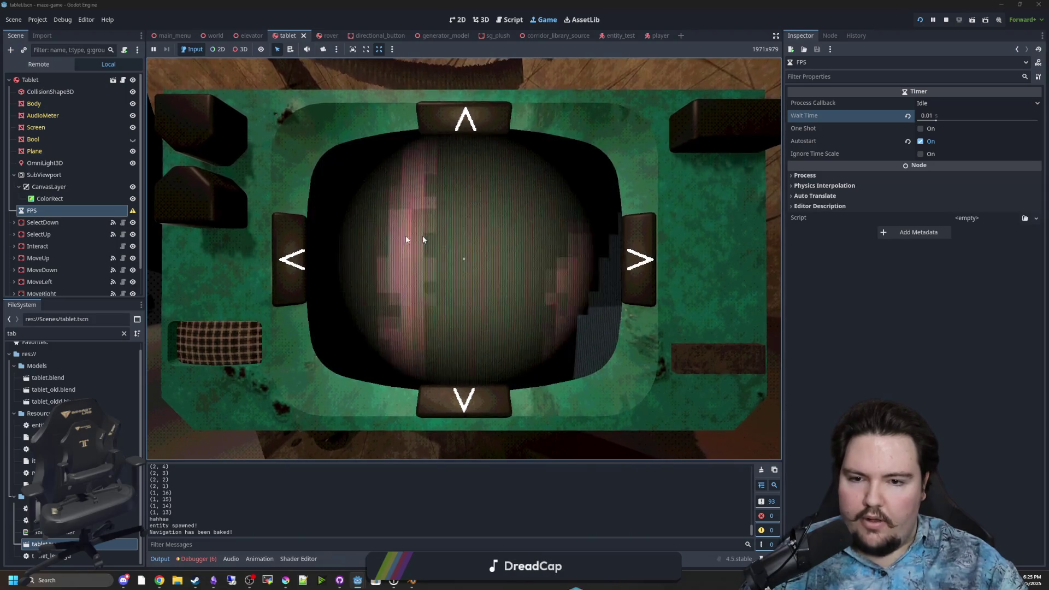
click(647, 265)
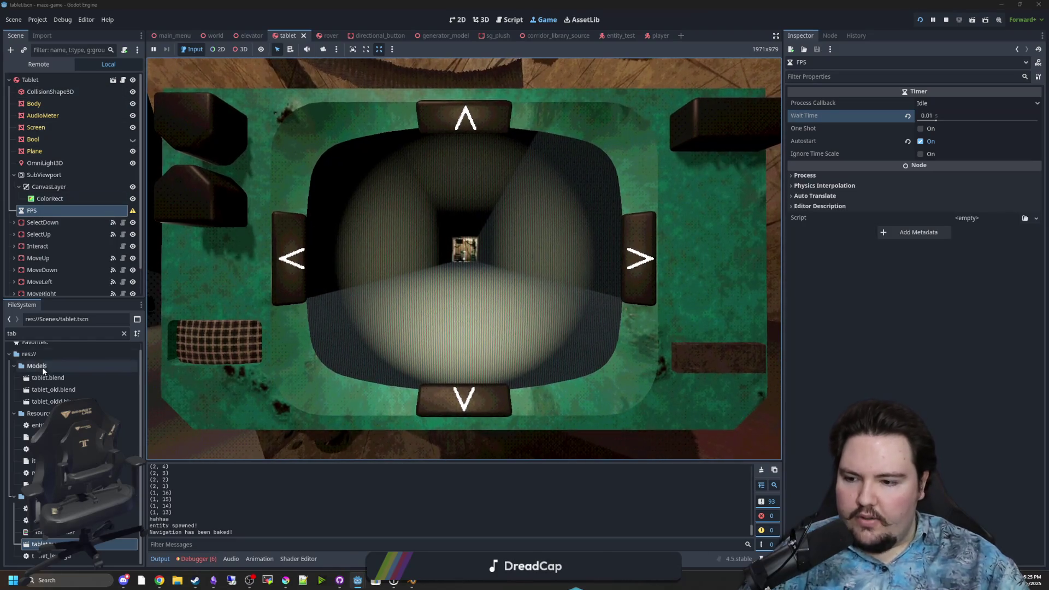
double_click(109, 334)
- Open rover.gd and go to rotate_rover's rotation update line
text(rov)
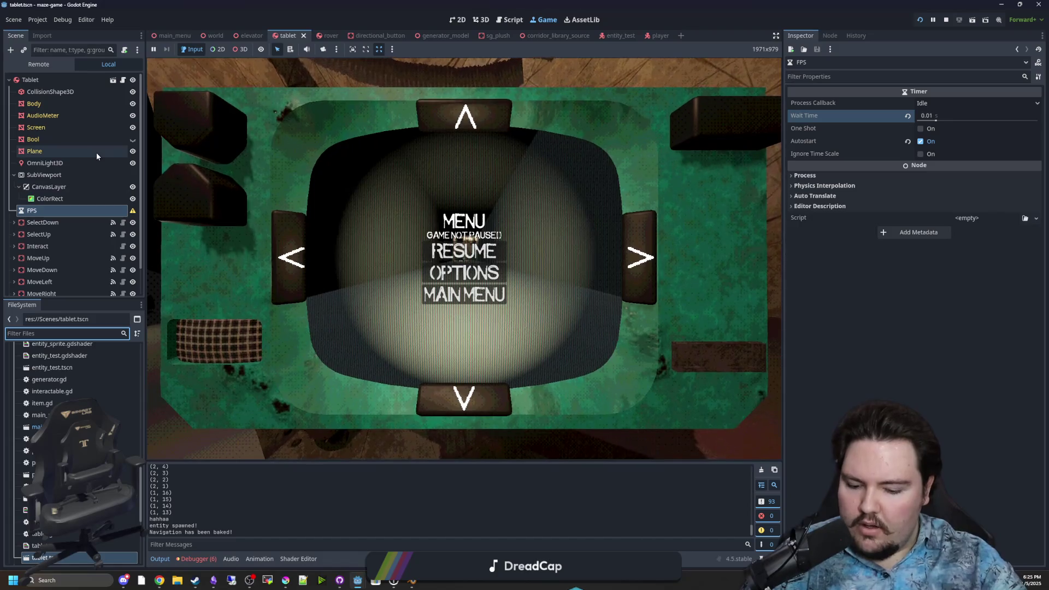
double_click(39, 408)
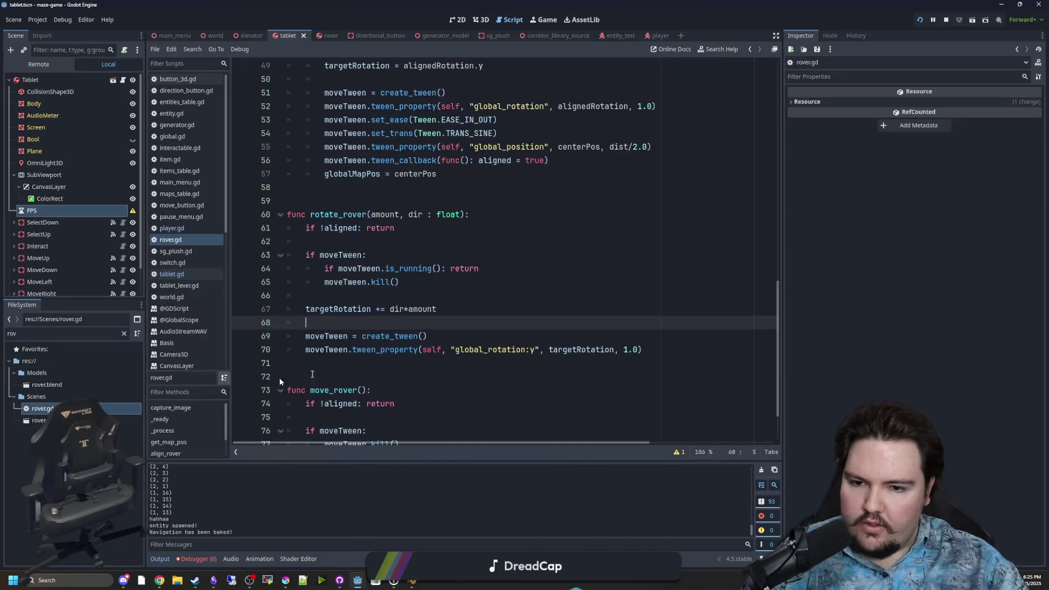
scroll(517, 316, down, 2)
click(528, 241)
key(ctrl+s)
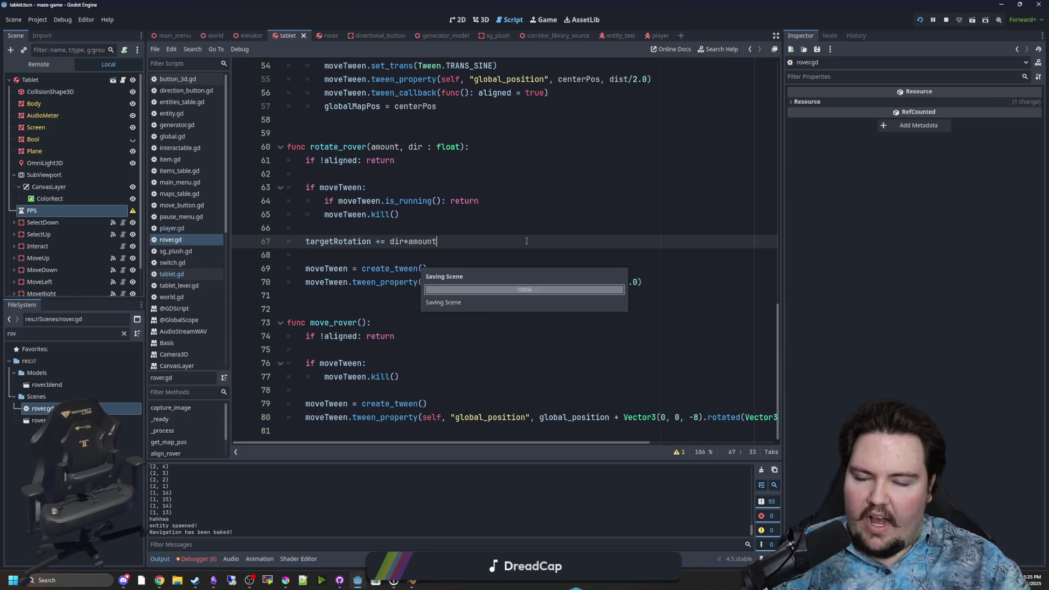
- Try wrapping line 67's targetRotation update in a modf call
click(419, 254)
scroll(410, 273, up, 1)
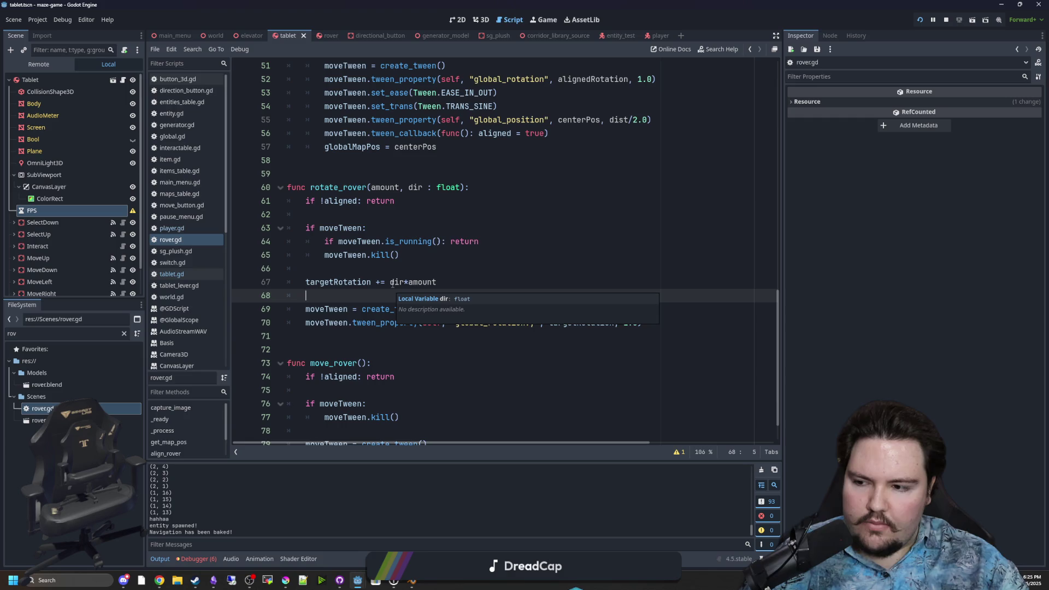
click(467, 280)
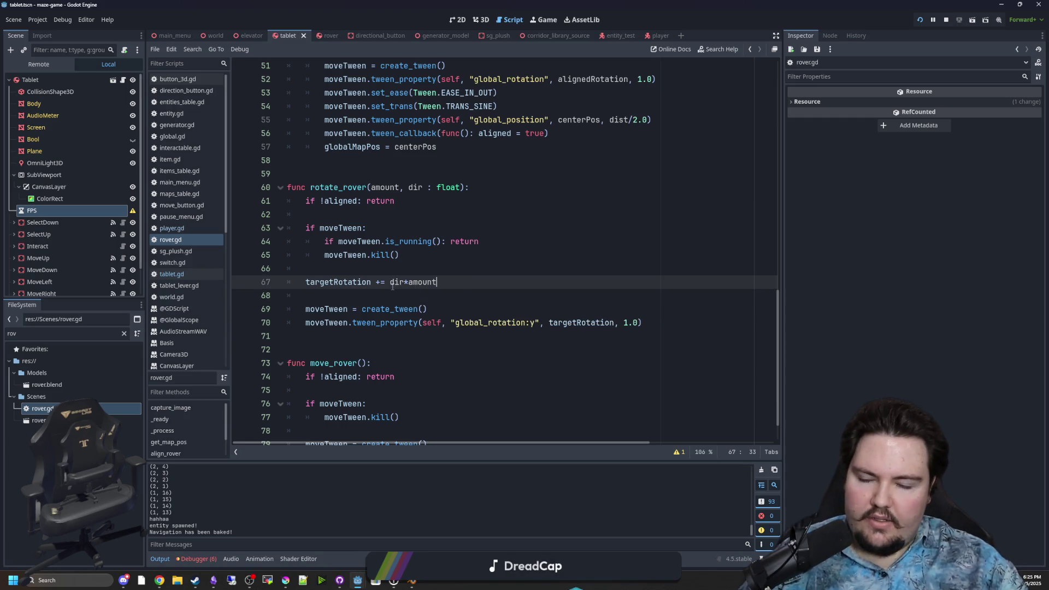
key(BackSpace)
double_click(335, 282)
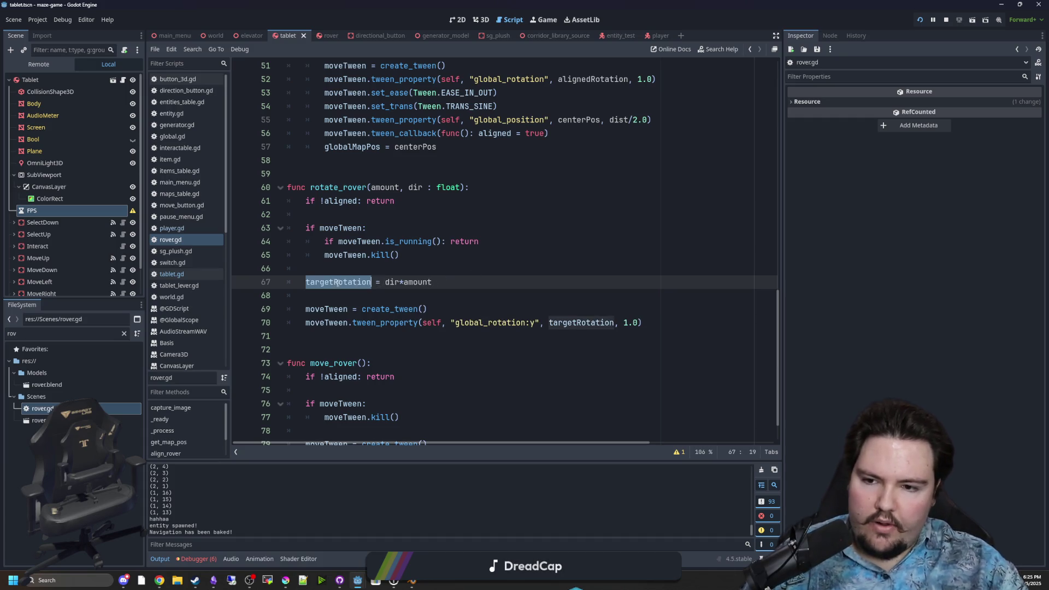
click(386, 282)
text(f(targetRotation +)
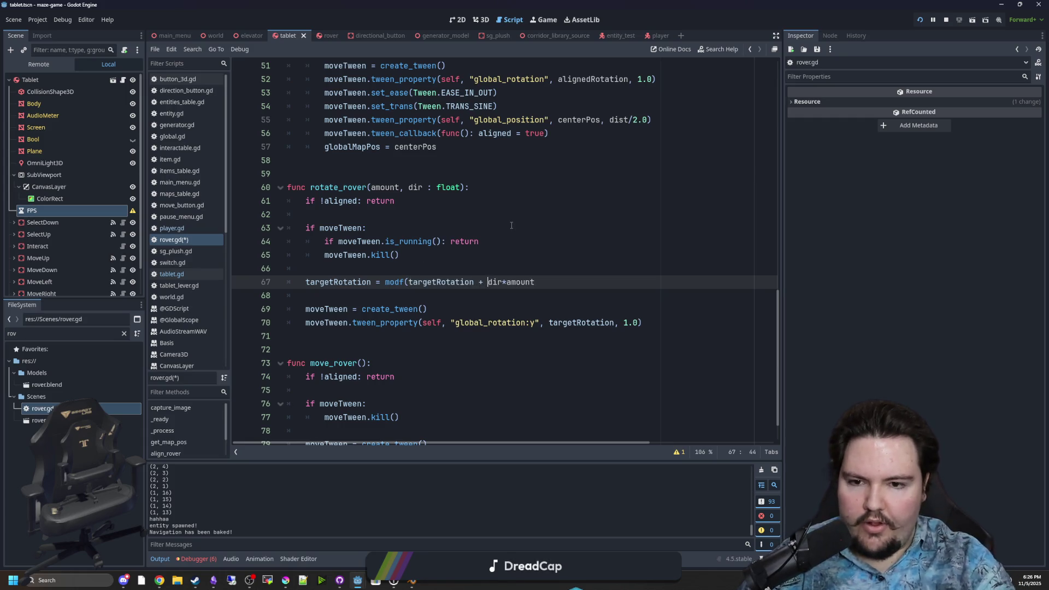
click(575, 281)
text())
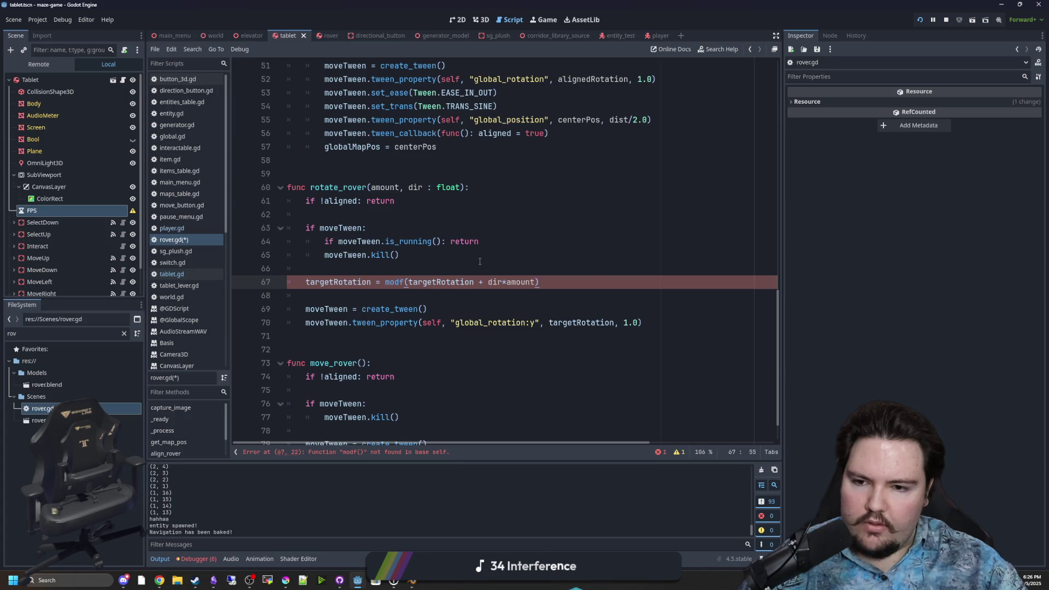
- Undo the modf edit, restoring 'targetRotation += dir*amount' on line 67
key(ctrl+Left)
key(ctrl+Left)
key(ctrl+Left)
key(ctrl+BackSpace)
key(ctrl+BackSpace)
key(ctrl+BackSpace)
key(Left)
key(Left)
text(+)
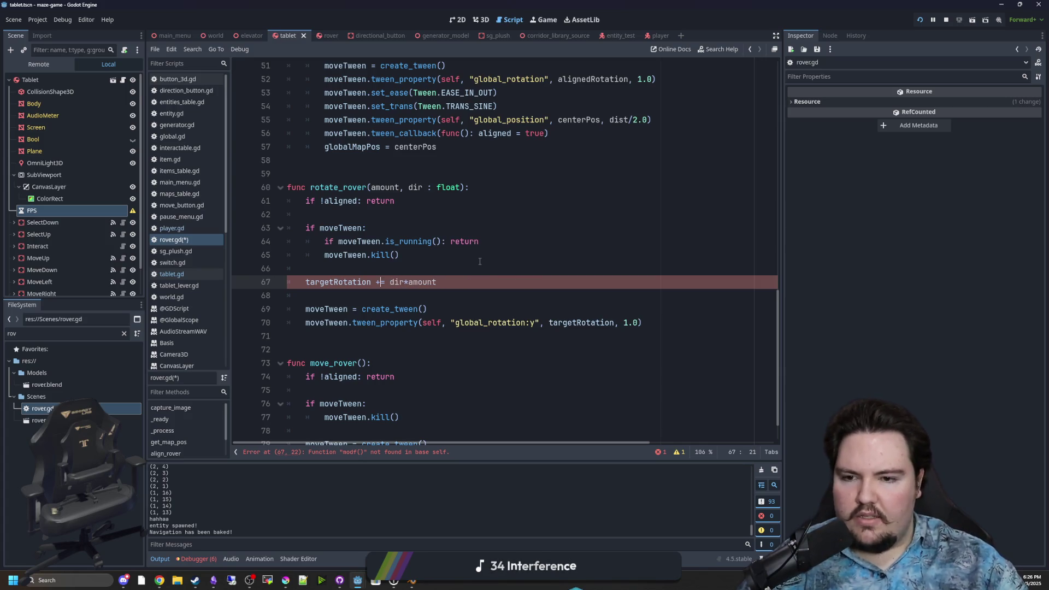
key(Down)
key(Down)
key(Down)
key(End)
key(ctrl+Left)
key(ctrl+Left)
key(ctrl+Left)
key(ctrl+BackSpace)
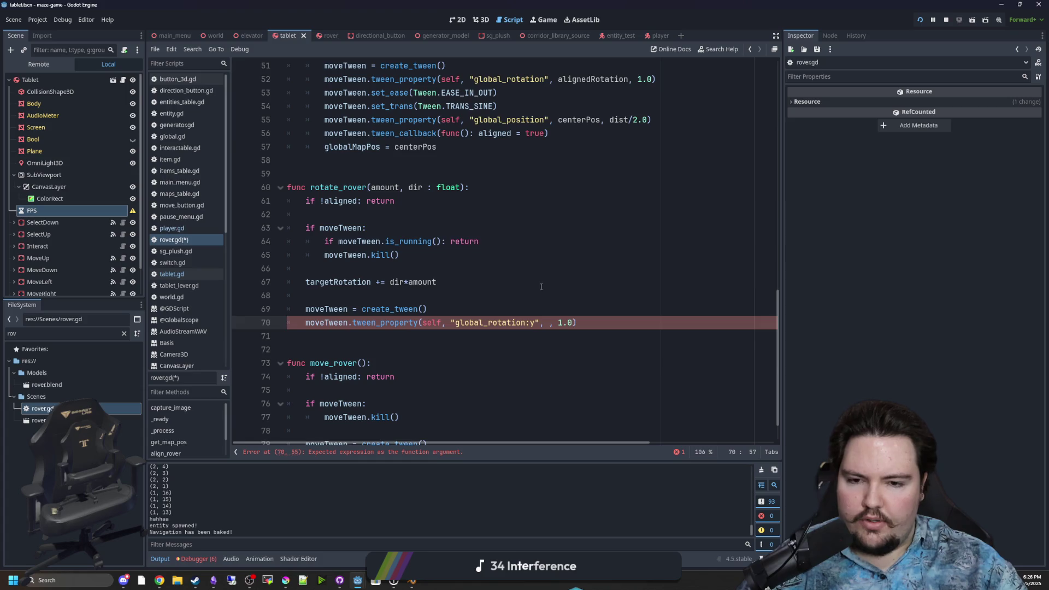
key(ctrl+z)
key(ctrl+z)
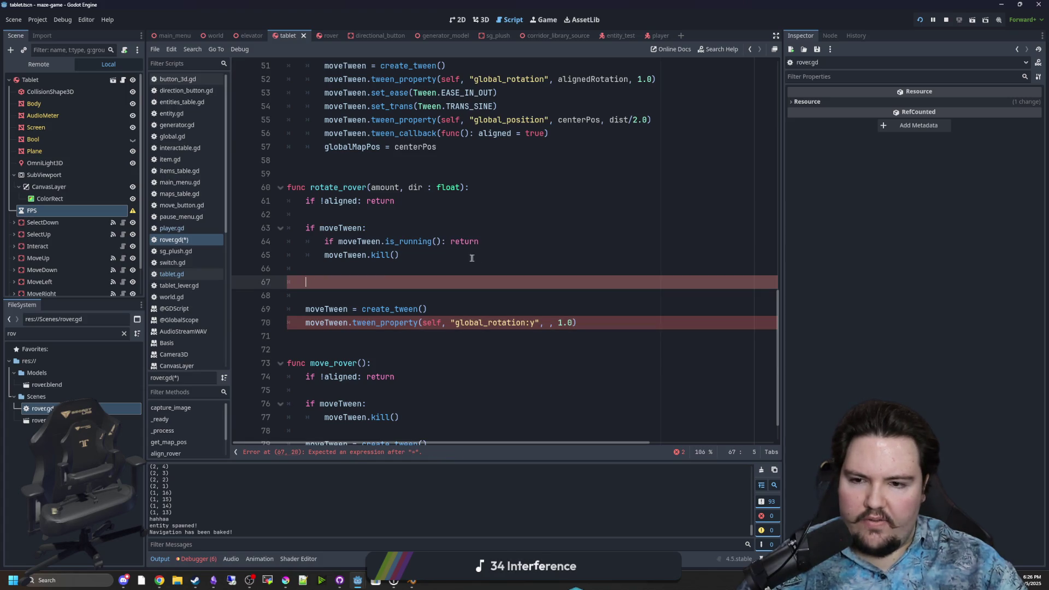
key(ctrl+z)
key(ctrl+z)
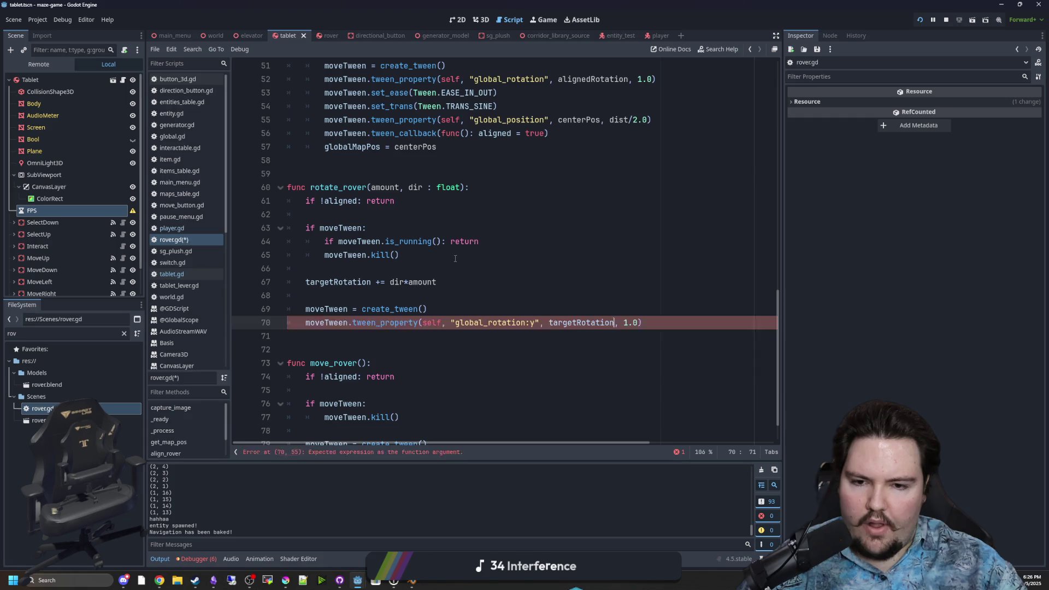
- Add print(targetRotation) below line 67 and save the script
click(455, 258)
click(491, 296)
key(ctrl+s)
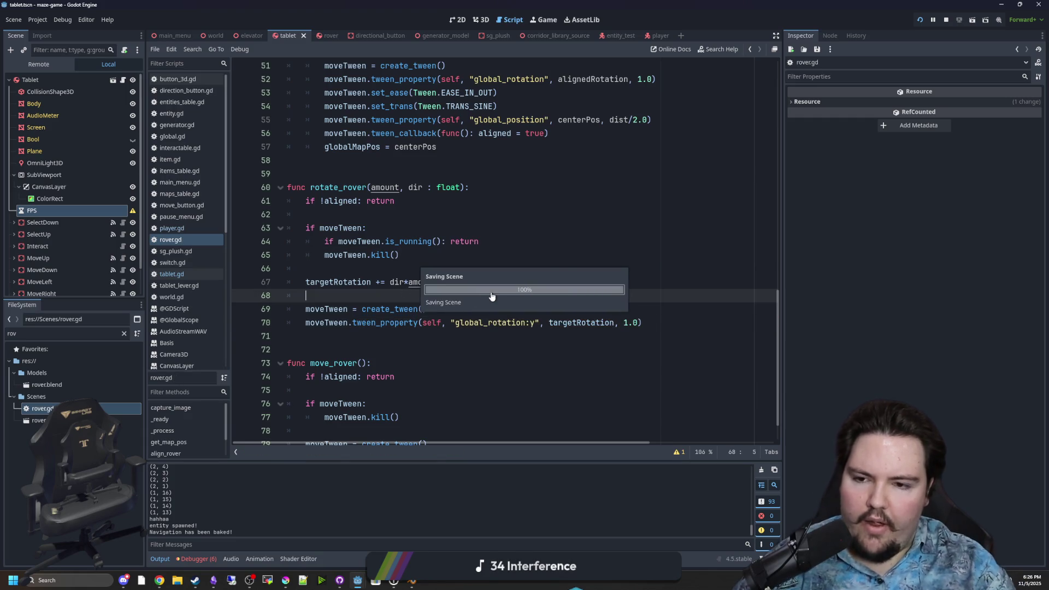
key(Return)
key(Return)
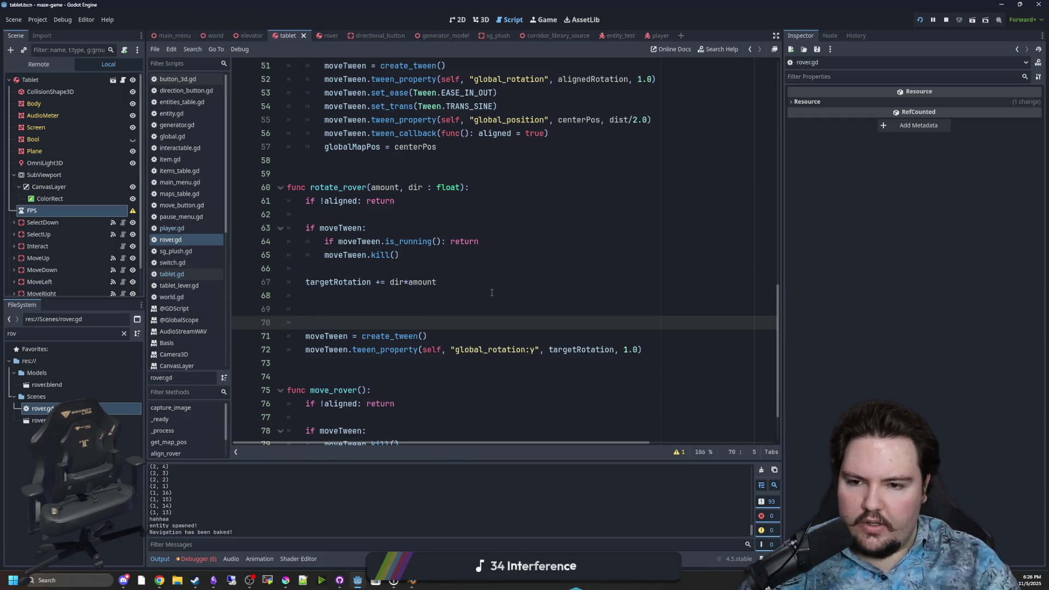
key(Up)
text((t)
key(Return)
key(Up)
key(ctrl+s)
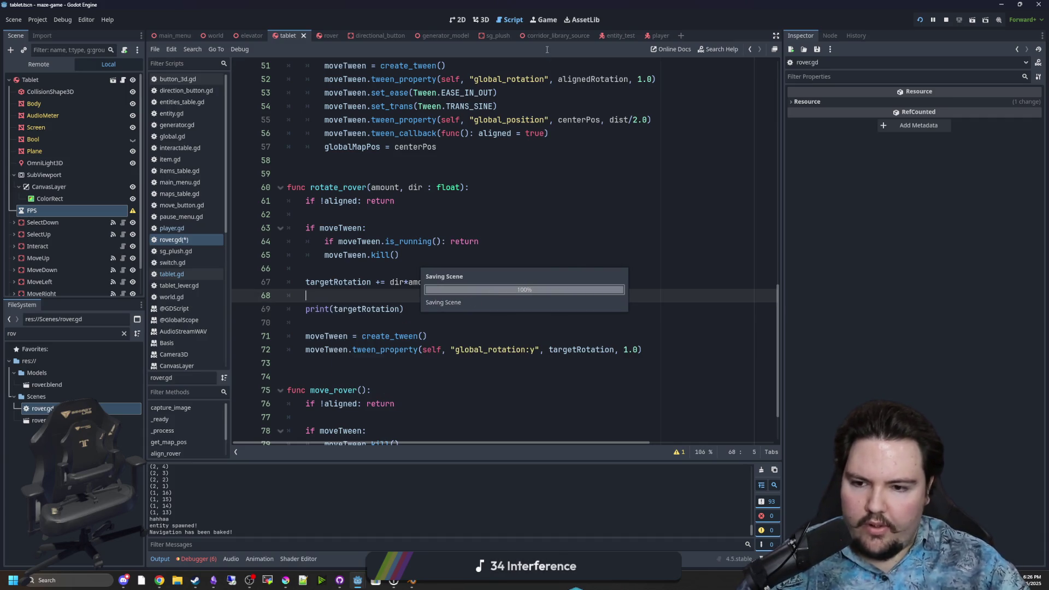
- Raise the tablet in the game, turn right once, then left four times, reaching 4.71238898038469
click(543, 22)
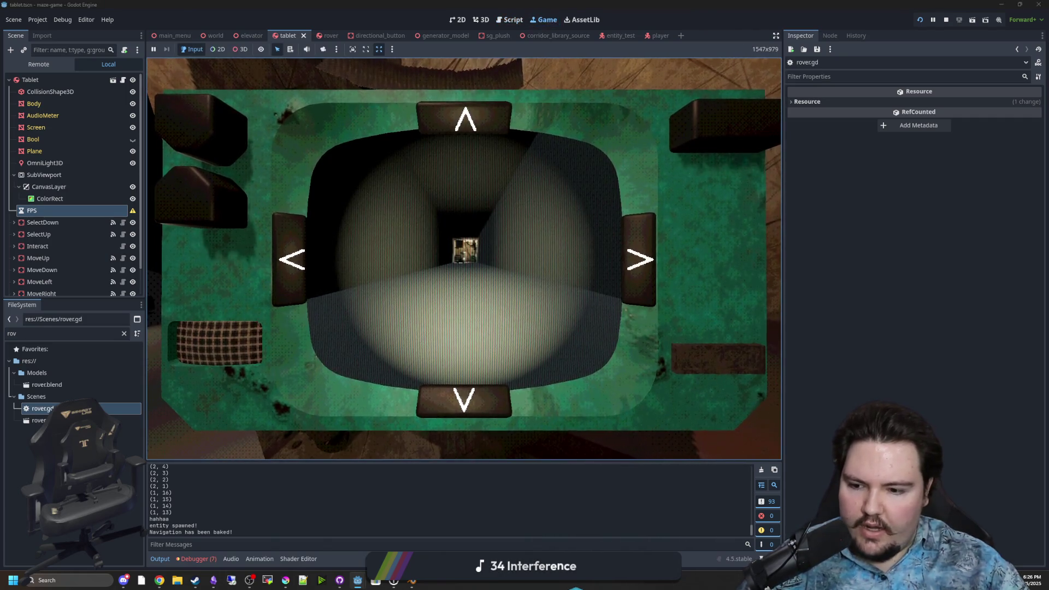
key(e)
key(e)
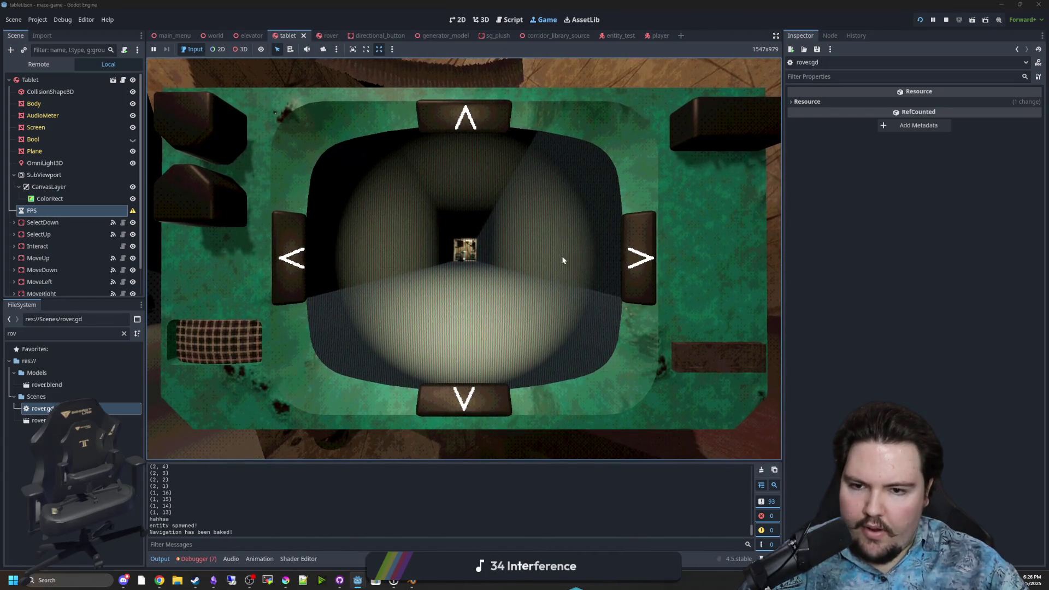
click(634, 256)
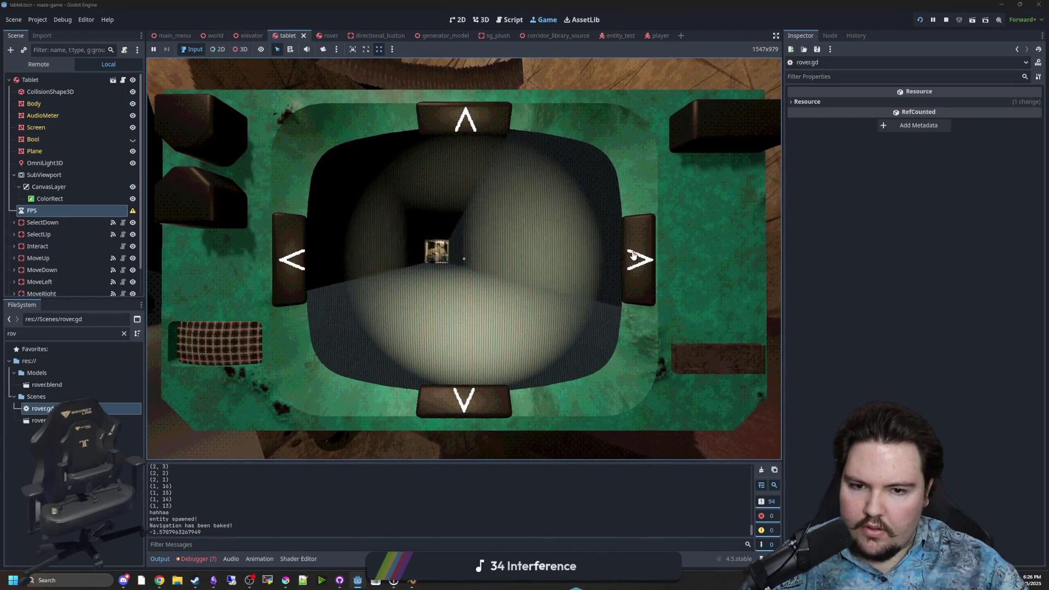
click(299, 260)
click(299, 259)
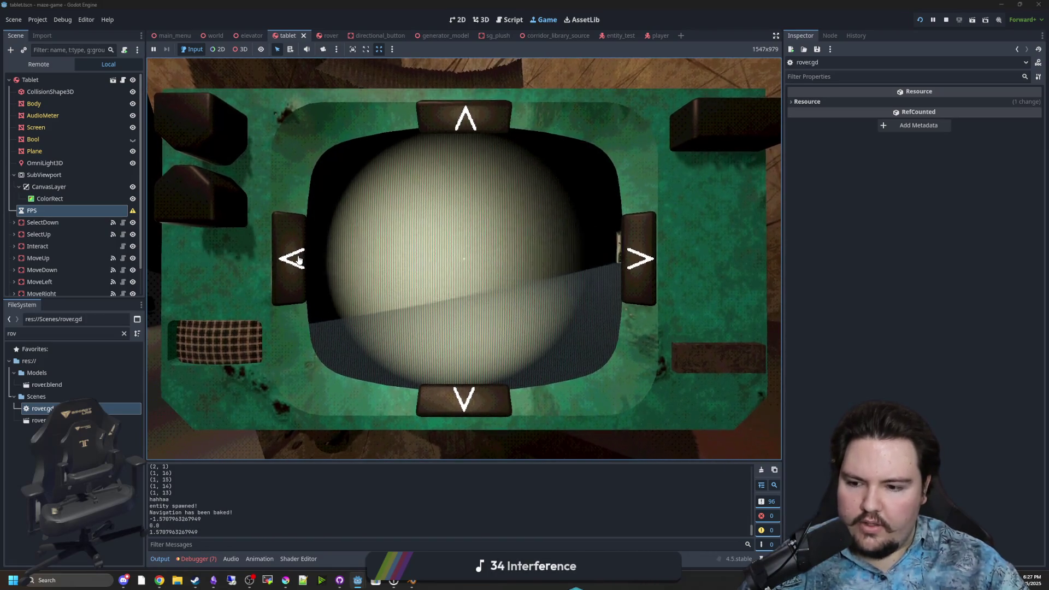
click(299, 260)
click(299, 260)
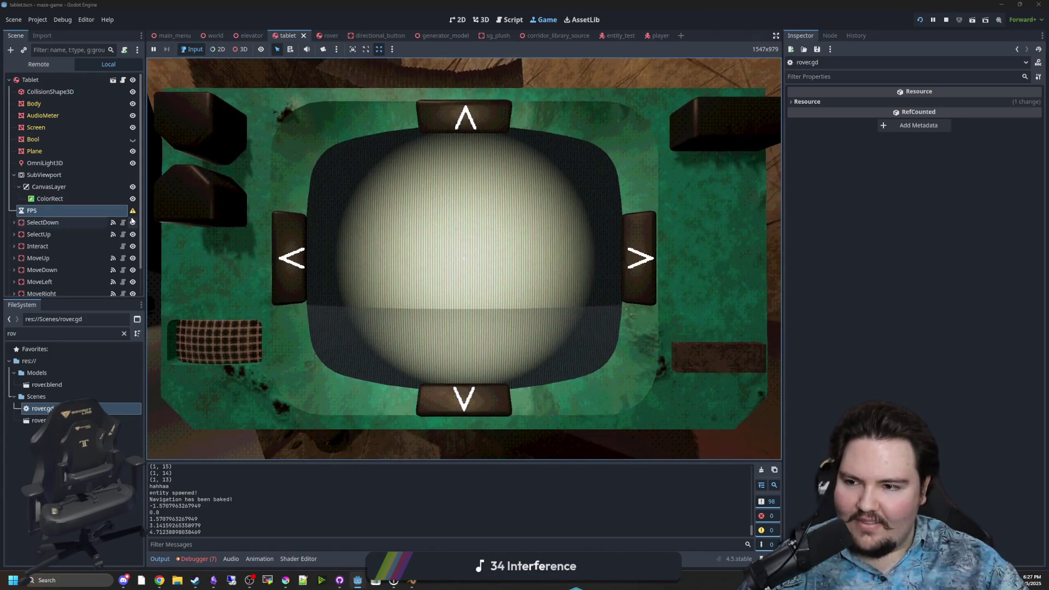
- Return to rover.gd in the script editor and save it
key(ctrl+F3)
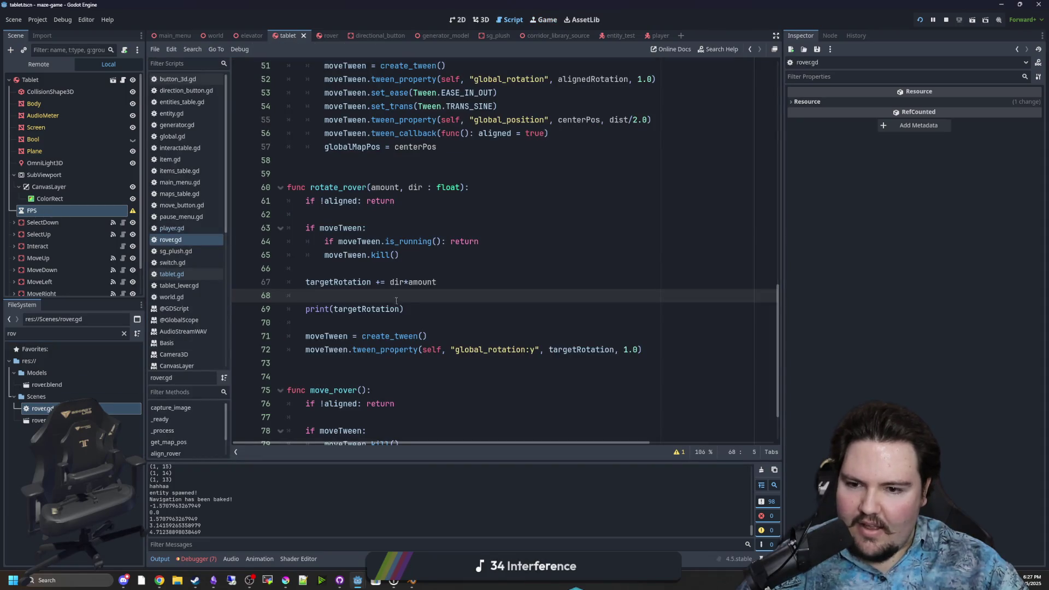
key(Down)
key(Down)
key(ctrl+s)
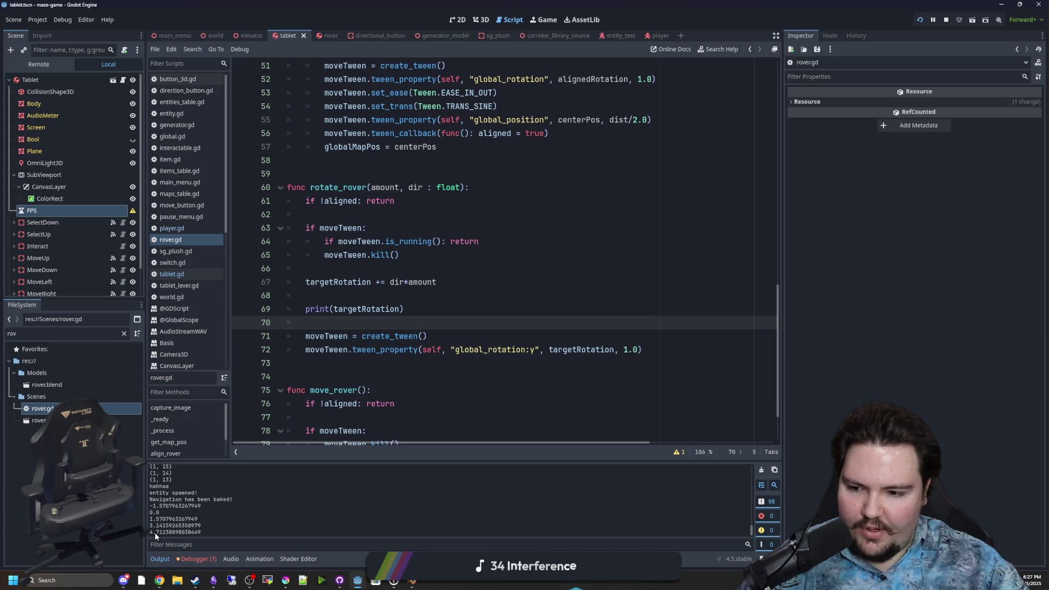
key(ctrl+s)
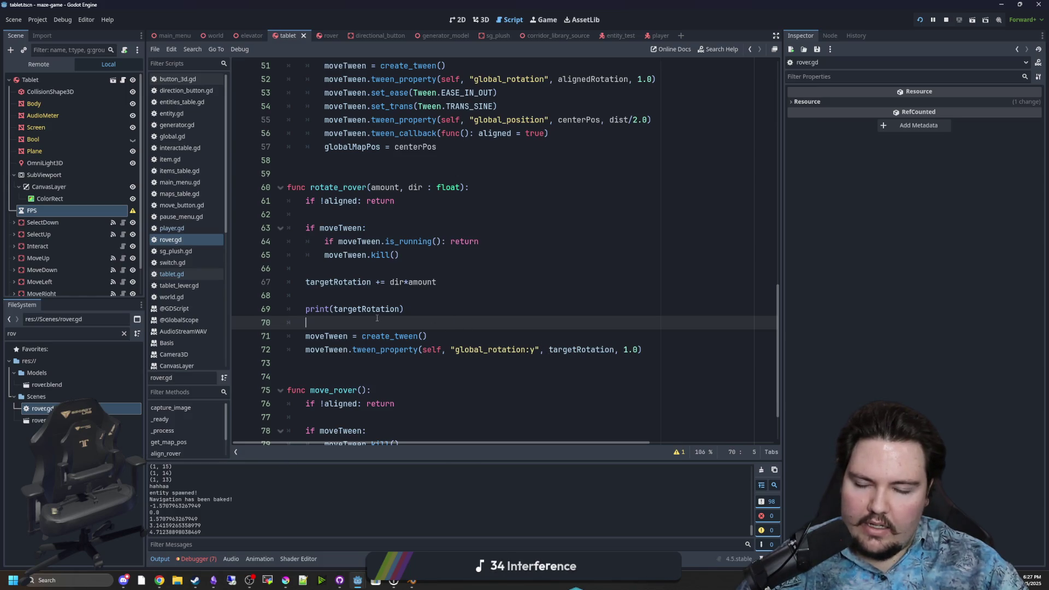
key(ctrl+s)
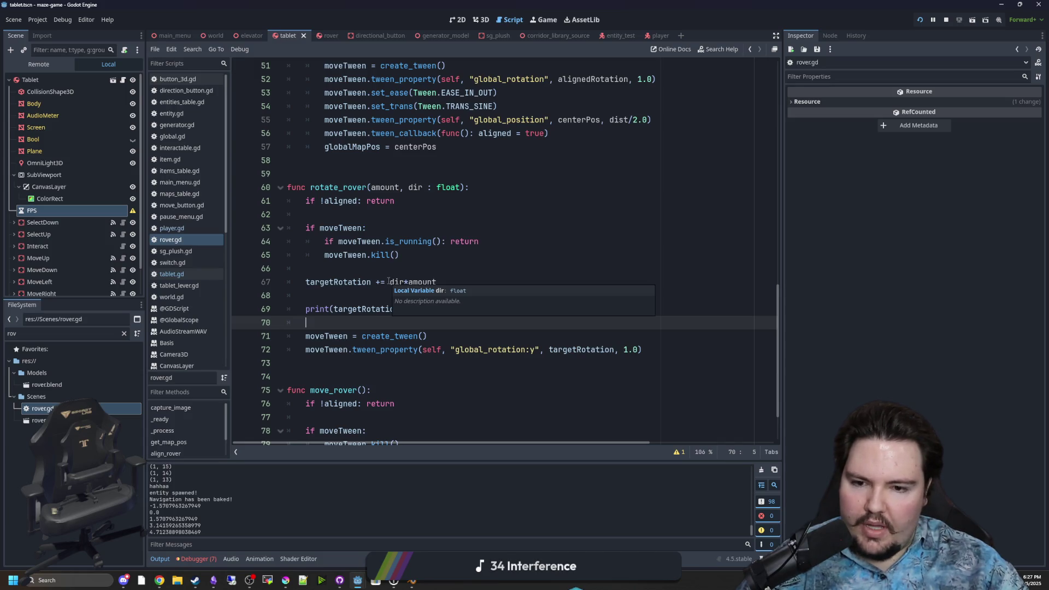
- Rewrite line 67 to assign targetRotation a modf(targetRotation + dir*amount, ...) call
click(389, 282)
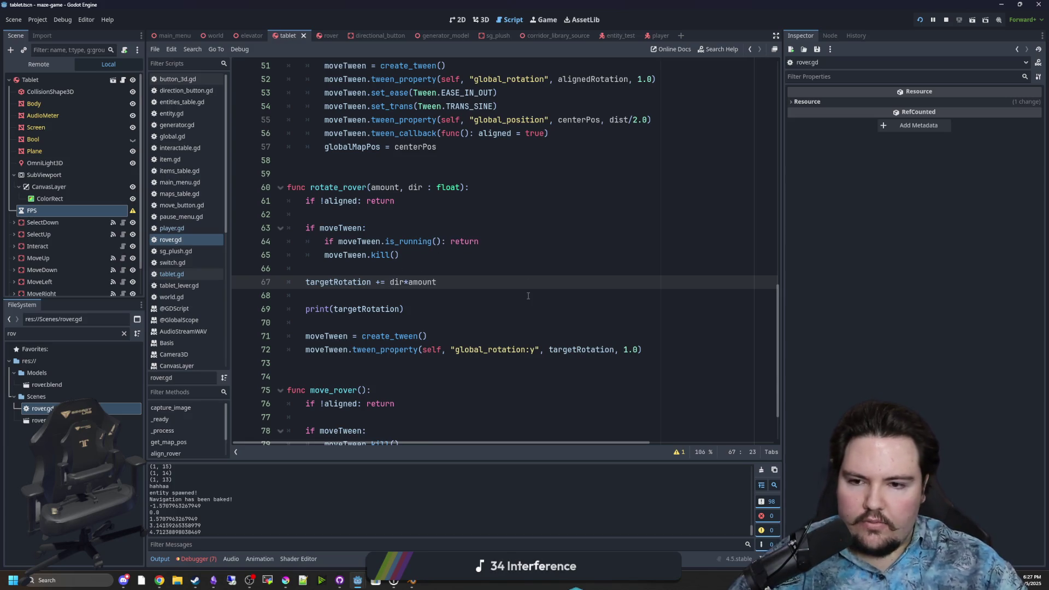
text(modf()
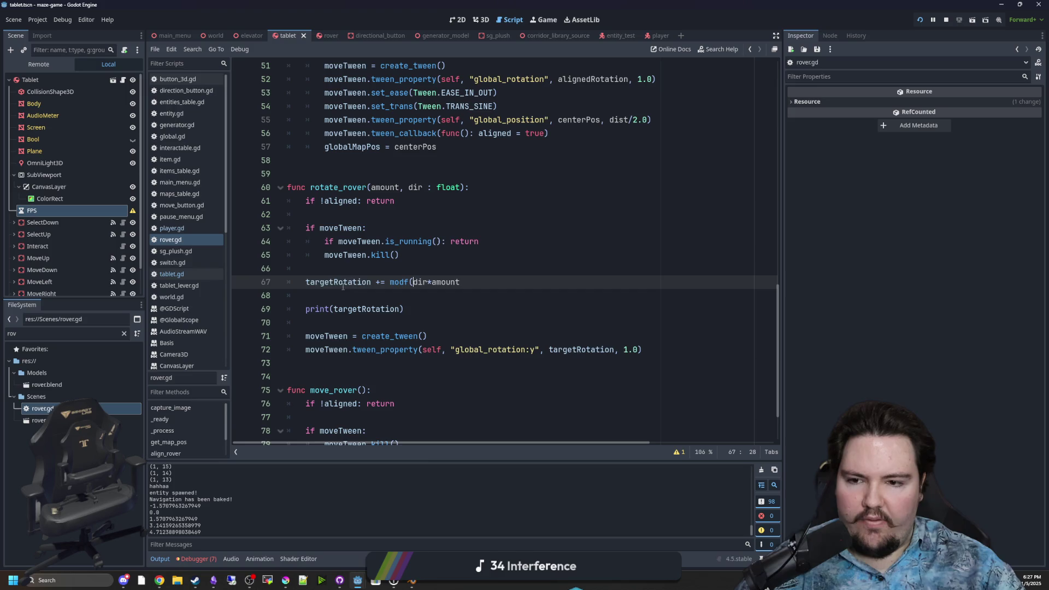
click(344, 282)
click(379, 282)
key(BackSpace)
click(408, 281)
text(targetRotation = modf()
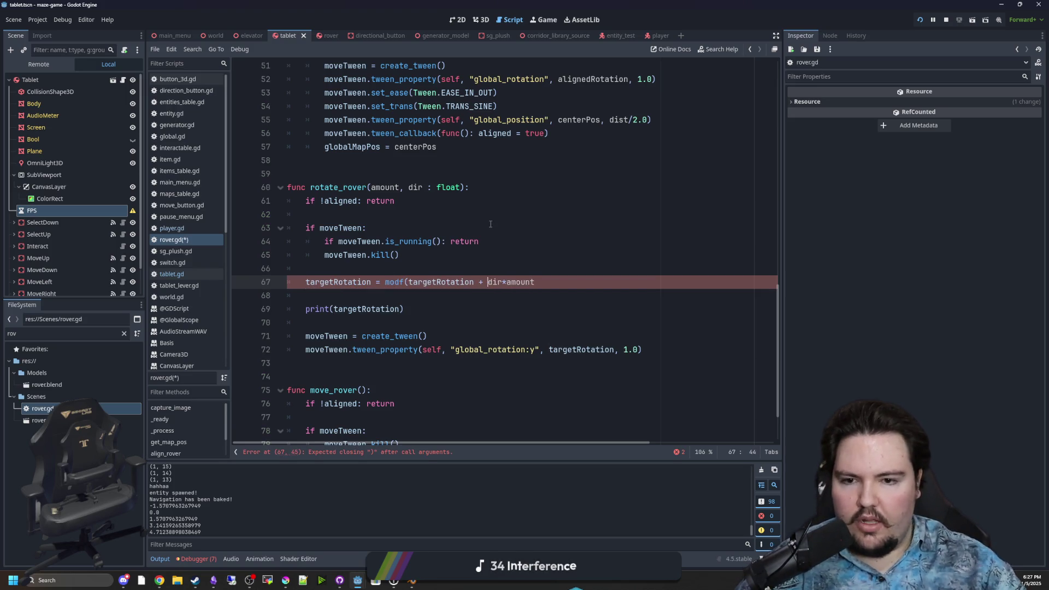
key(BackSpace)
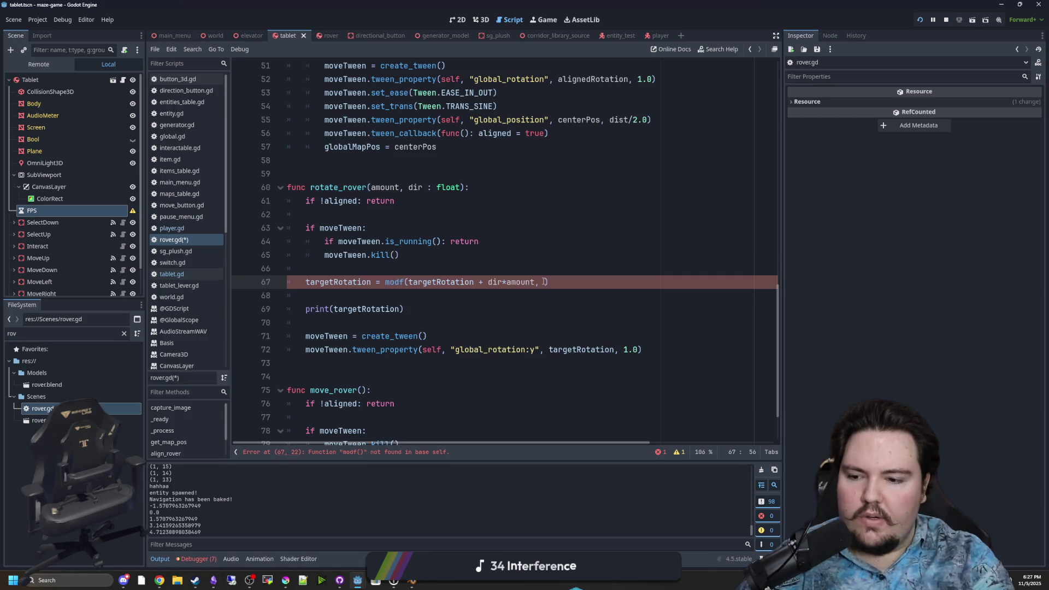
text(PI)
- Replace modf with fmod so line 67 uses fmod(..., PI*1.5), and save
click(567, 263)
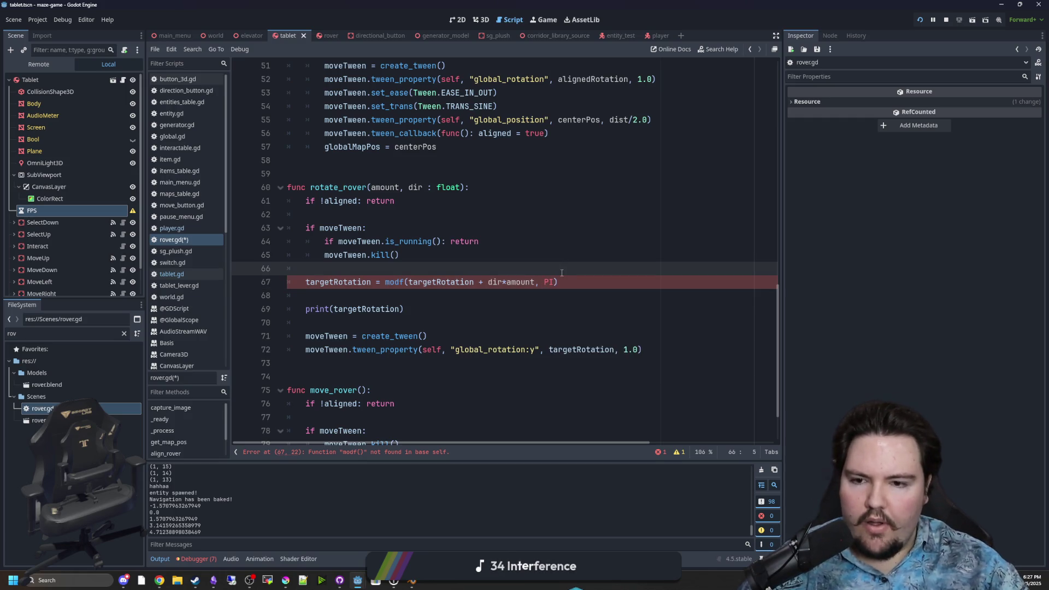
click(555, 282)
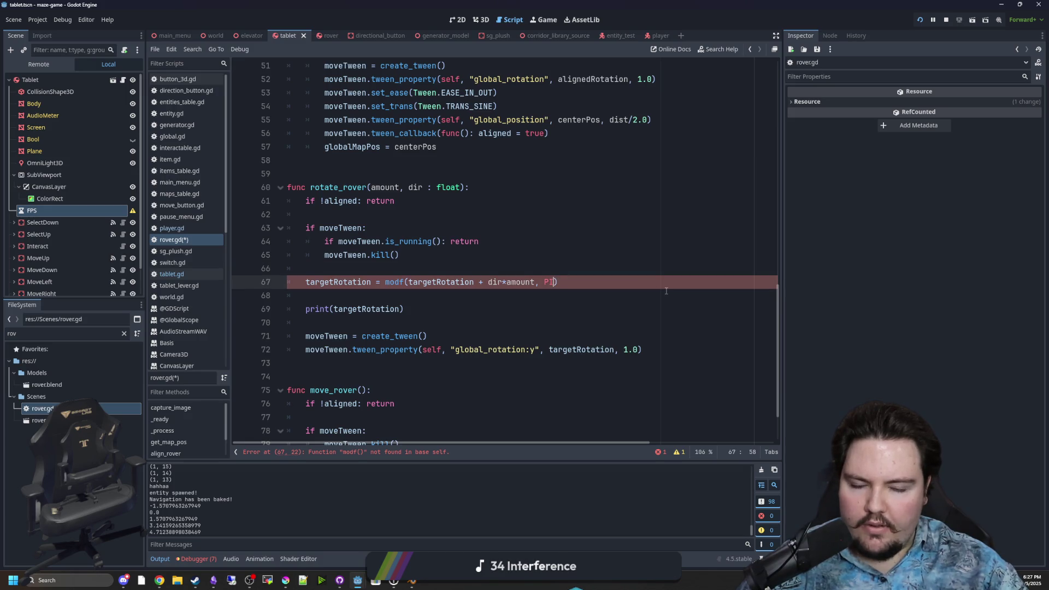
text(*1.5)
key(Up)
key(Up)
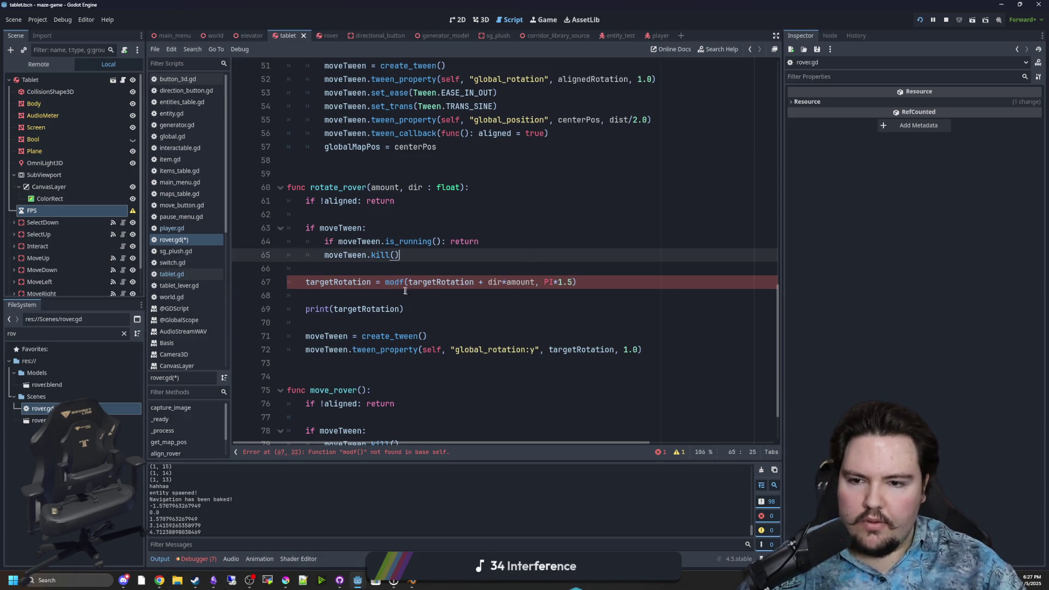
double_click(403, 282)
text(fmod)
click(423, 269)
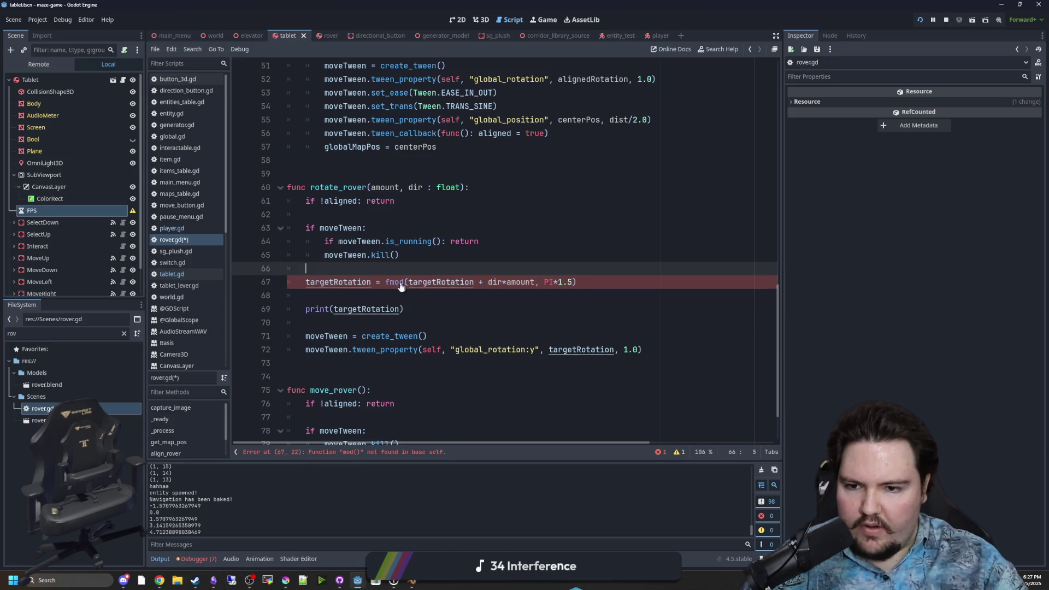
key(ctrl+s)
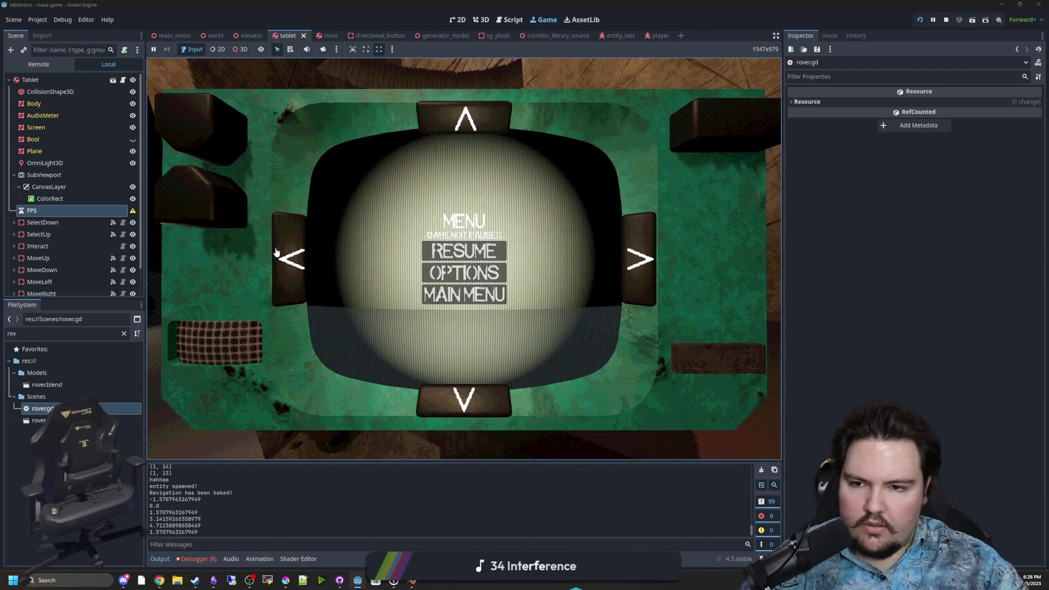
- Turn the rover left twice, right three times, then left three times, watching rotations wrap
click(303, 259)
click(295, 271)
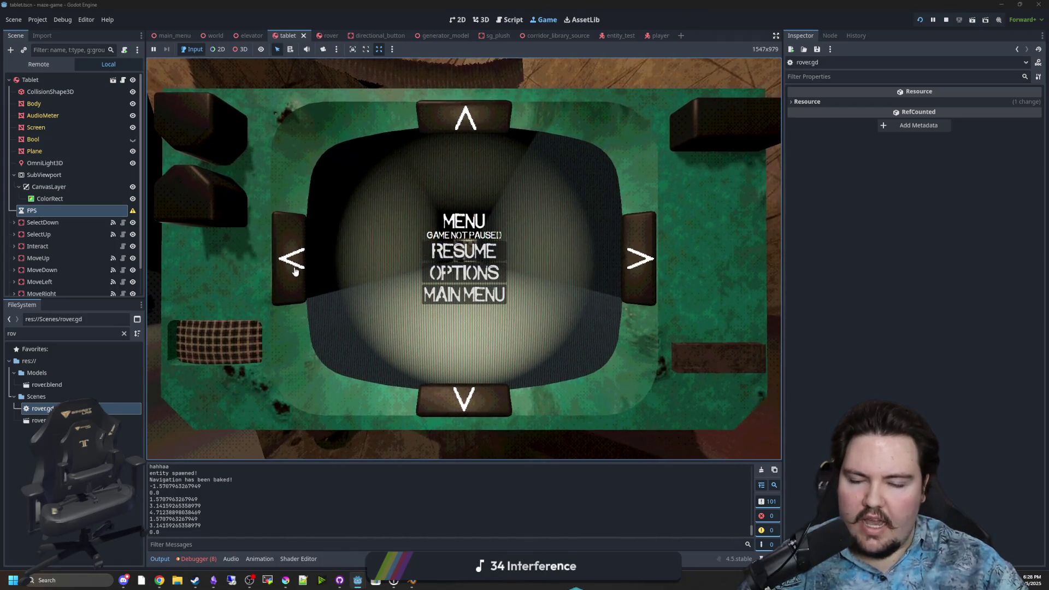
click(632, 260)
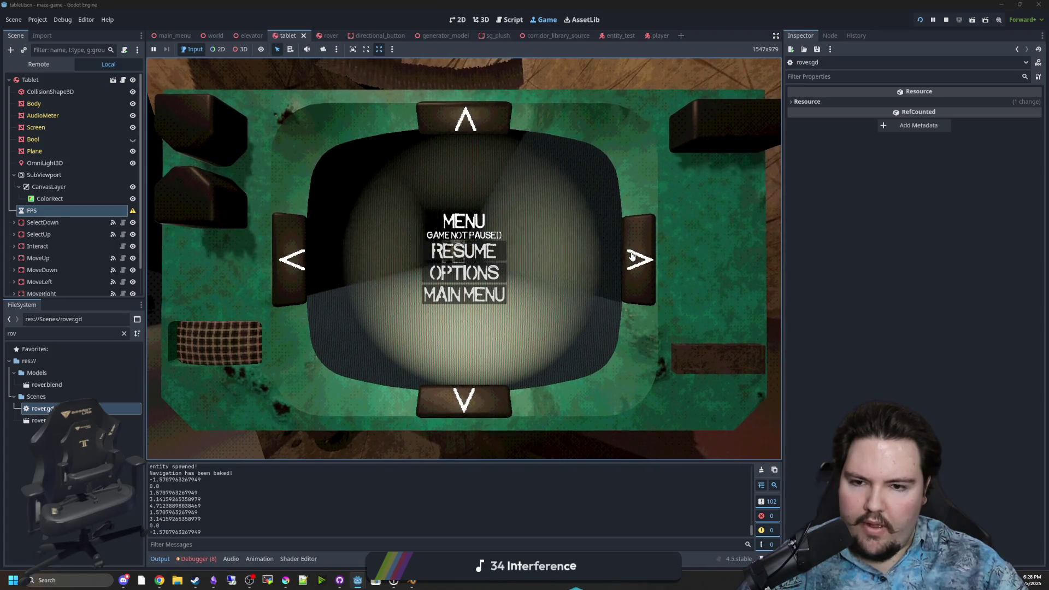
click(633, 275)
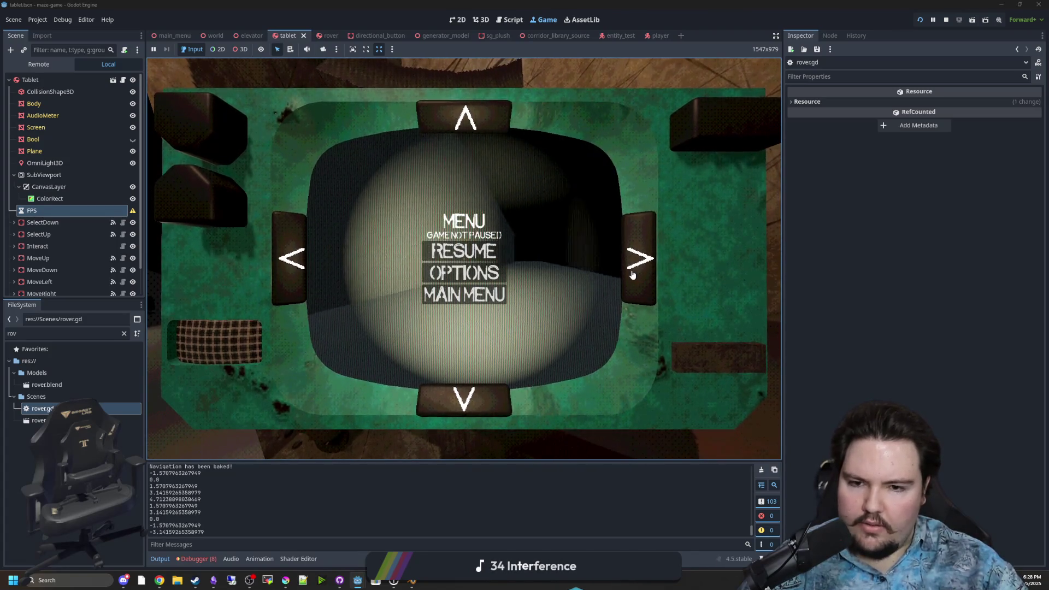
click(633, 275)
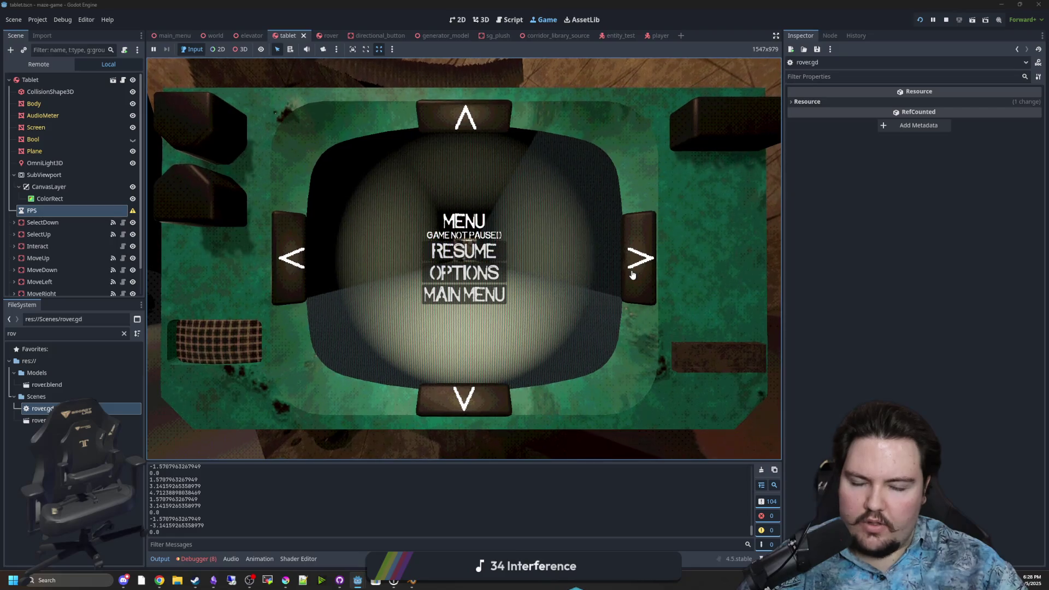
click(287, 262)
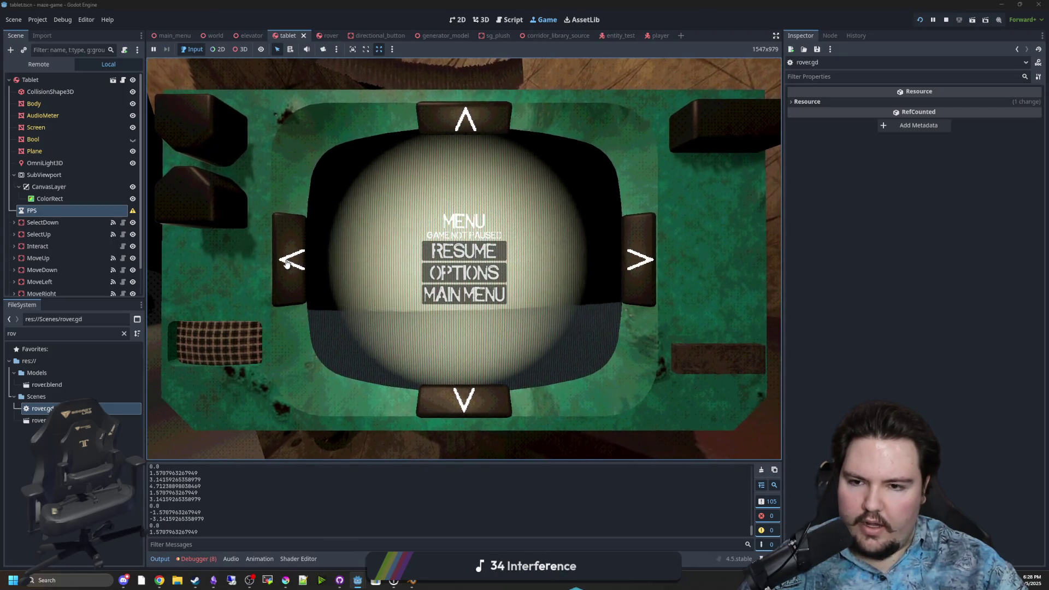
click(287, 262)
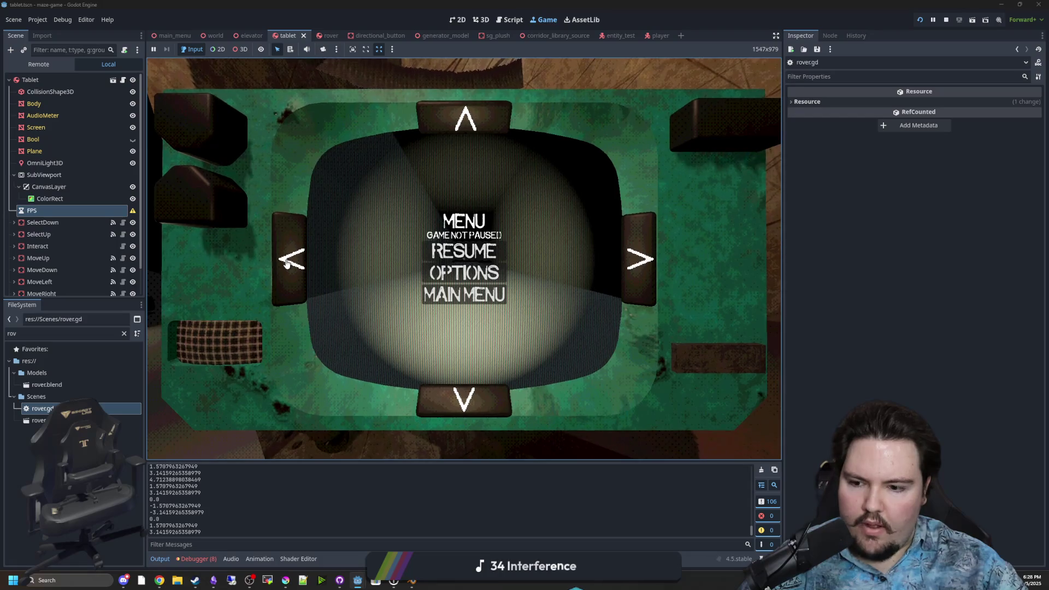
click(286, 263)
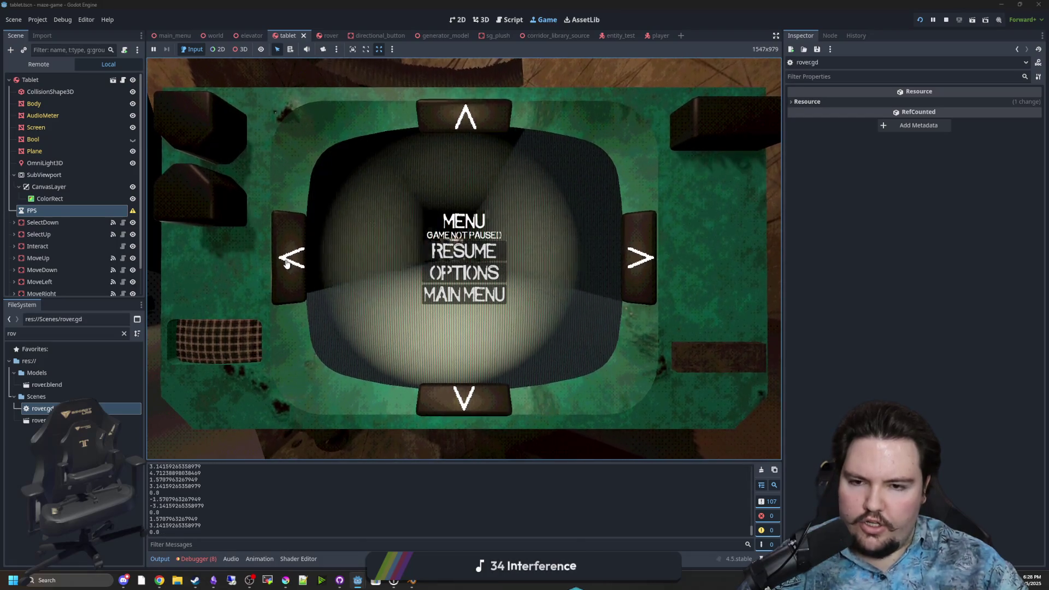
- Open the Tablet node's tablet.gd script and save
click(123, 80)
click(397, 268)
key(ctrl+s)
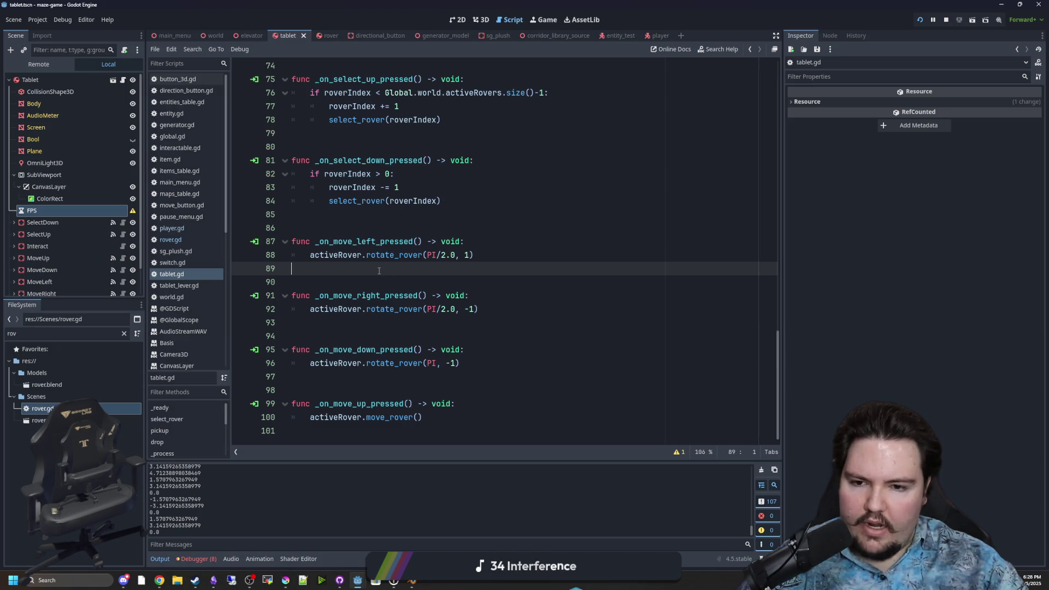
- Insert a rotate_y() call on new line 67 of rover.gd and open its Node3D help
click(183, 239)
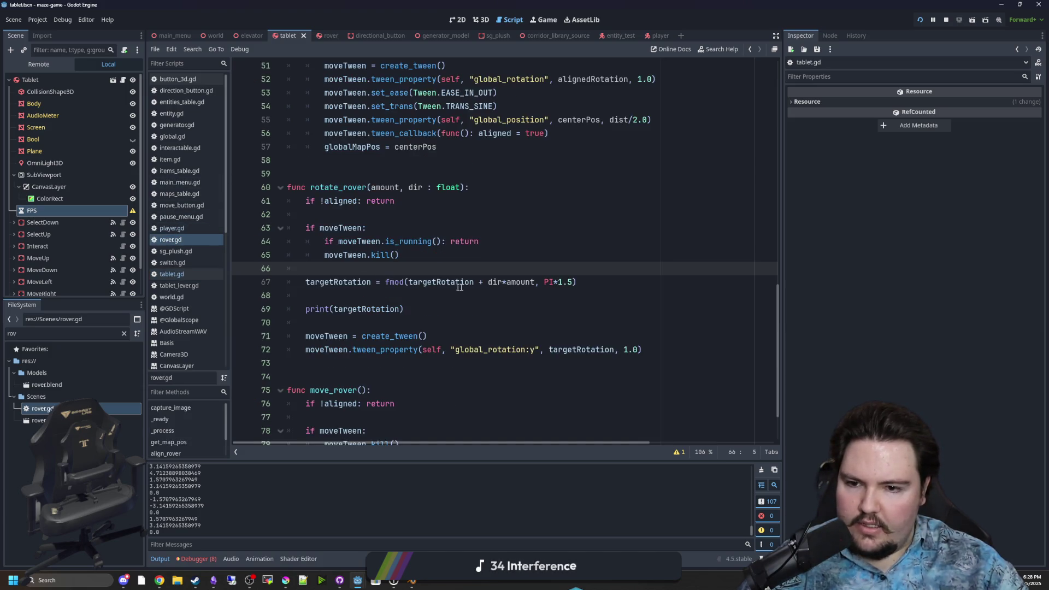
key(ctrl+s)
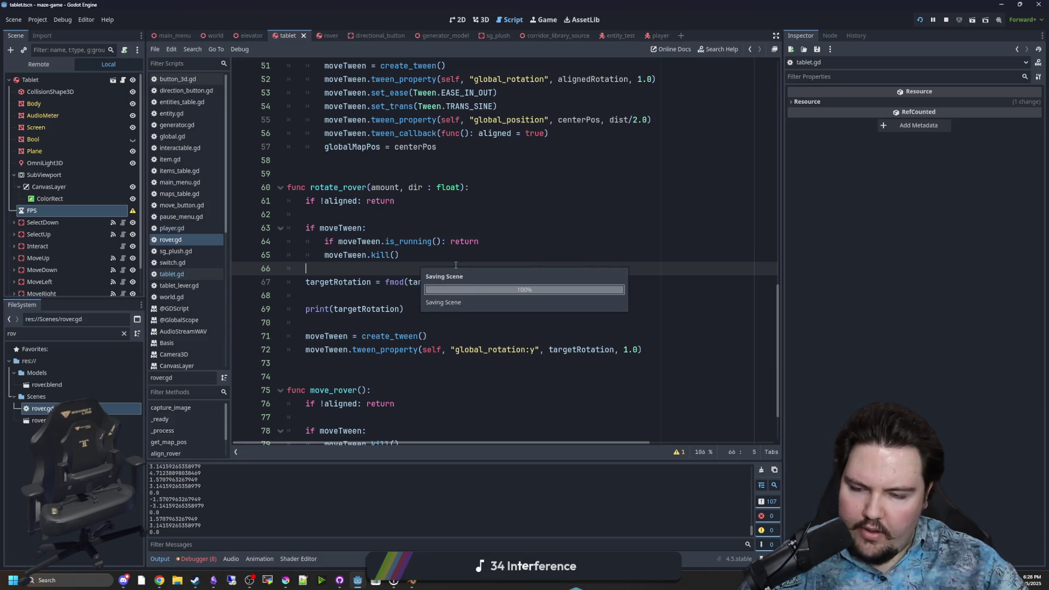
key(Return)
text(rotate)
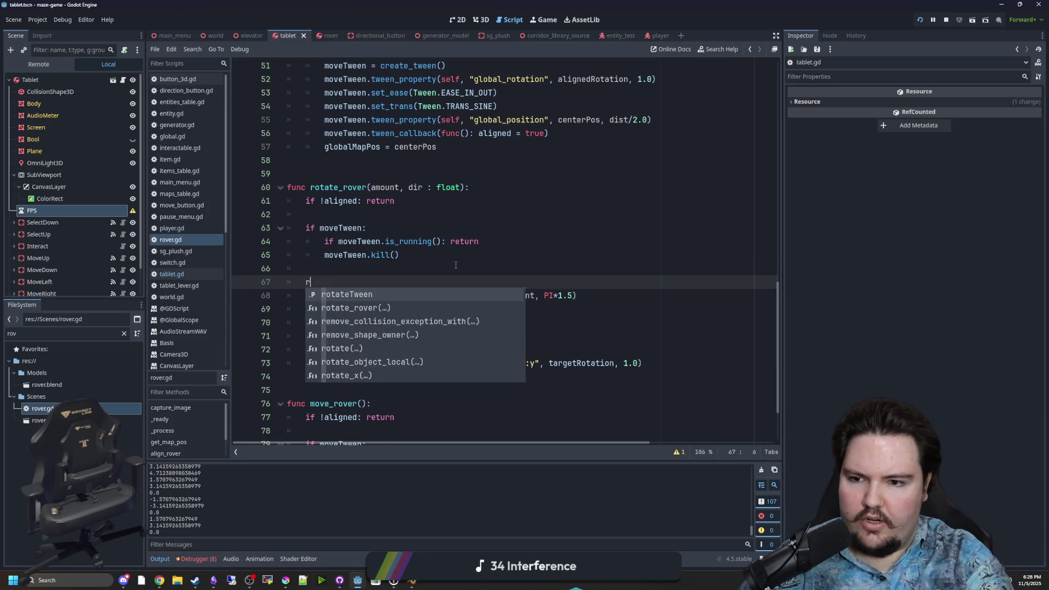
key(Down)
key(Down)
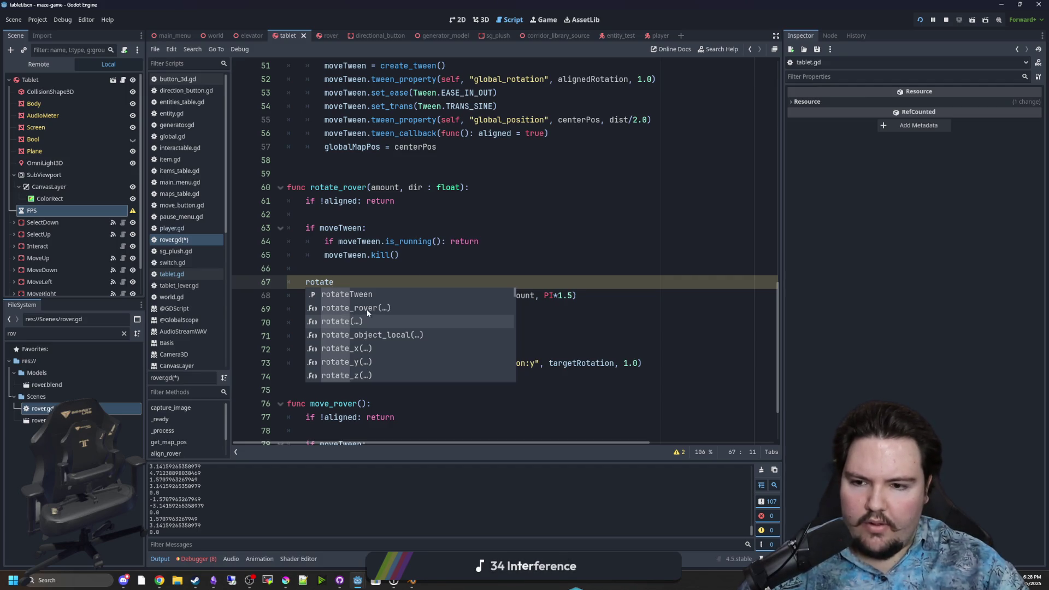
click(359, 362)
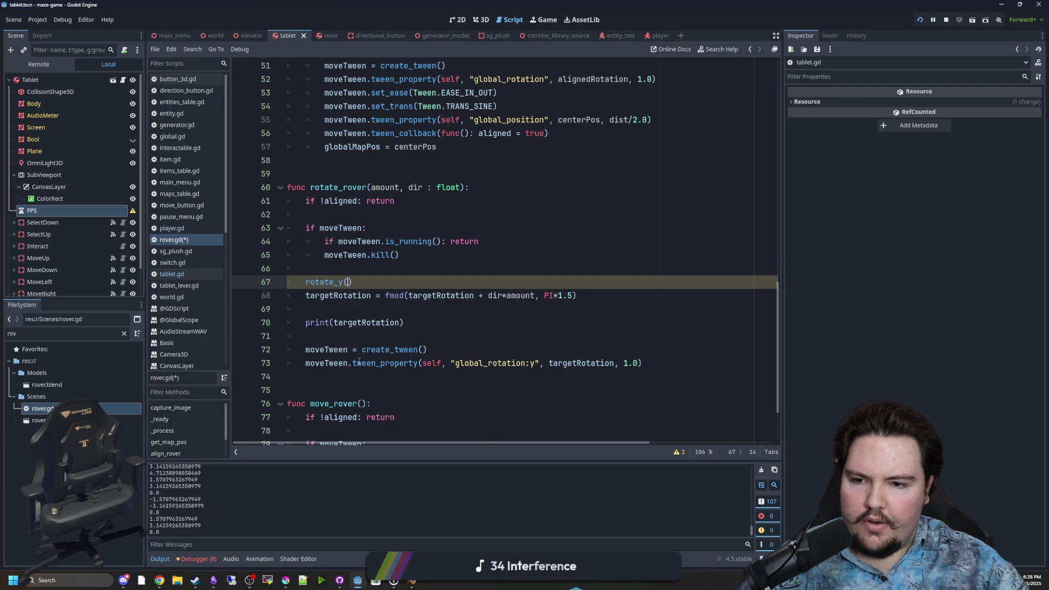
ctrl+click(336, 283)
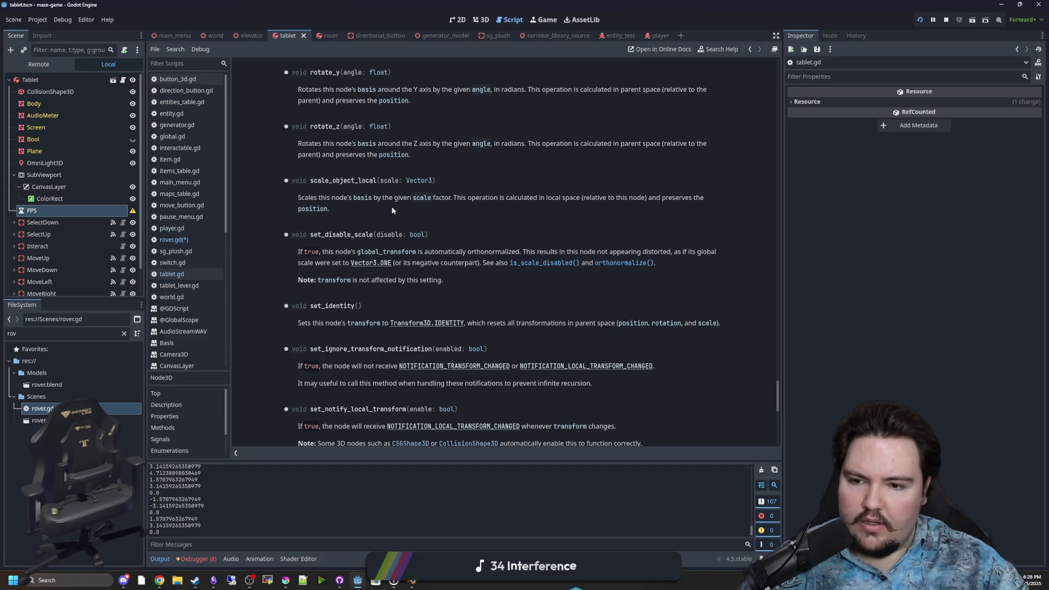
- Go back to rover.gd and delete the rotate_y() line
scroll(391, 209, down, 3)
key(alt+Left)
key(shift+End)
key(BackSpace)
- Open blank lines above rotate_rover for a new function
key(BackSpace)
click(341, 174)
text(\)
key(Return)
key(Return)
key(BackSpace)
key(BackSpace)
key(BackSpace)
key(Return)
key(Return)
key(Up)
key(Up)
key(Return)
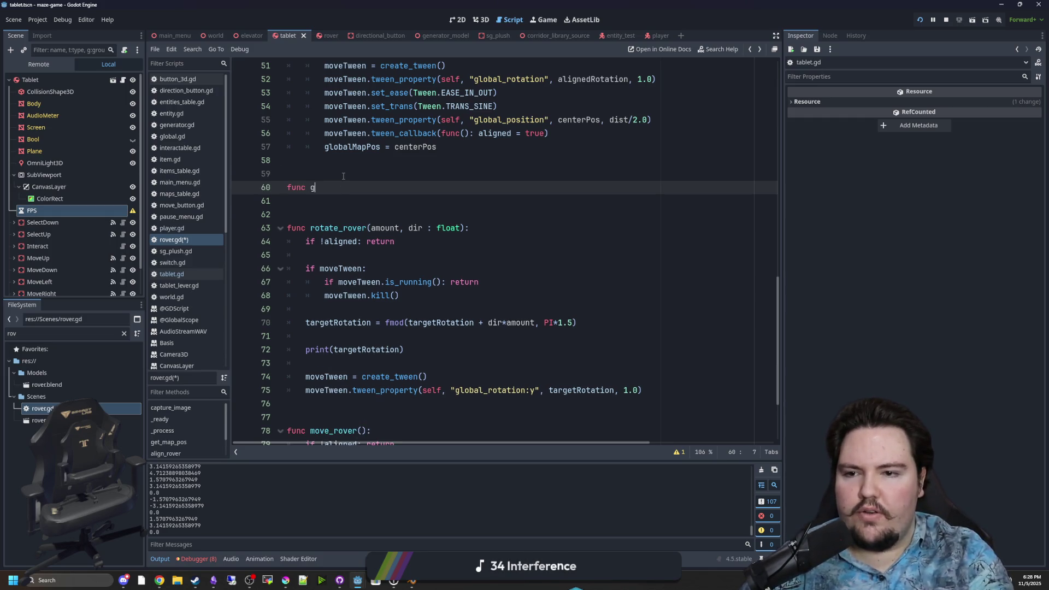
- Start the get_new_rotation(rot) helper above rotate_rover with a pass placeholder body
key(BackSpace)
key(BackSpace)
key(BackSpace)
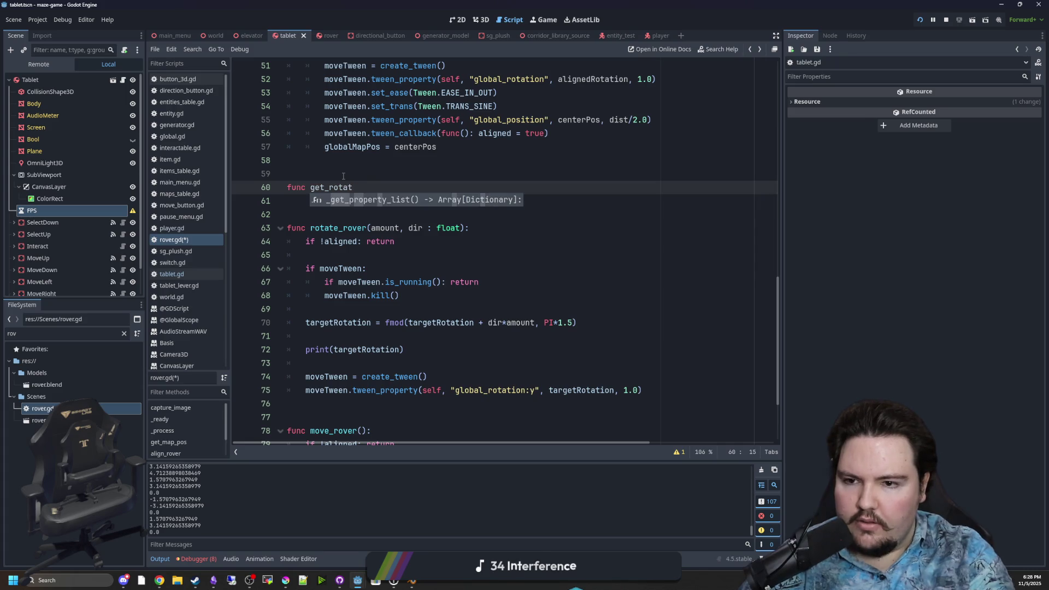
key(BackSpace)
key(BackSpace)
text(new_)
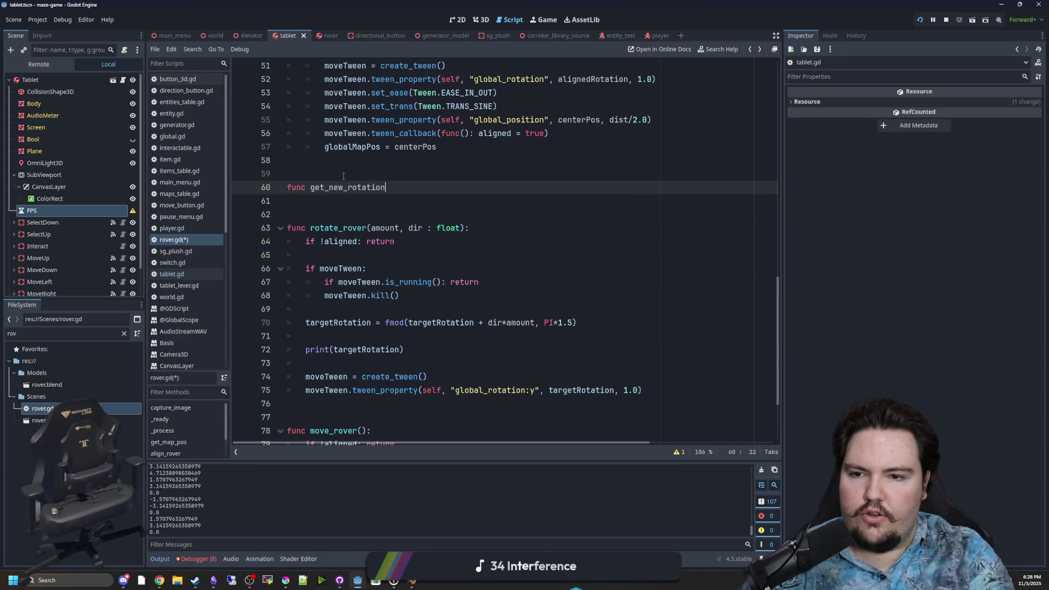
key(BackSpace)
key(Return)
key(BackSpace)
key(BackSpace)
text(pass)
click(343, 176)
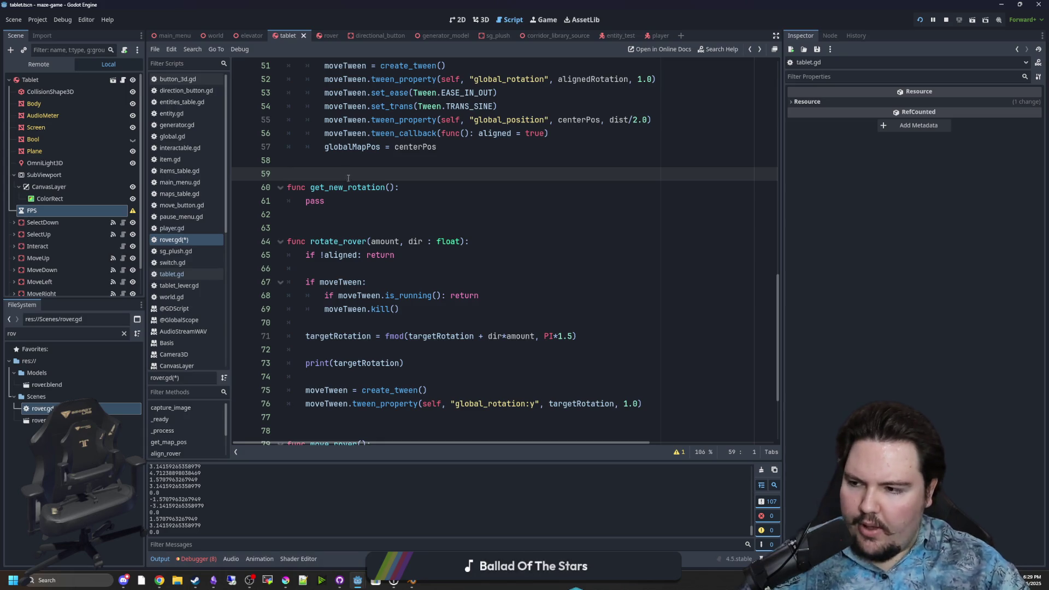
click(385, 255)
drag(340, 202, 306, 207)
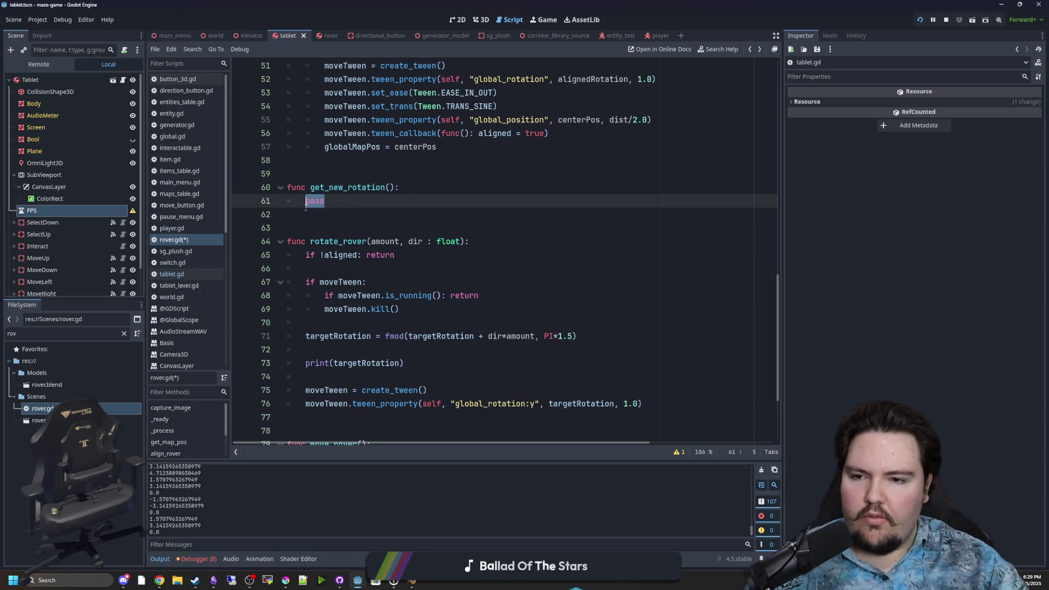
click(389, 188)
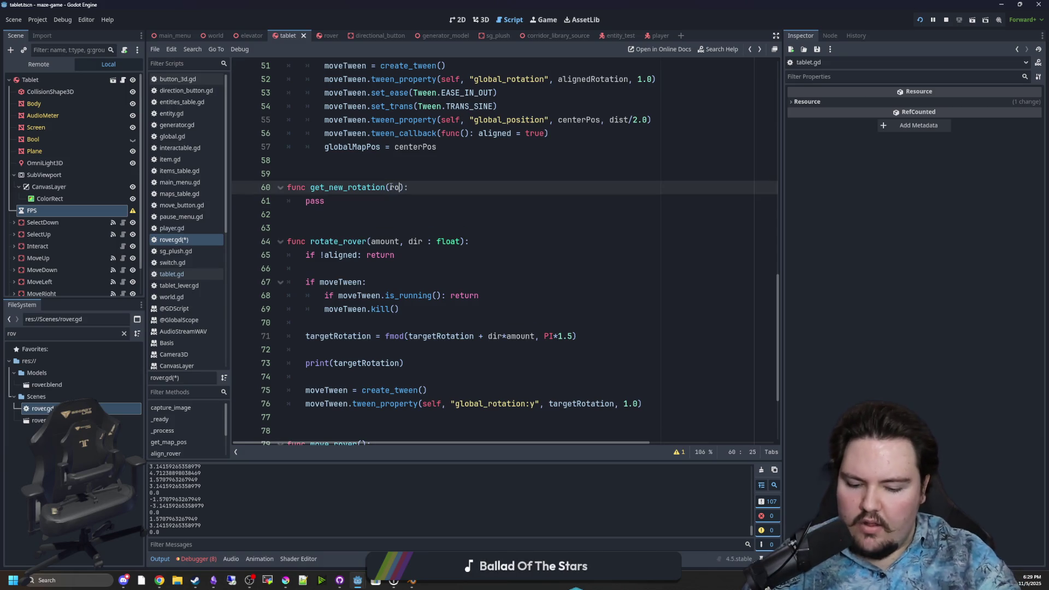
text(t)
- Replace fmod(..., PI*1.5) on line 71 with a get_new_rotation(...) call
click(415, 363)
drag(574, 336, 541, 337)
drag(404, 336, 394, 336)
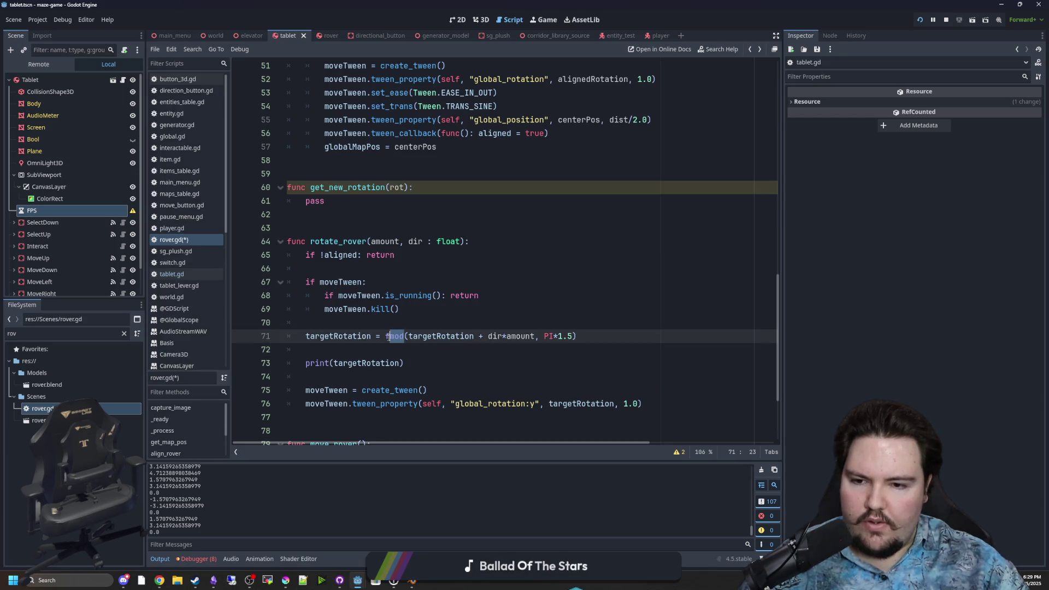
text(get_new_rotation)
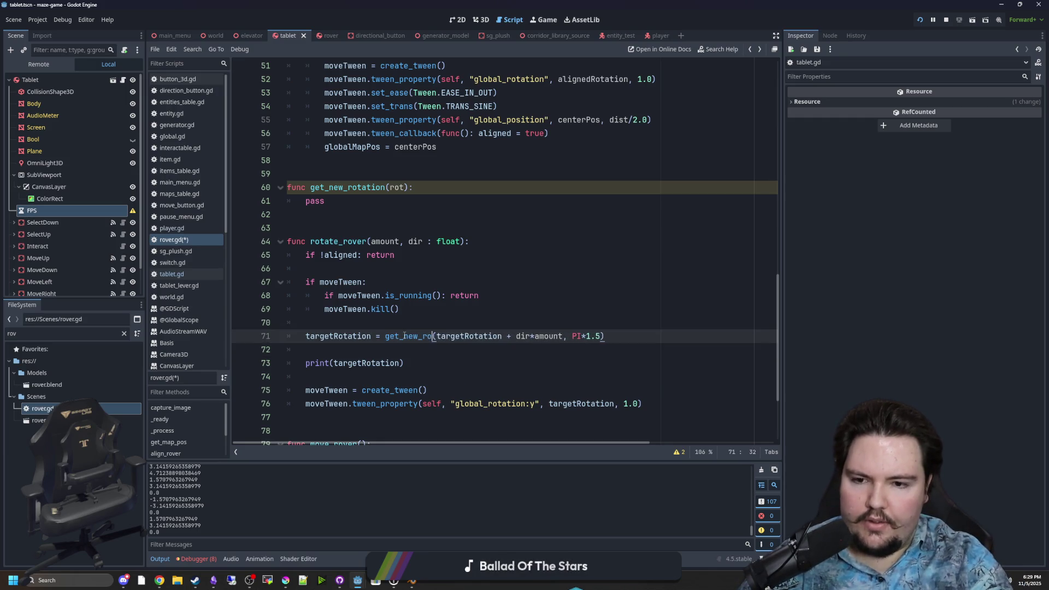
drag(632, 336, 592, 336)
text())
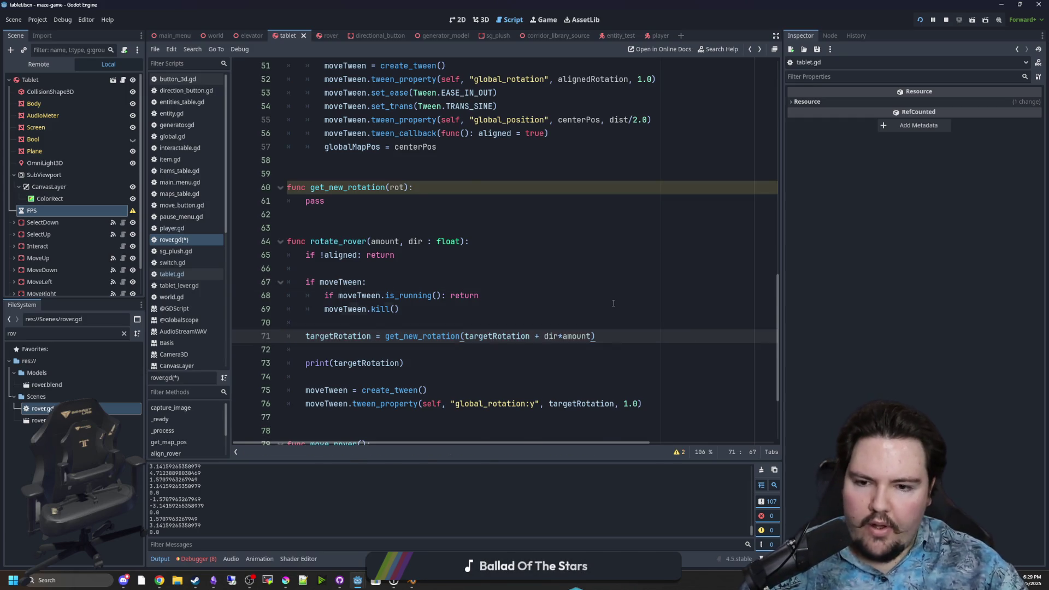
key(Up)
key(Up)
- Give get_new_rotation the body 'if rot > PI: return rot - PI' and save
scroll(338, 255, up, 1)
key(Up)
key(Up)
key(Up)
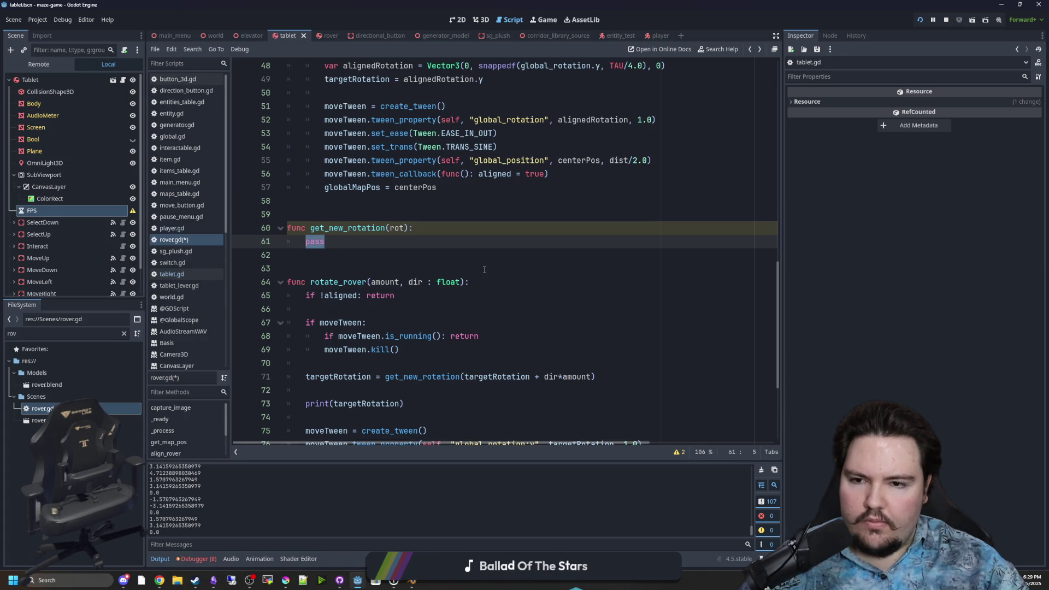
key(BackSpace)
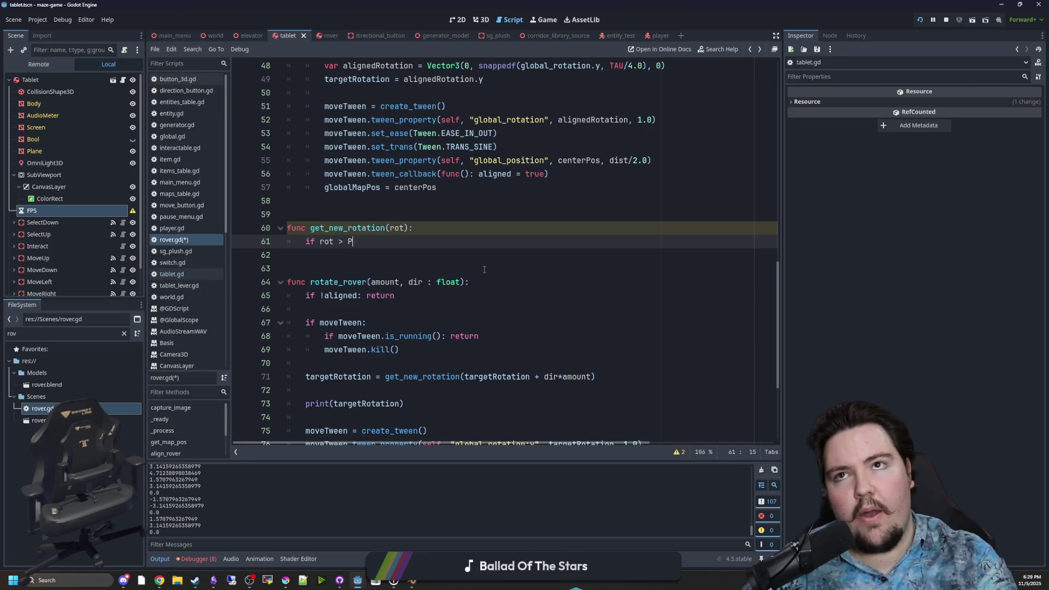
text(I:)
key(Return)
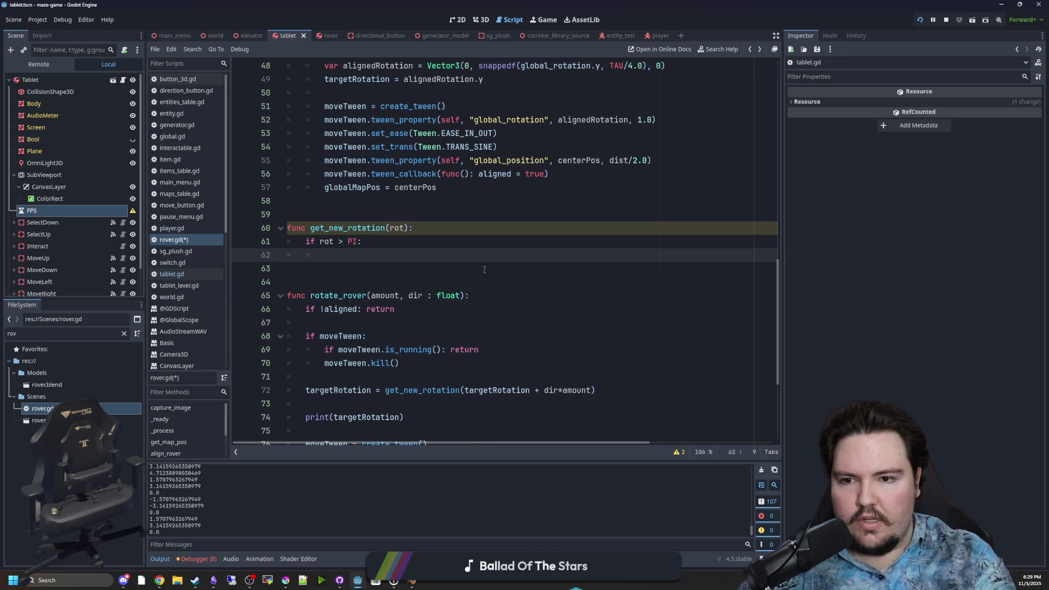
text(return tor)
key(BackSpace)
key(BackSpace)
key(BackSpace)
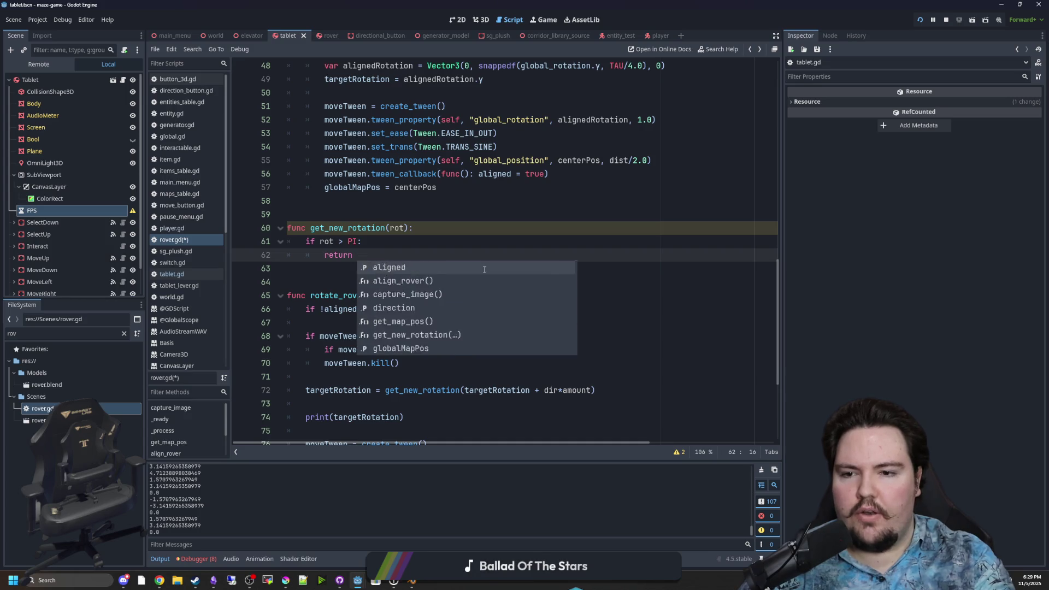
text(rptr)
text(ot - PI)
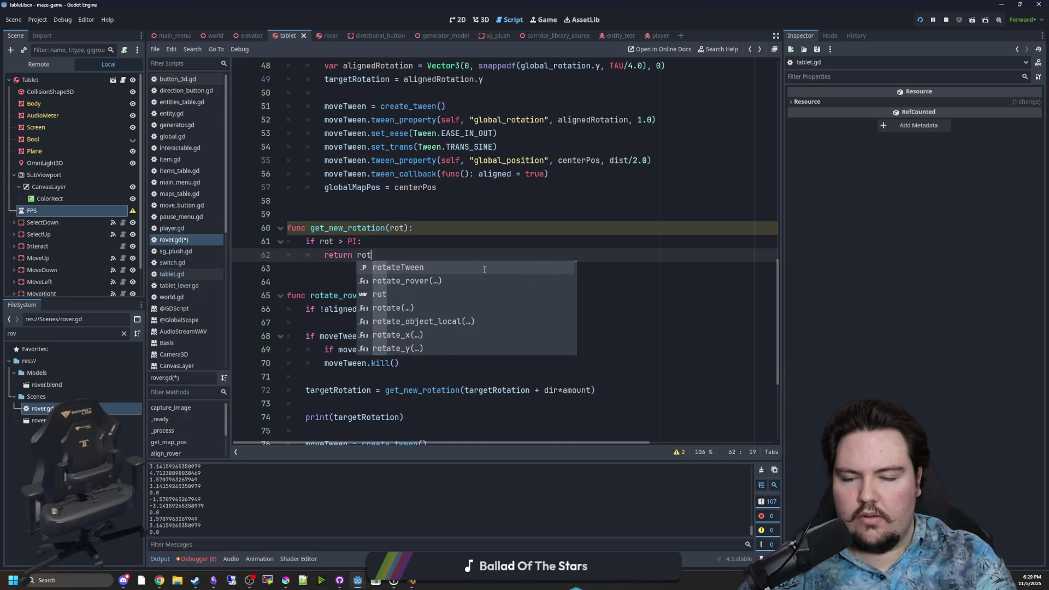
click(387, 211)
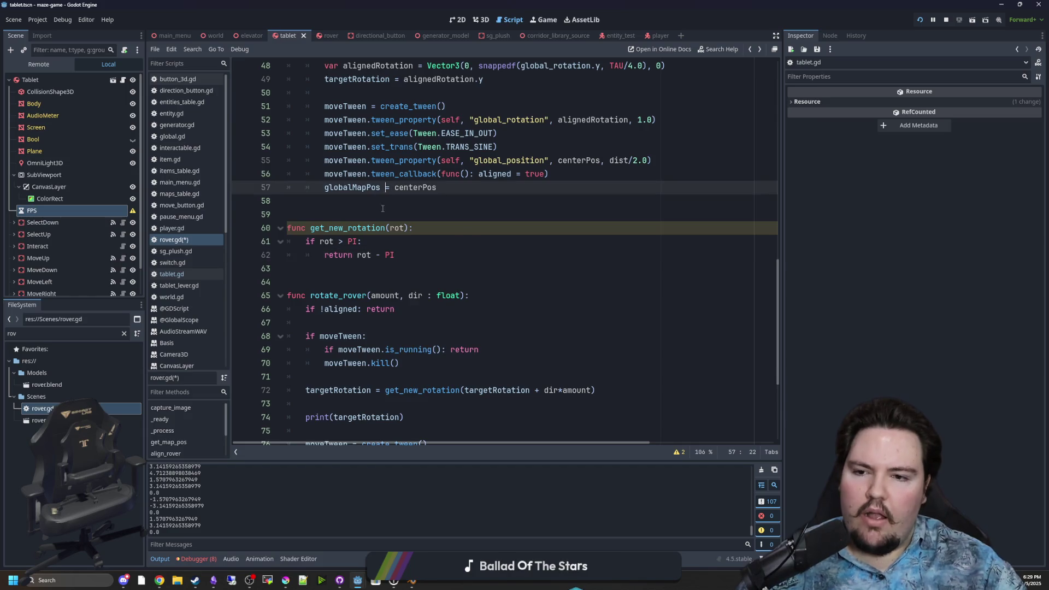
key(ctrl+s)
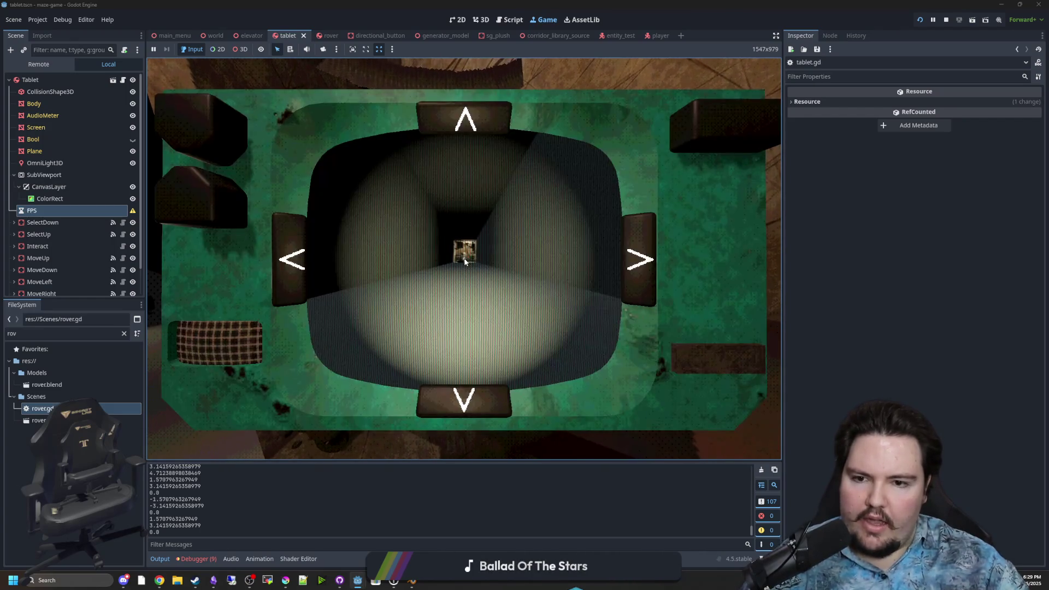
- Turn the rover left once, seeing <null> printed, then reopen rover.gd
click(293, 250)
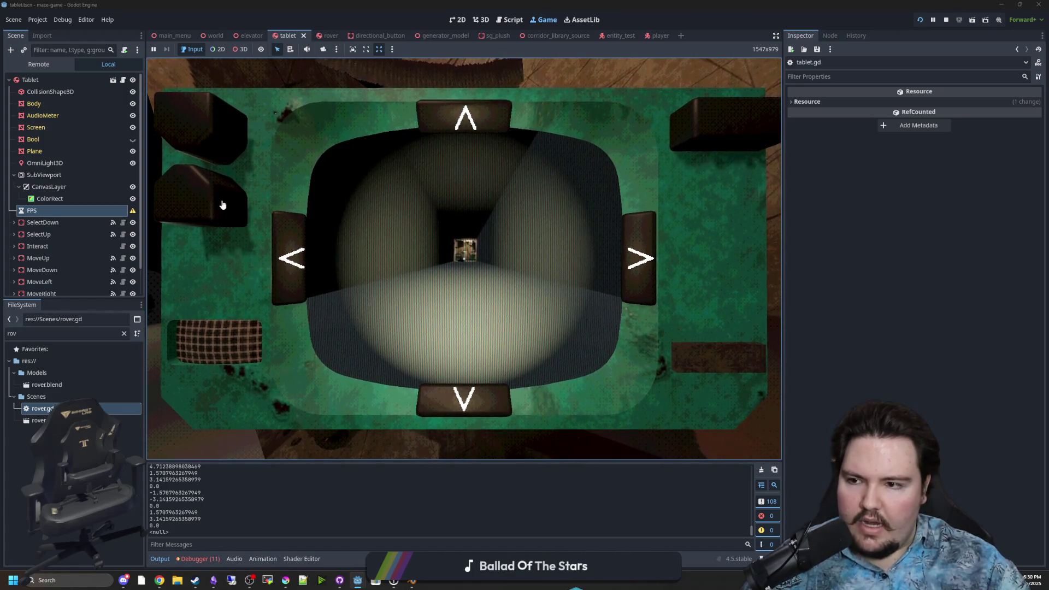
double_click(41, 408)
click(430, 272)
click(404, 213)
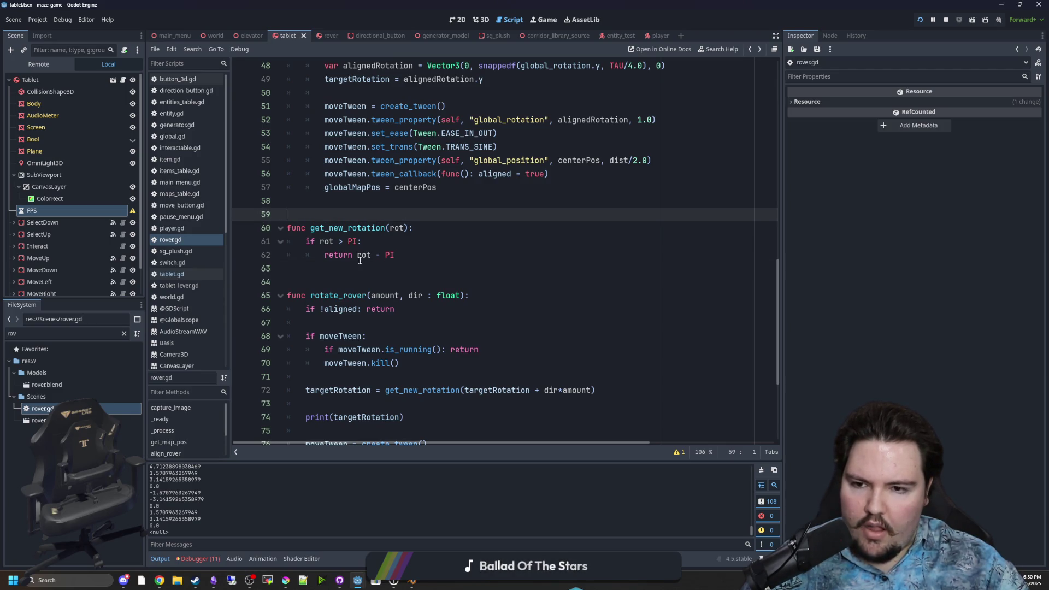
- Change line 62 to 'rot -= PI', add 'return rot' below, save, and return to the game
drag(358, 255, 324, 255)
key(BackSpace)
key(Return)
key(Up)
key(Home)
text(=)
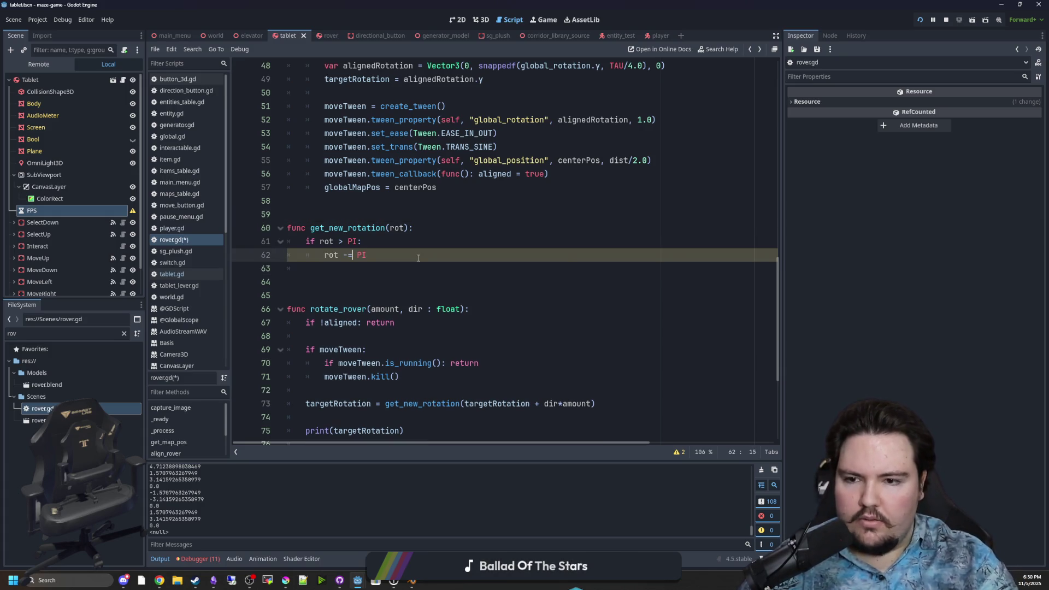
click(316, 269)
text(return rot)
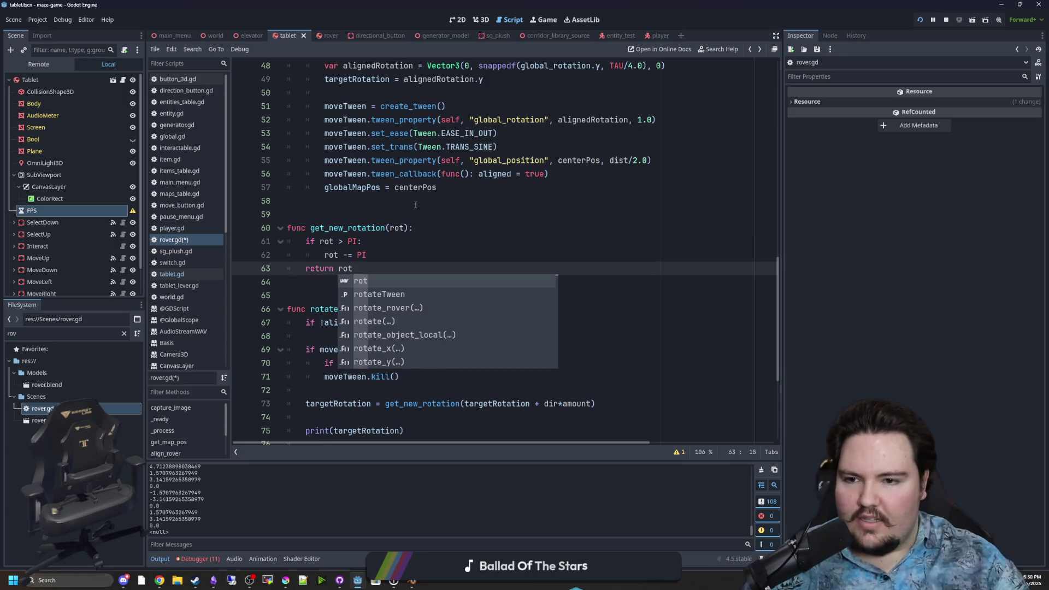
click(399, 201)
key(ctrl+s)
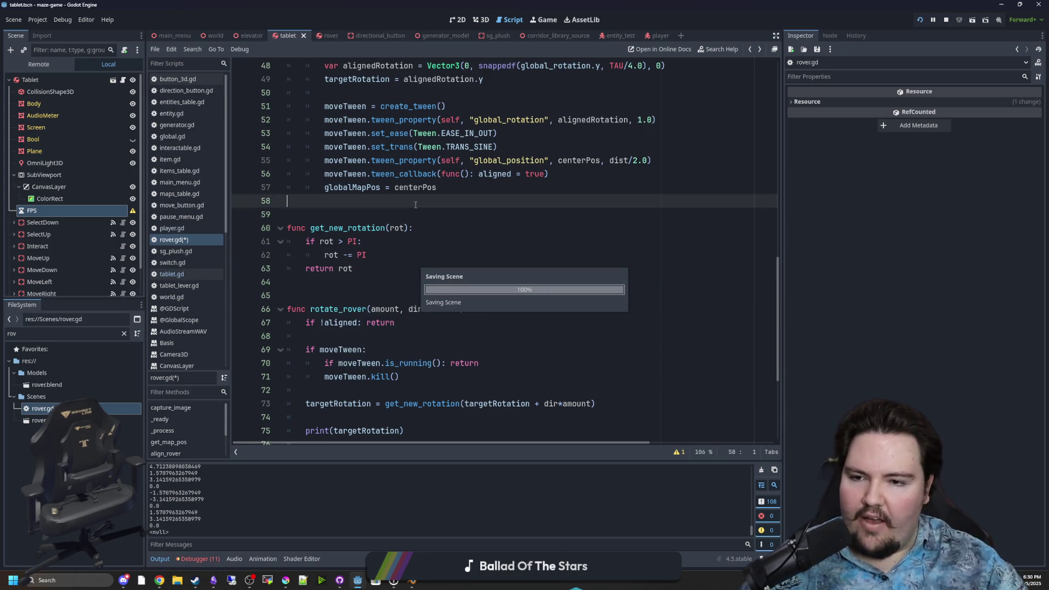
click(545, 19)
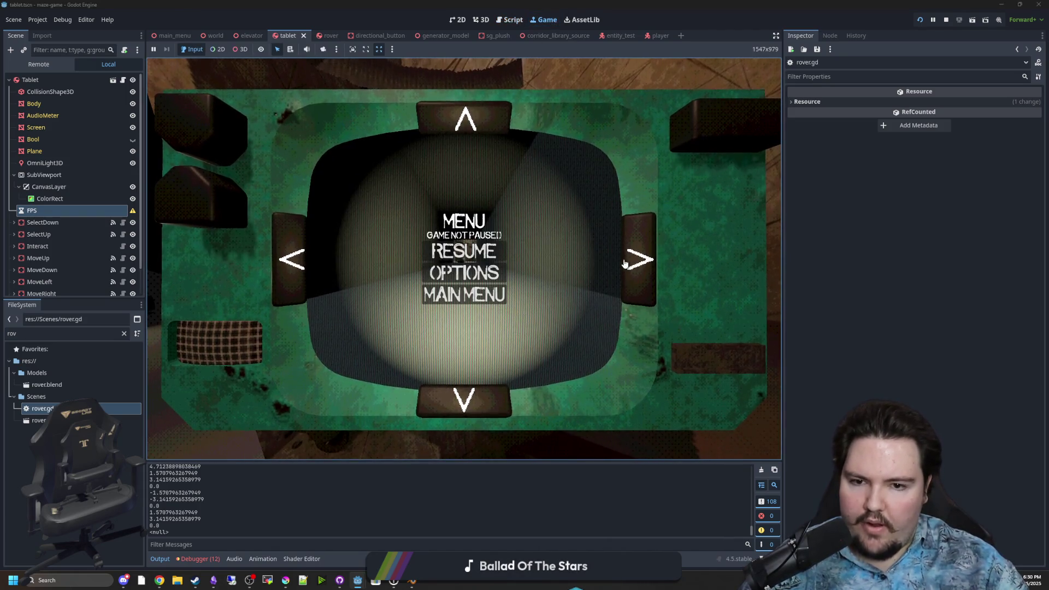
- Resume the game, pick up the tablet, and turn the rover left four times
key(Escape)
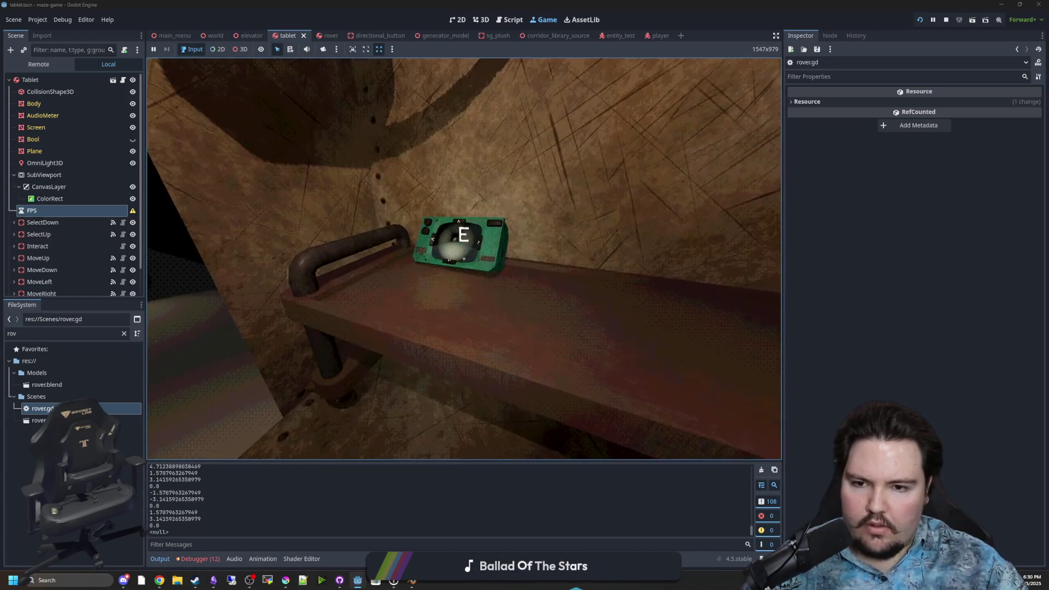
key(e)
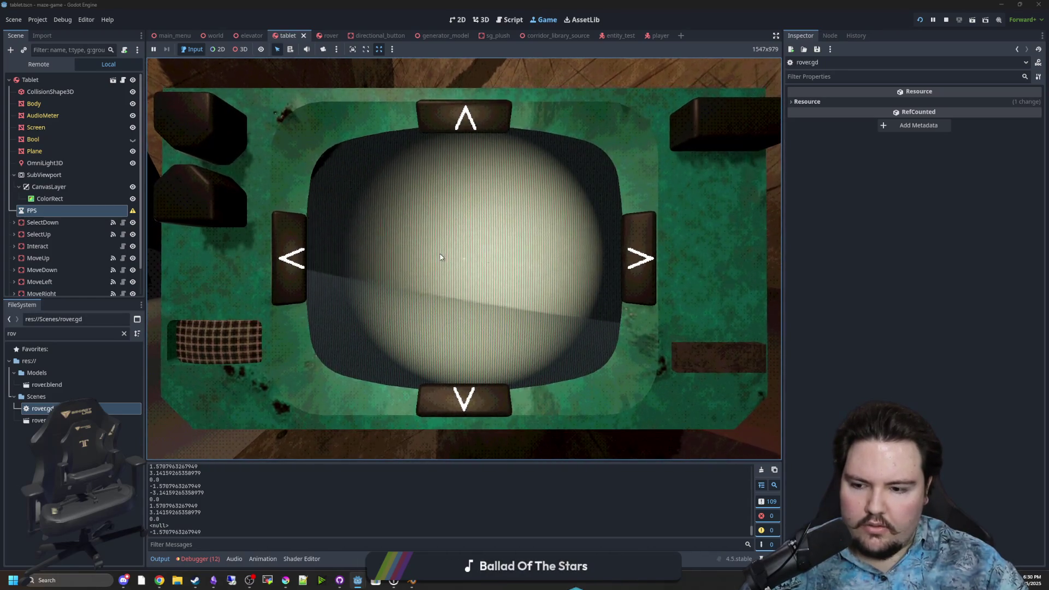
click(286, 267)
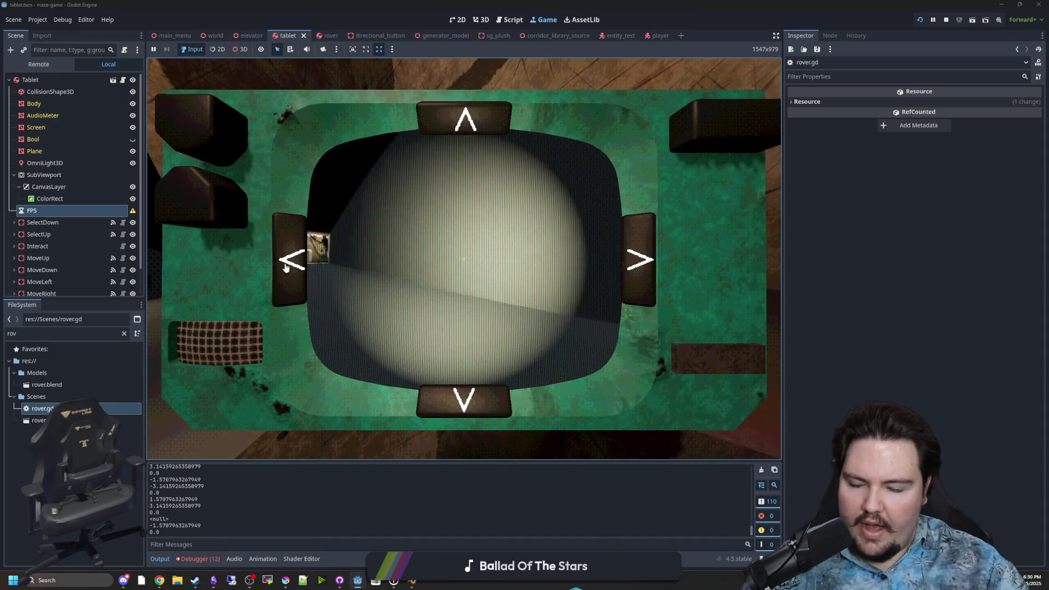
click(285, 266)
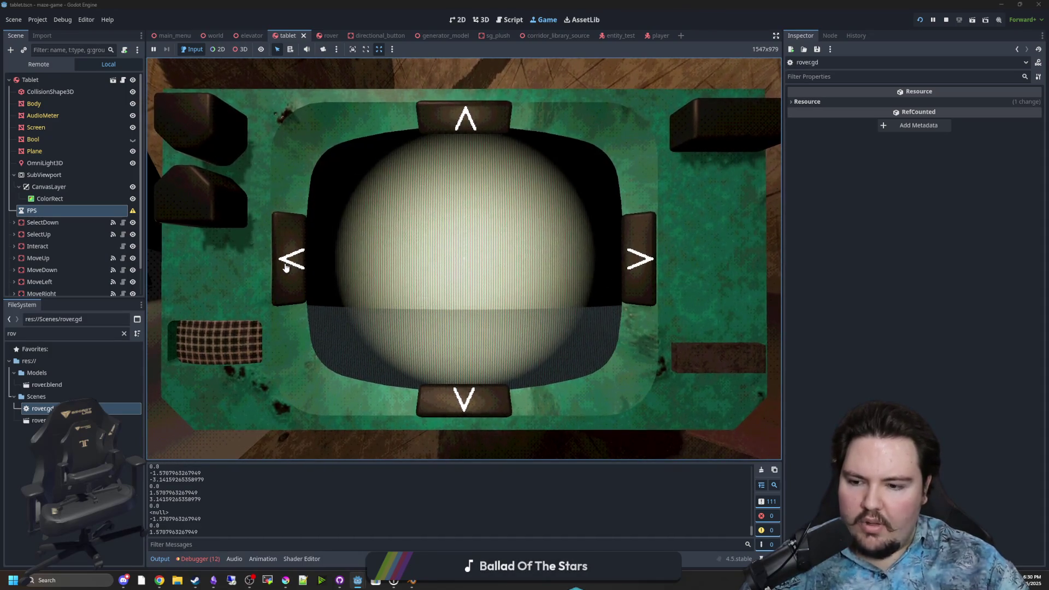
click(287, 267)
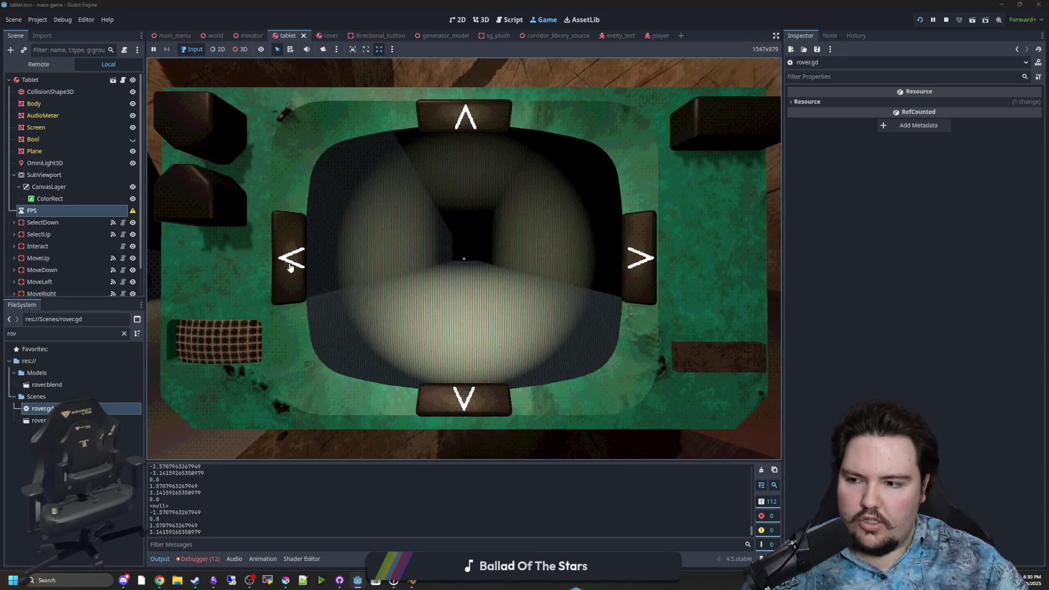
click(291, 266)
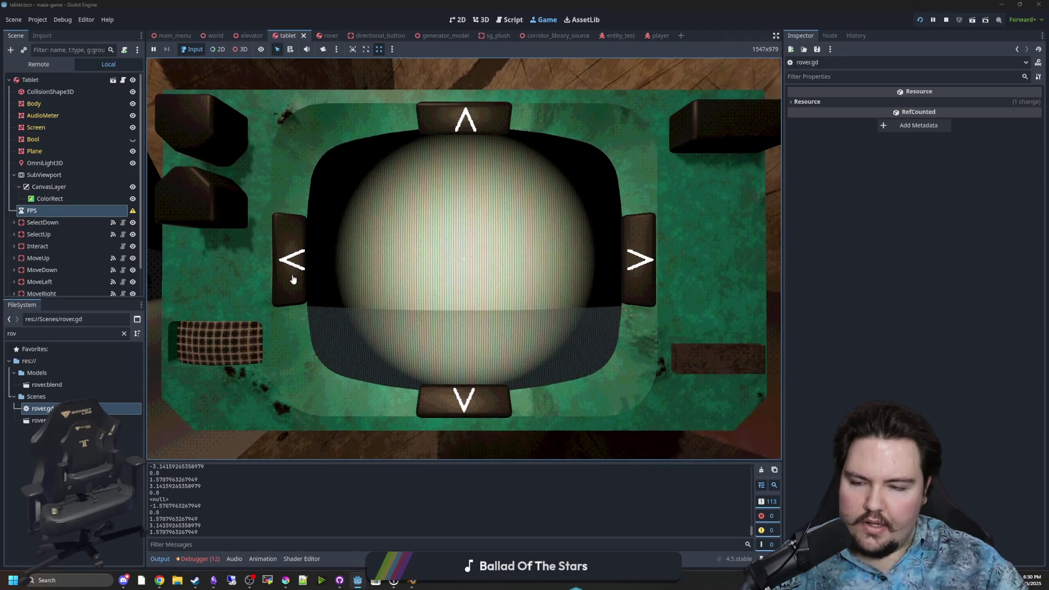
- Change 'rot -= PI' to 'rot -= TAU' in get_new_rotation, save, and return to the game
click(200, 334)
key(ctrl+F3)
click(377, 258)
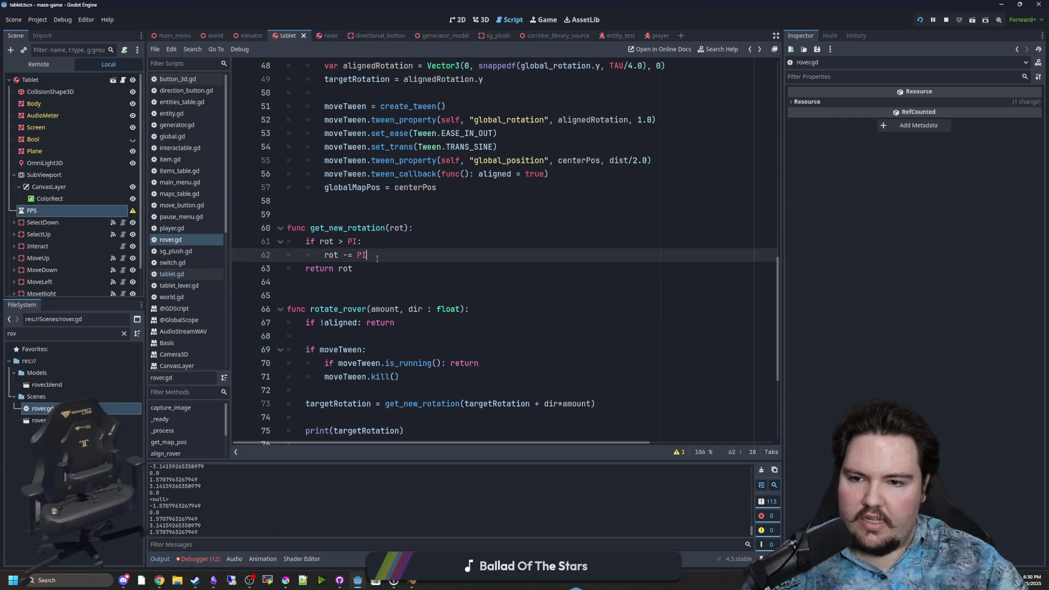
key(BackSpace)
key(BackSpace)
text(TAU)
click(487, 242)
key(F5)
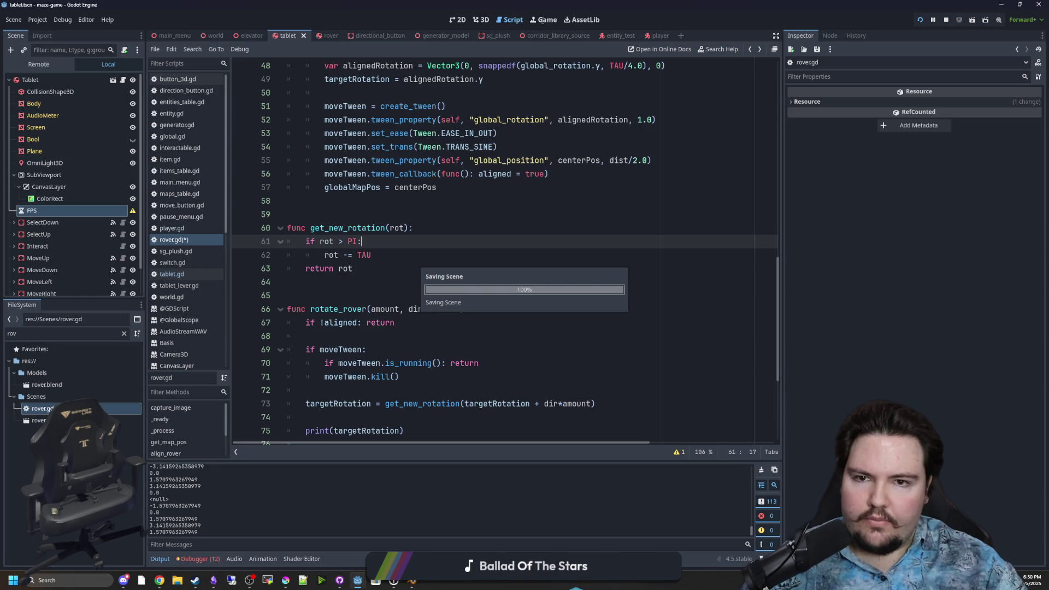
click(542, 20)
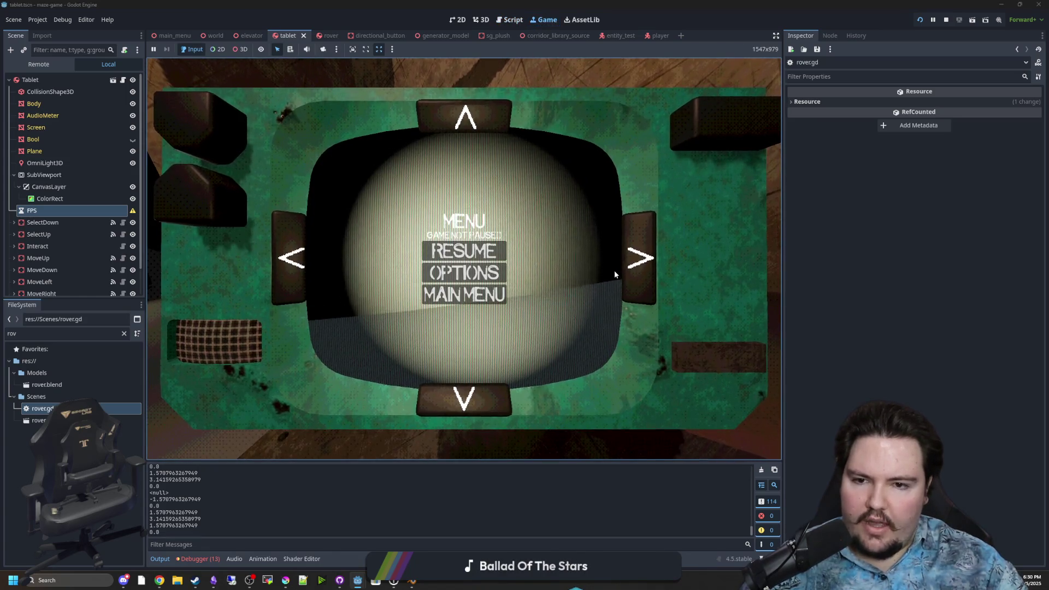
- Resume the game, pick up the tablet, and turn the rover right three times
key(Escape)
key(Escape)
key(Escape)
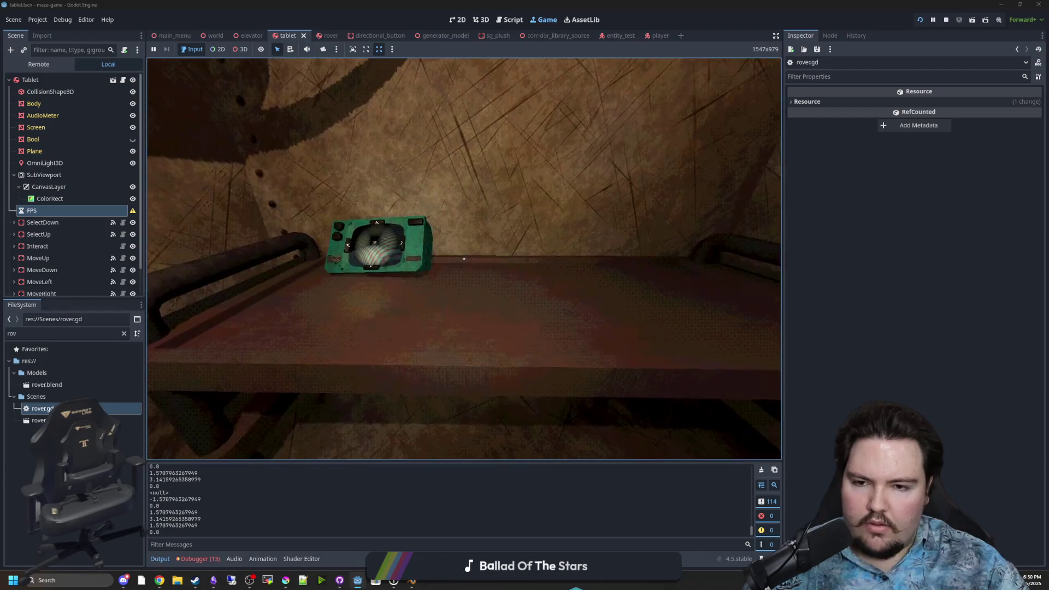
key(Escape)
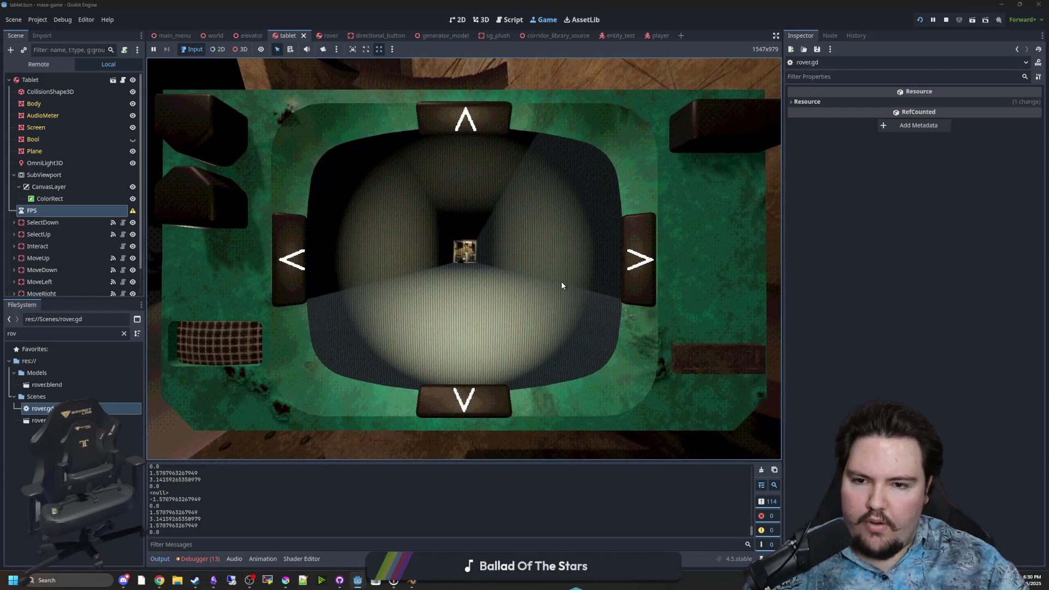
click(636, 272)
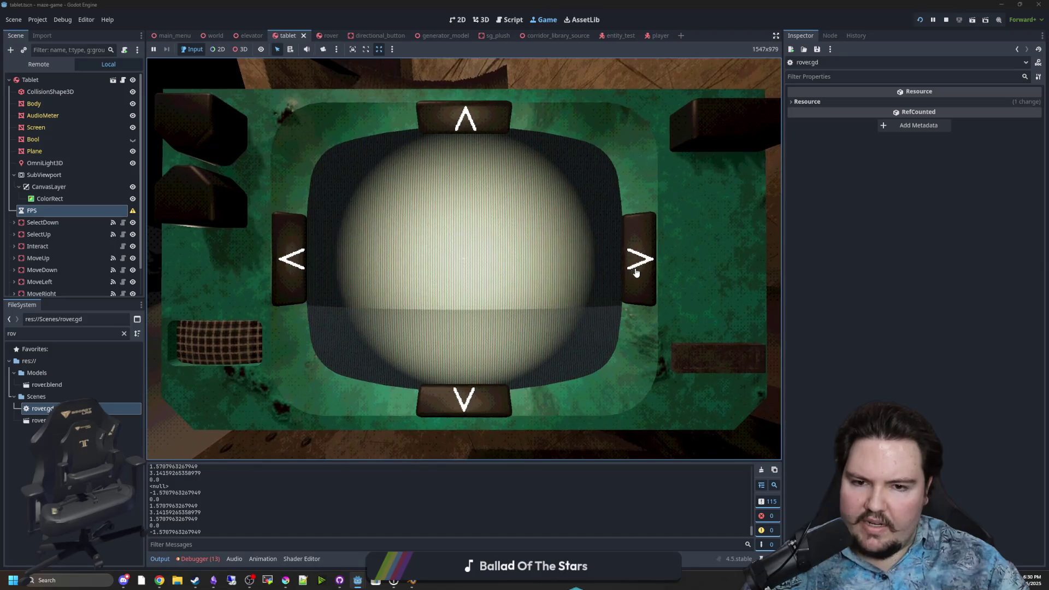
click(636, 272)
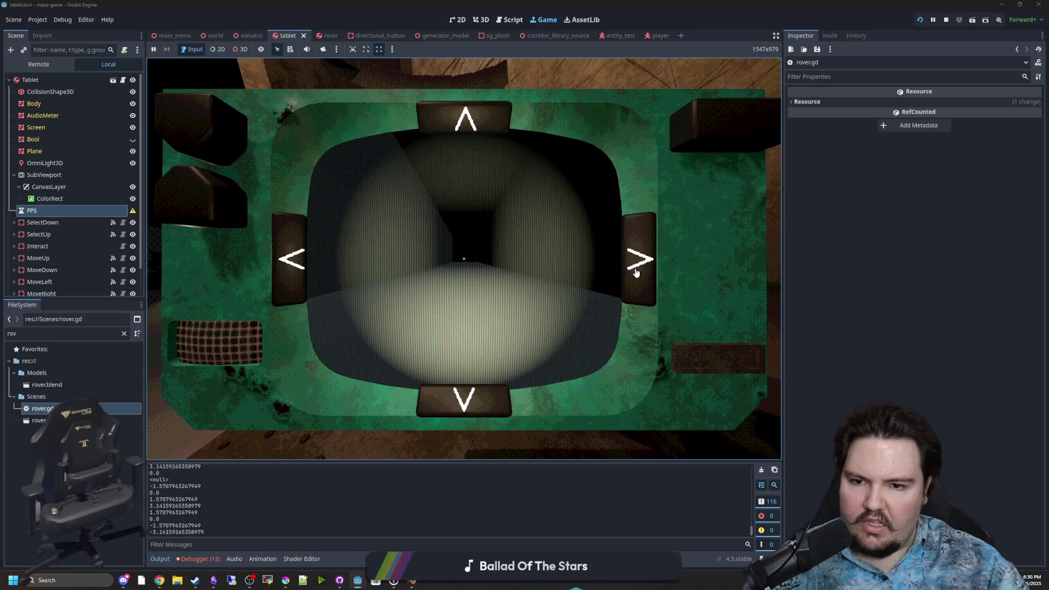
click(636, 272)
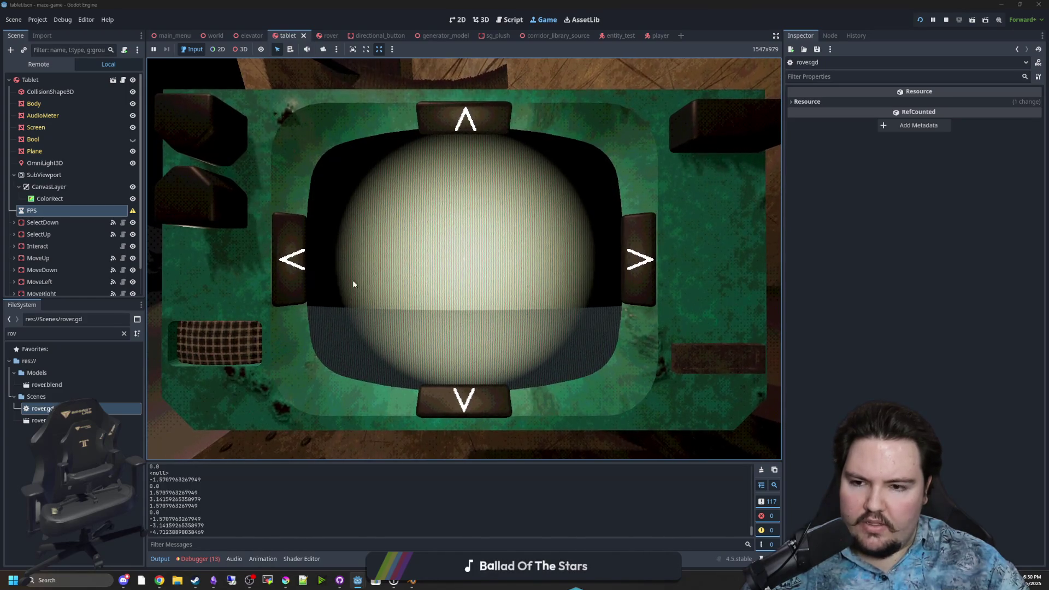
- Turn the rover left twelve times, watching rotations drift to -4.71238898038469 in Output
click(304, 262)
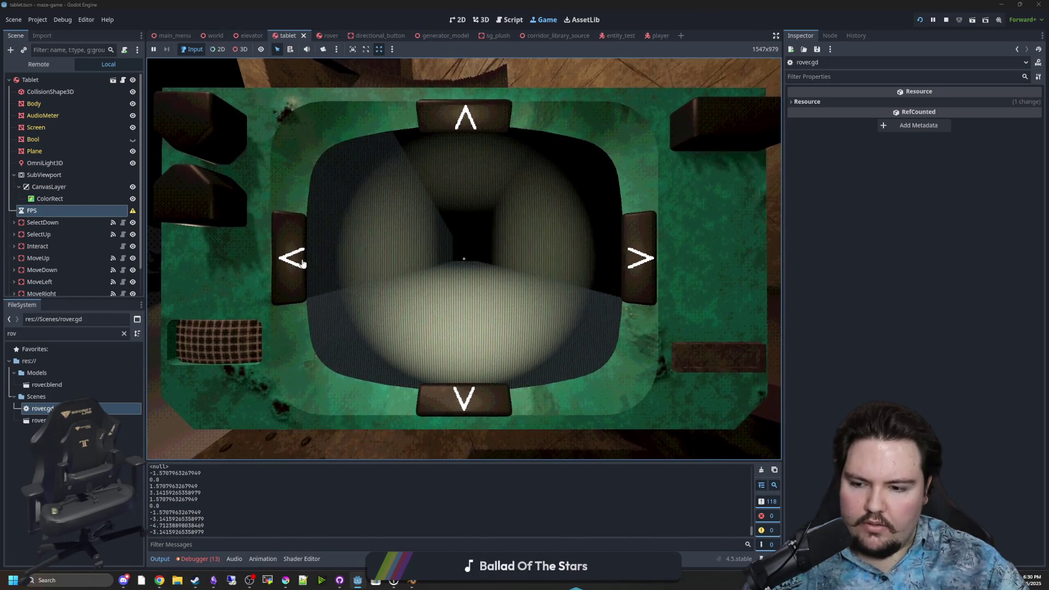
click(304, 262)
click(305, 261)
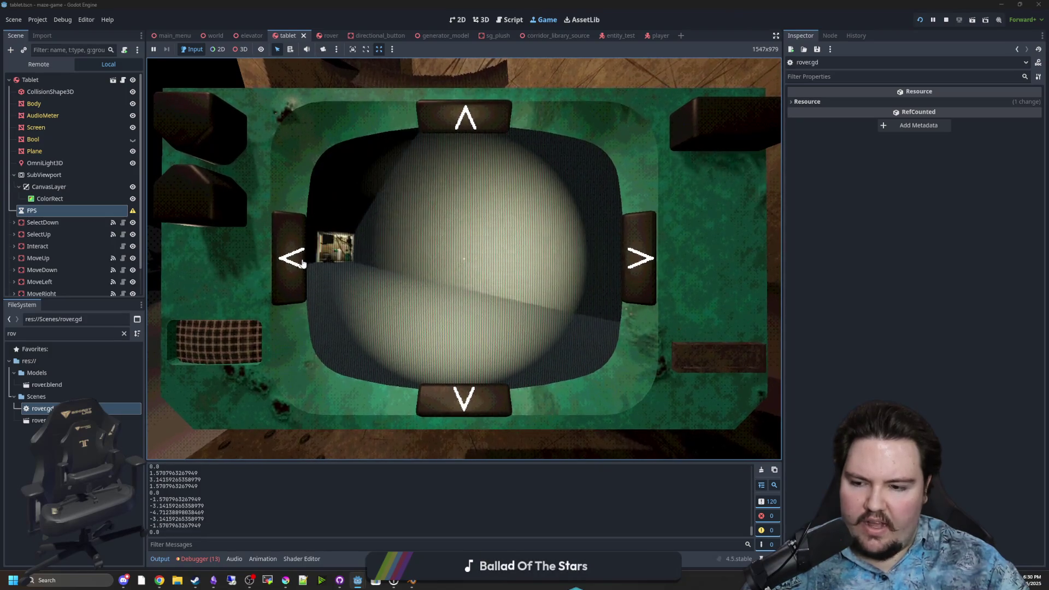
click(305, 262)
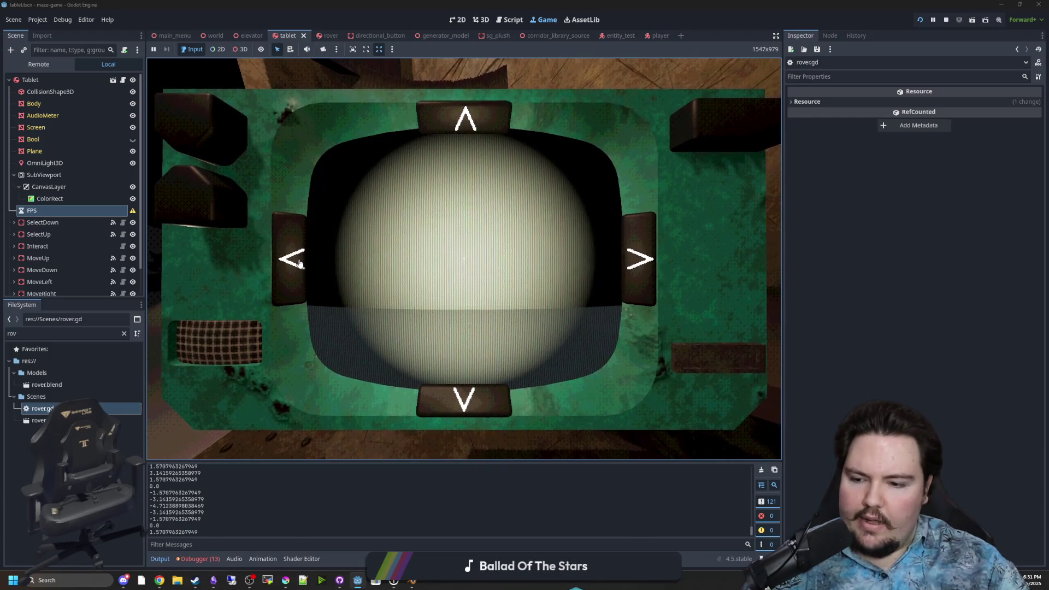
click(302, 265)
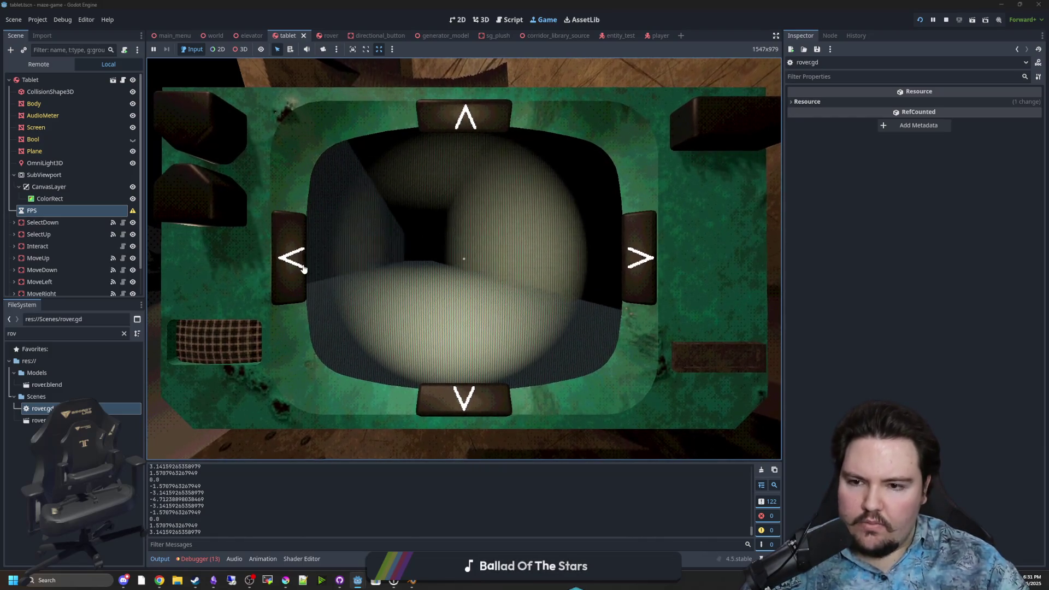
click(302, 267)
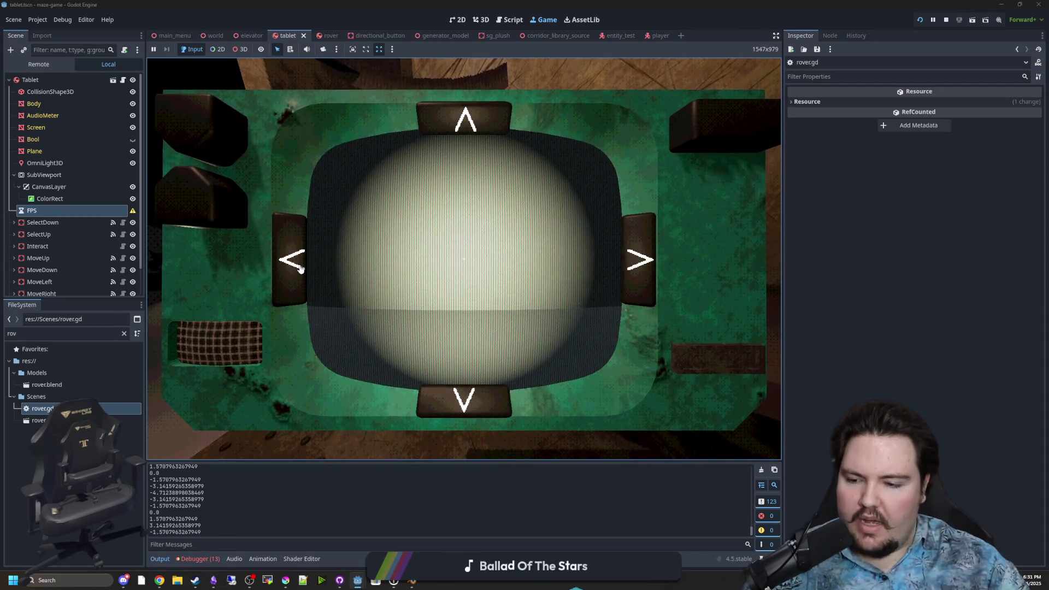
click(297, 264)
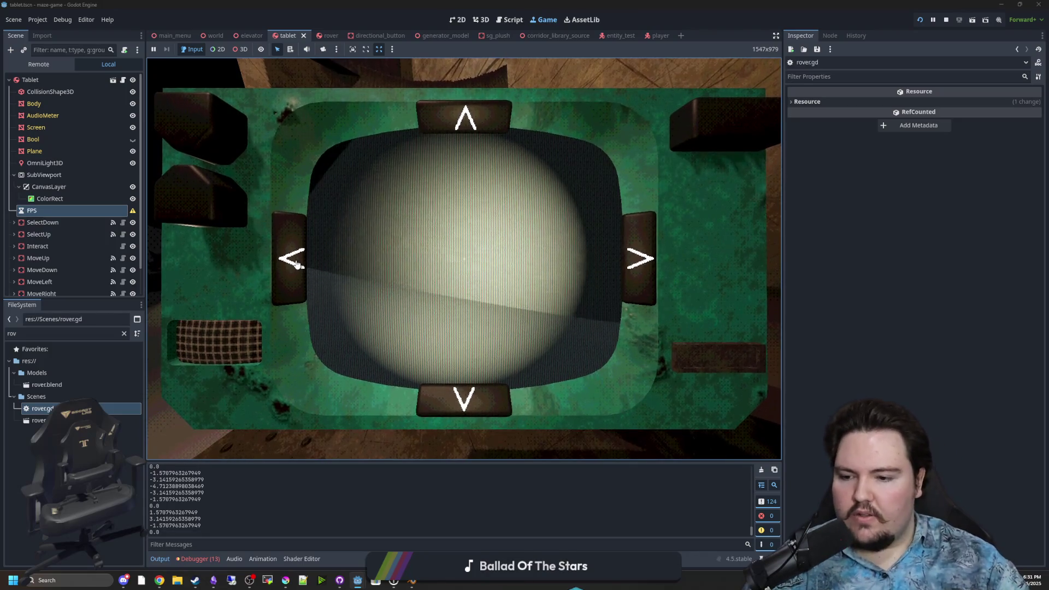
click(292, 278)
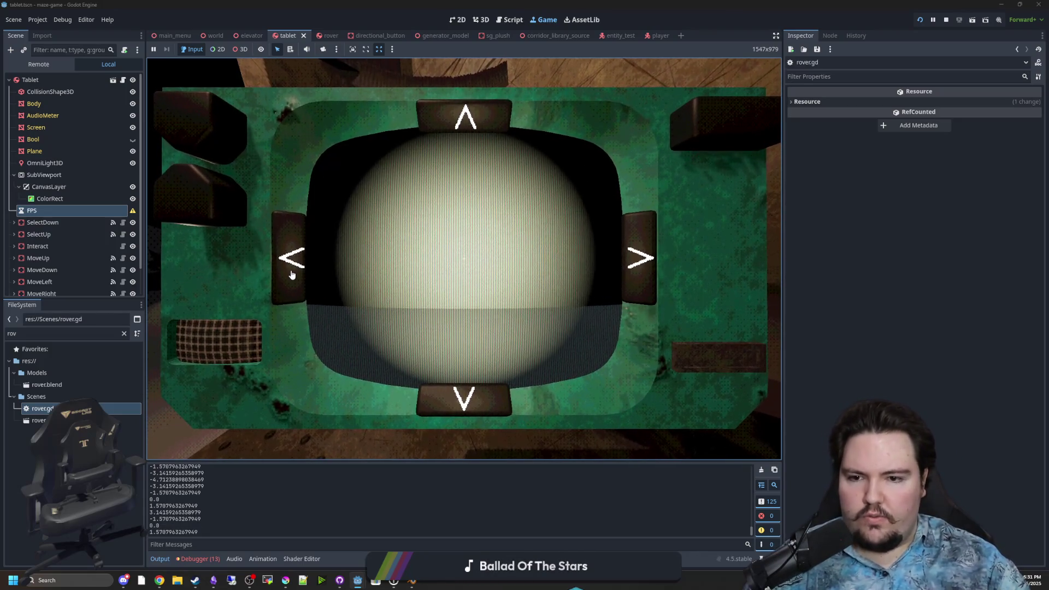
click(292, 275)
click(292, 275)
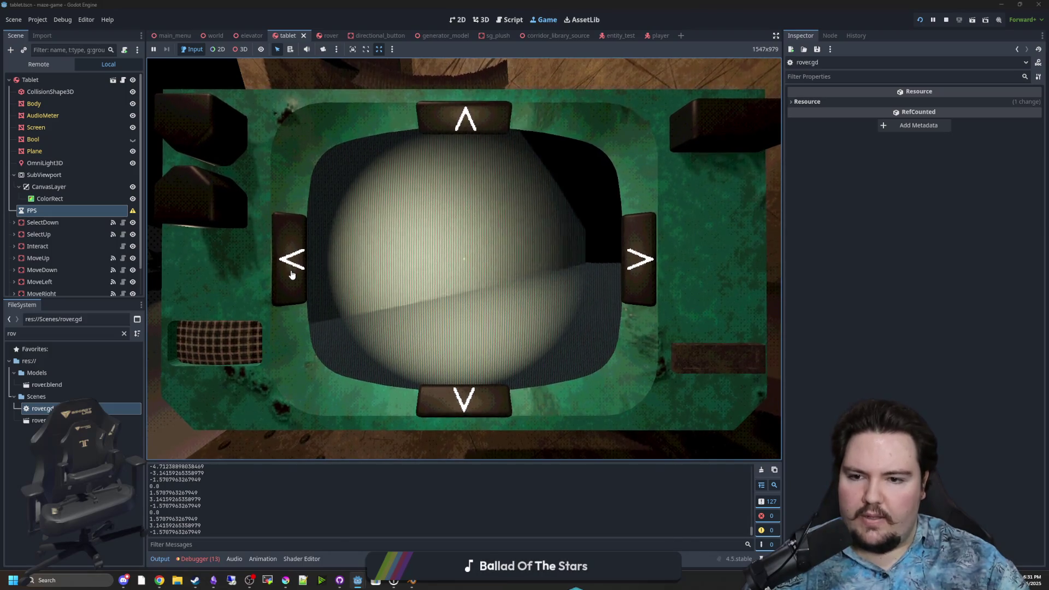
click(292, 275)
click(293, 275)
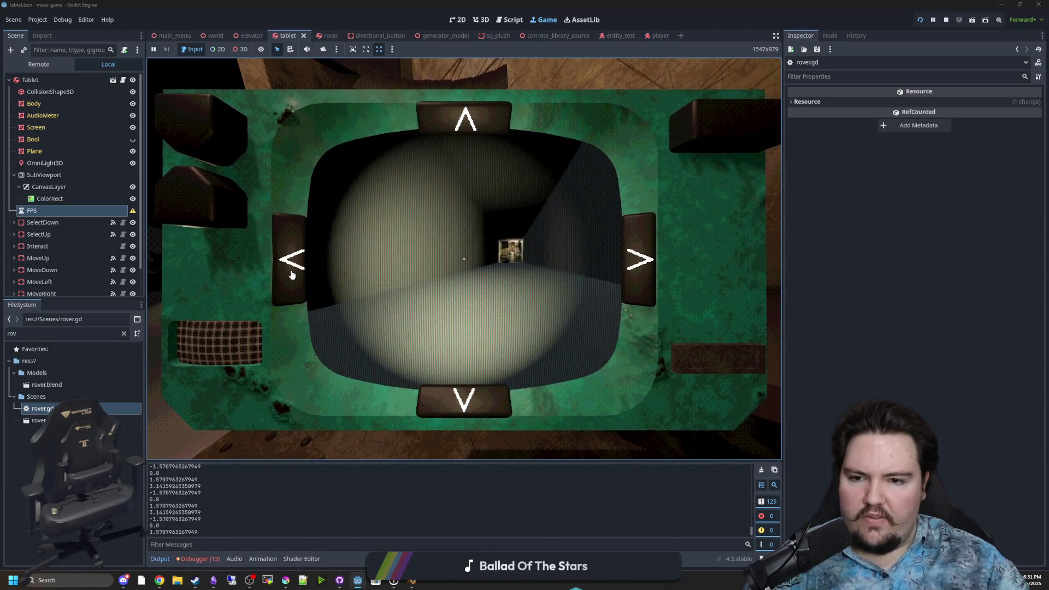
- Turn the rover right three more times, then go back to the rover script
click(644, 257)
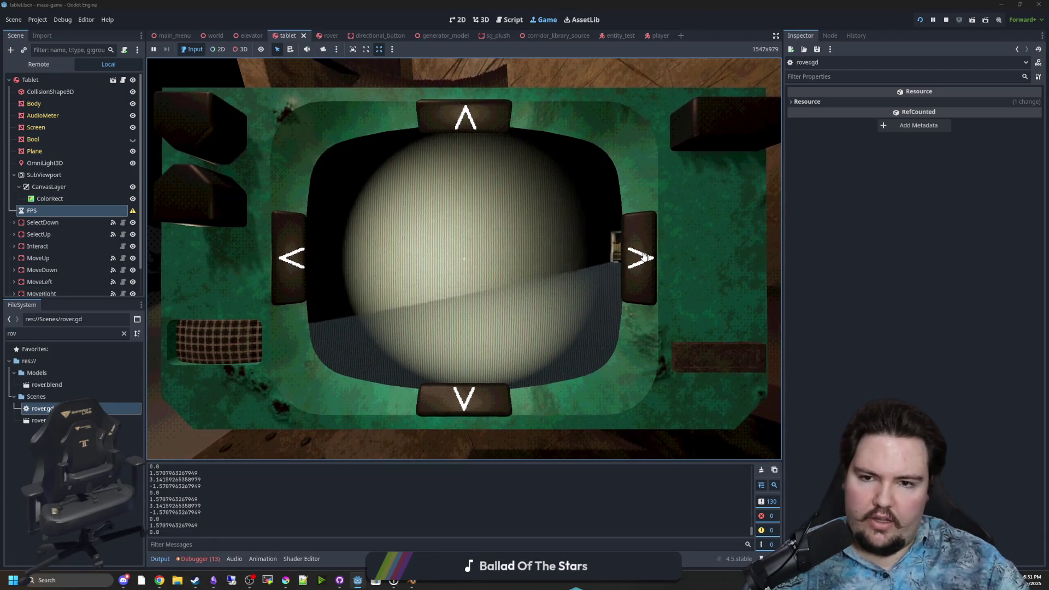
click(645, 258)
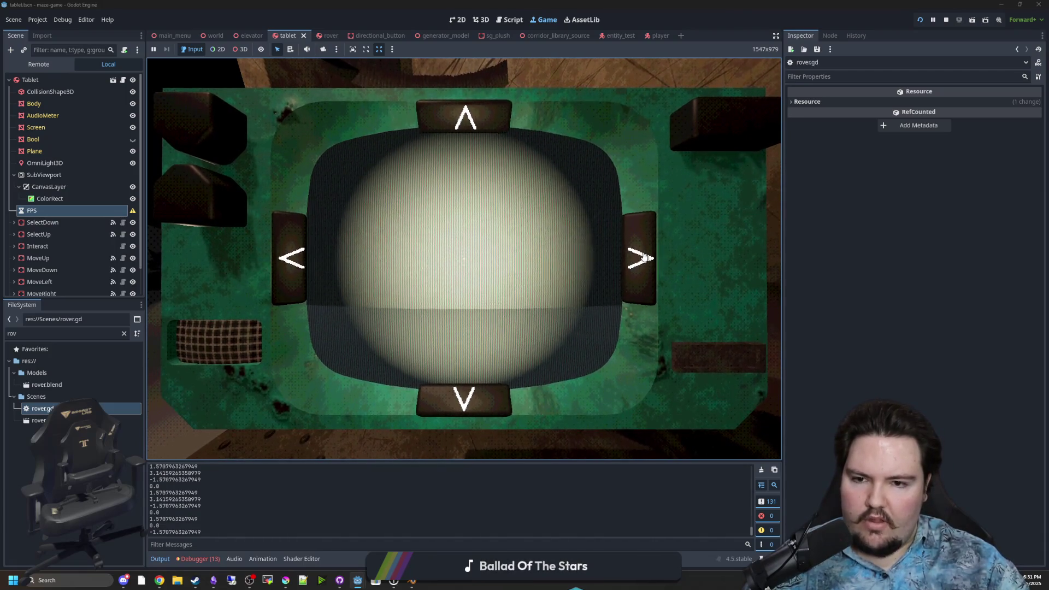
click(645, 257)
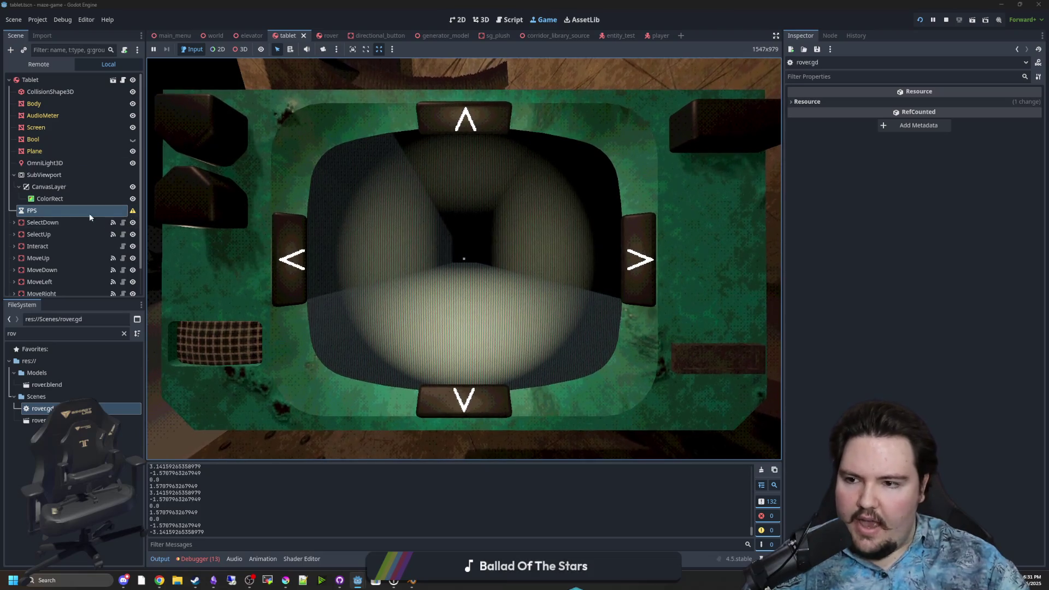
double_click(41, 409)
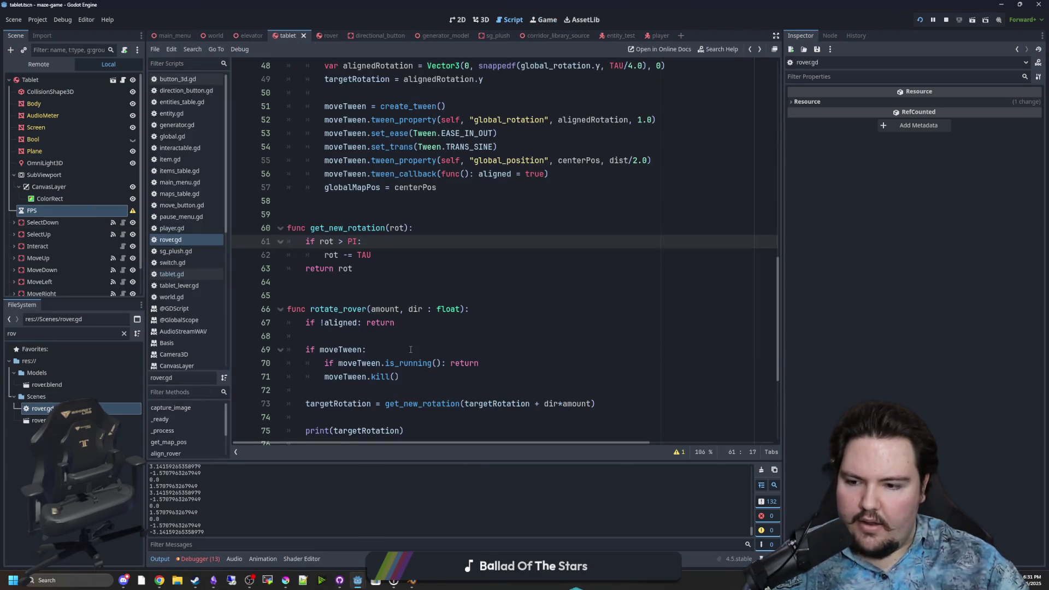
- Insert 'if rot < -PI: rot += TAU' above 'return rot' in get_new_rotation and save rover.gd
click(389, 252)
key(Return)
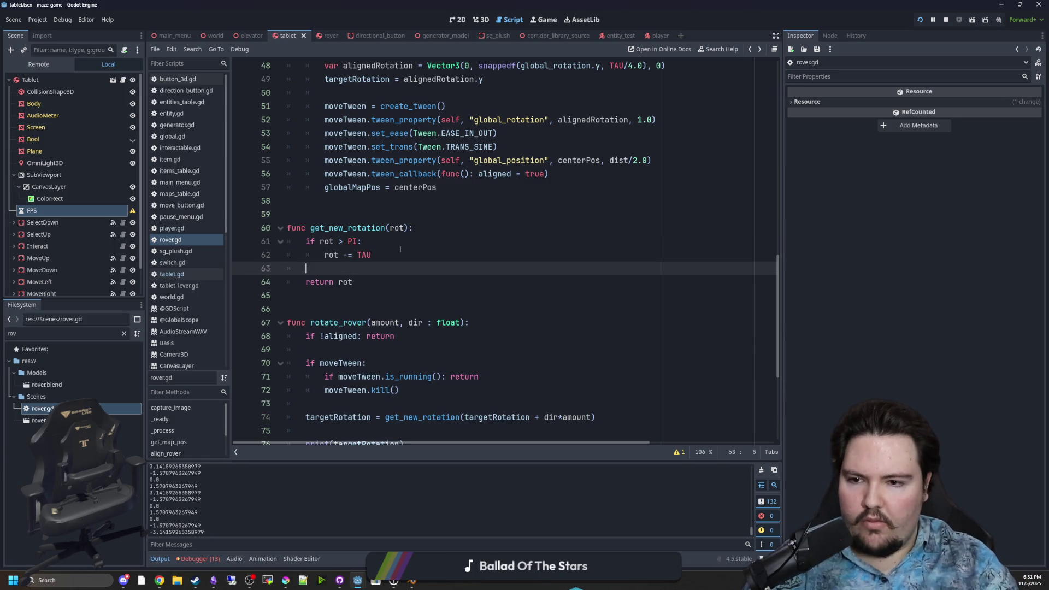
key(Return)
key(Return)
key(Up)
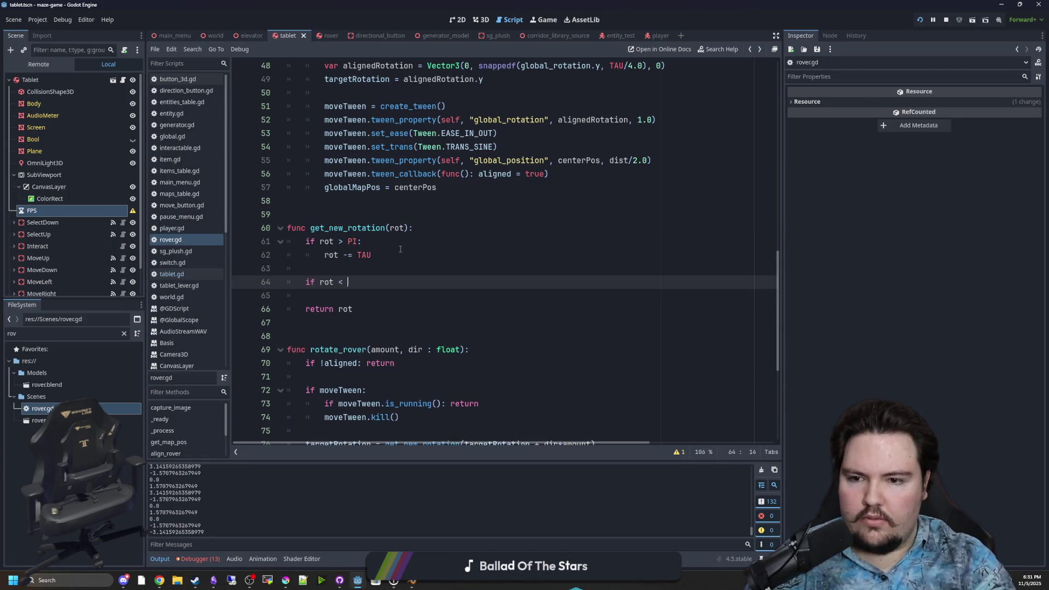
text(-PI:)
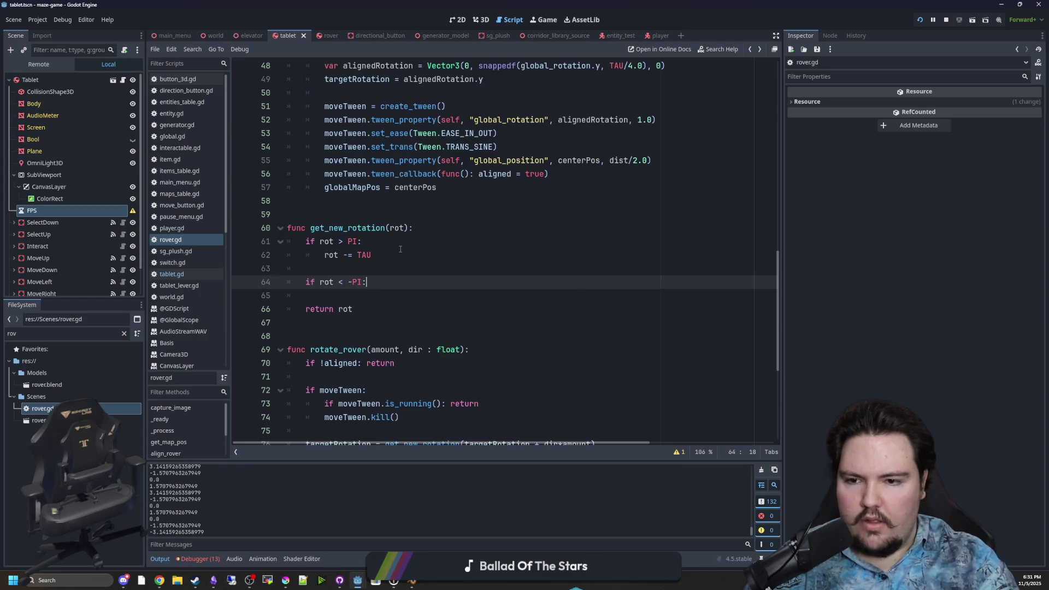
key(Return)
text(rot += TAU)
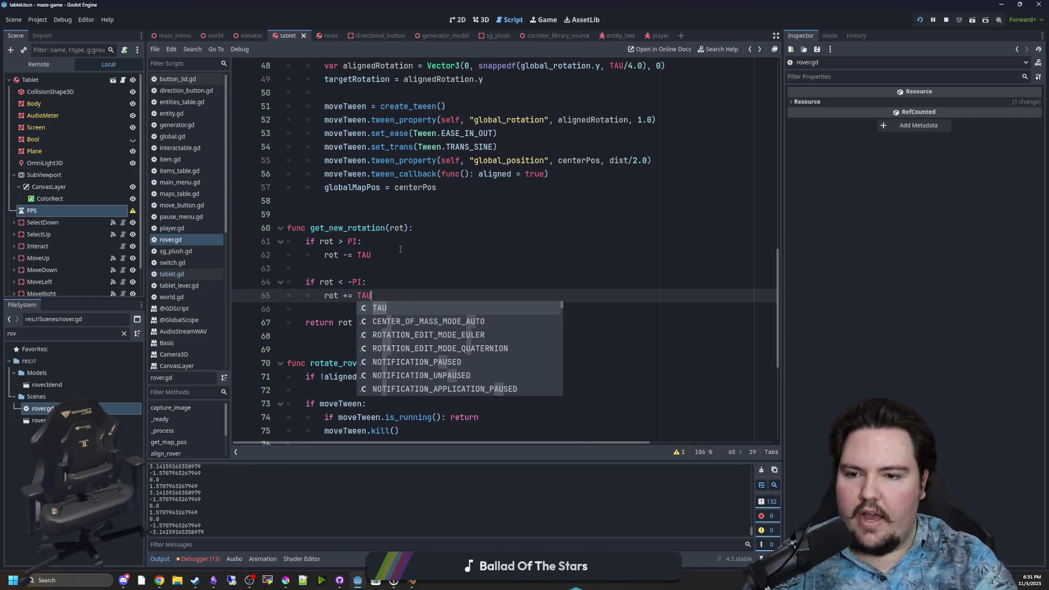
click(432, 248)
key(ctrl+s)
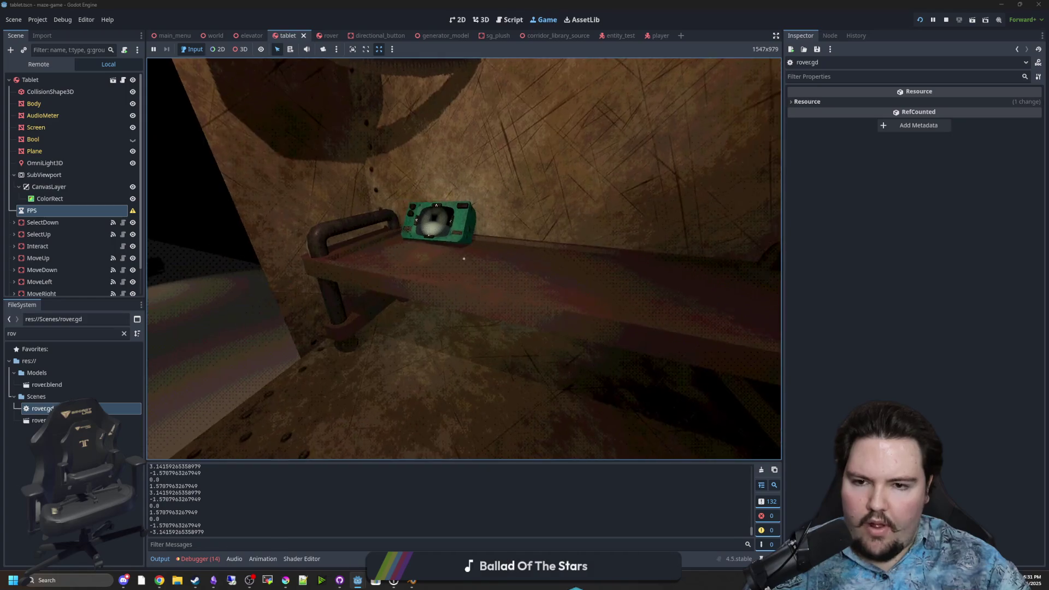
- Turn the rover left and right repeatedly, confirming logged rotations stay within -3.14159 to 1.5708
click(284, 276)
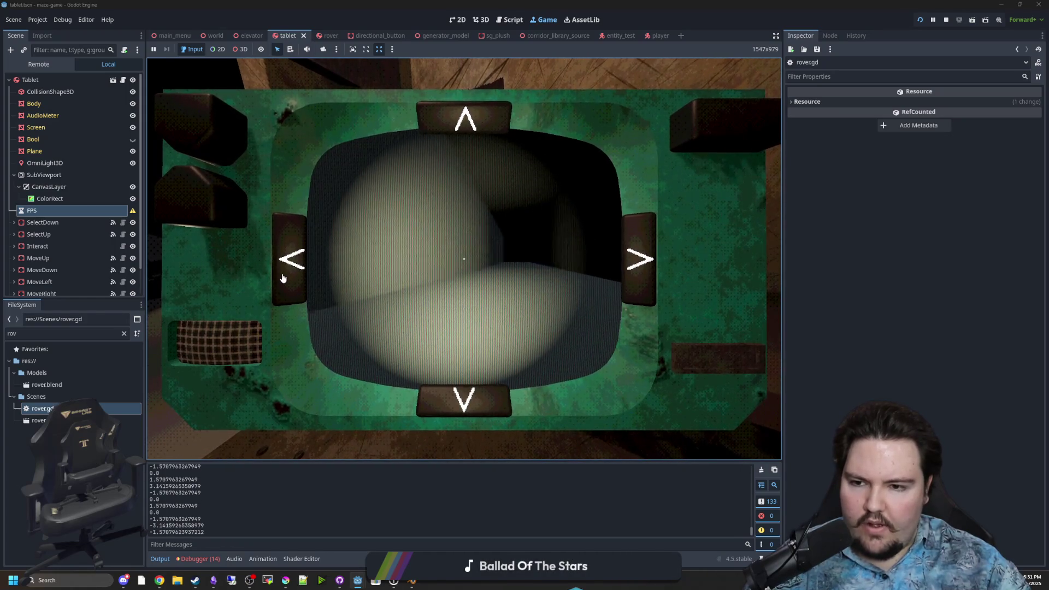
click(283, 277)
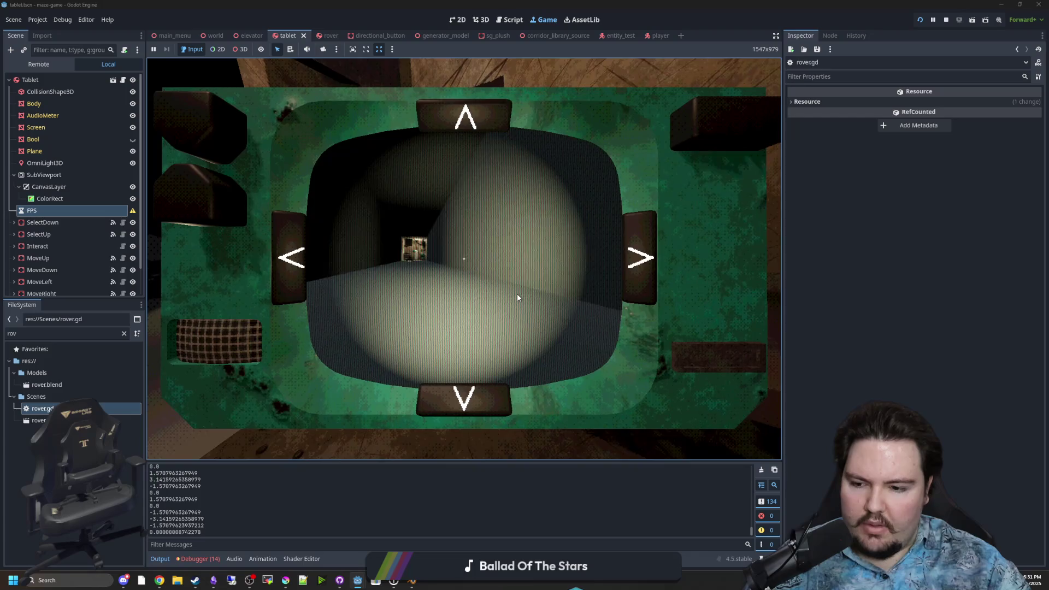
click(631, 267)
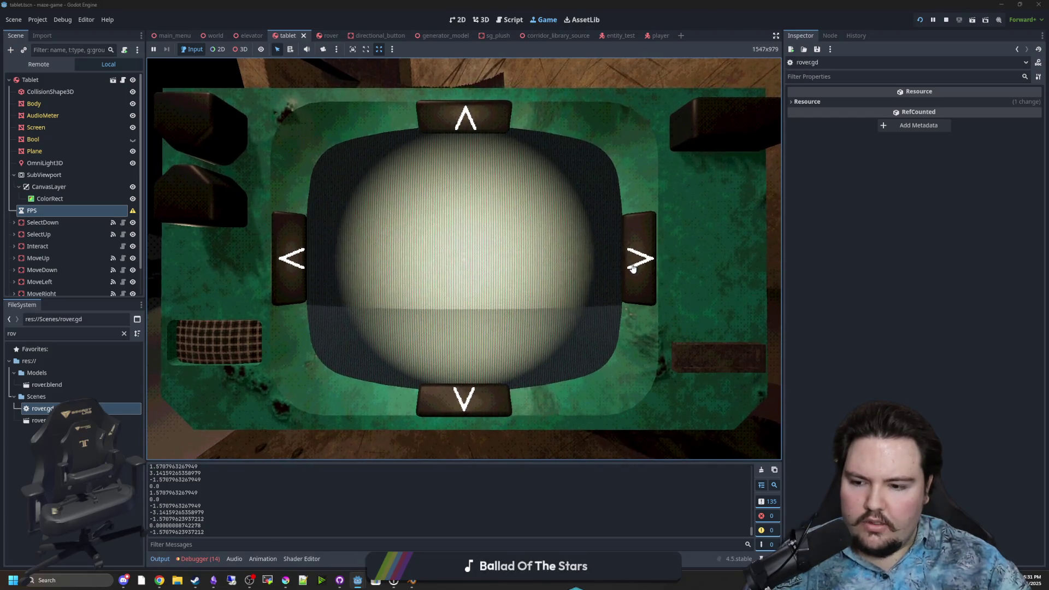
click(639, 270)
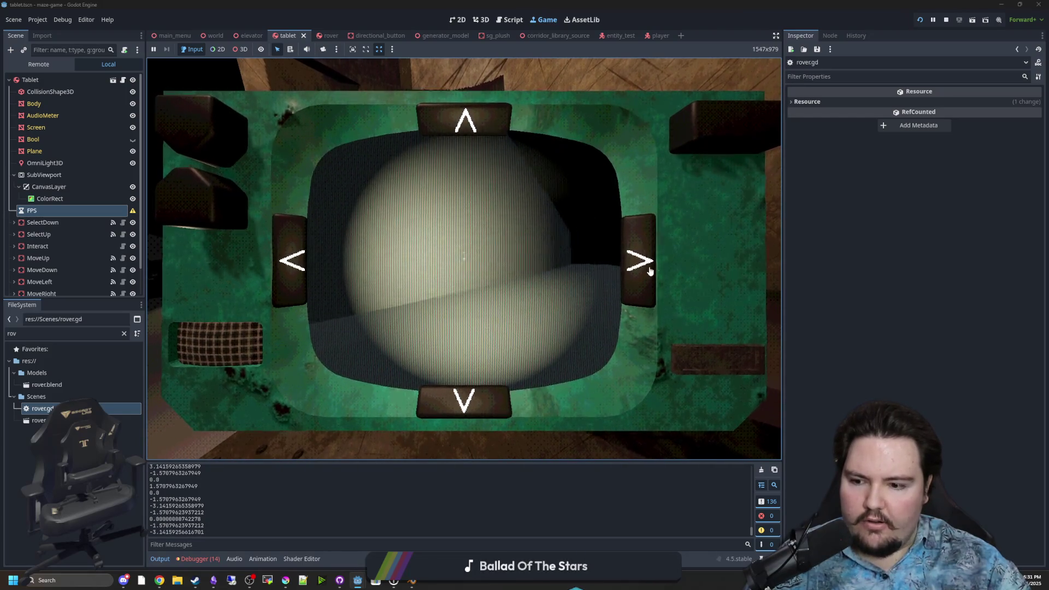
click(643, 255)
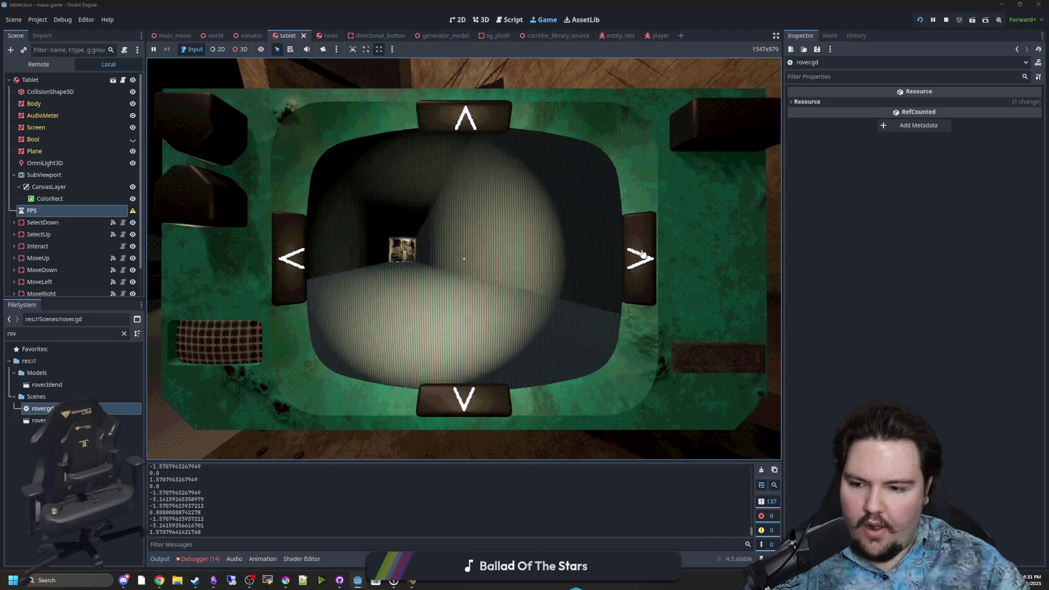
click(306, 257)
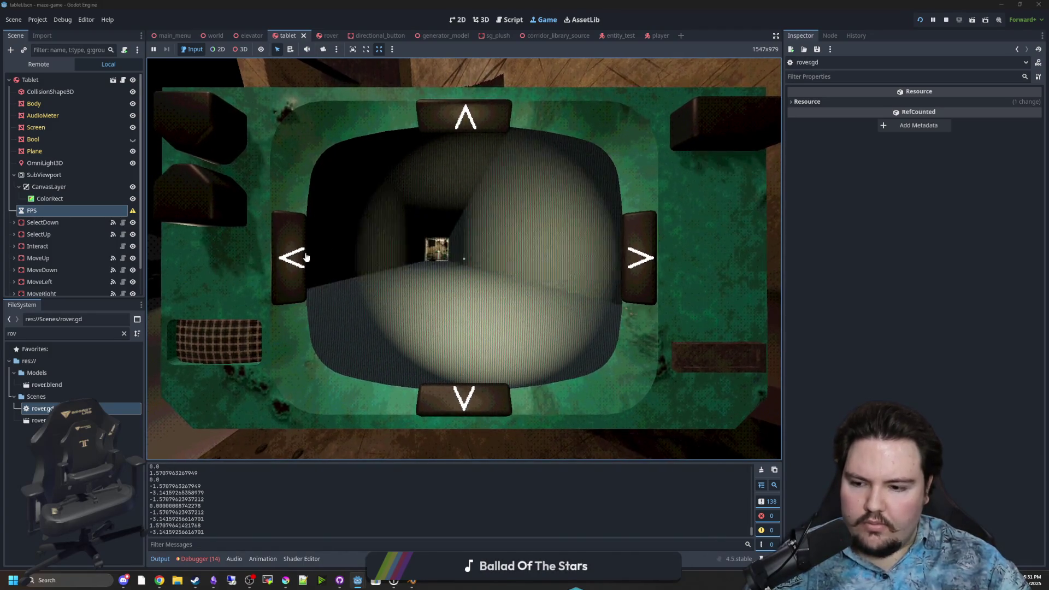
click(646, 275)
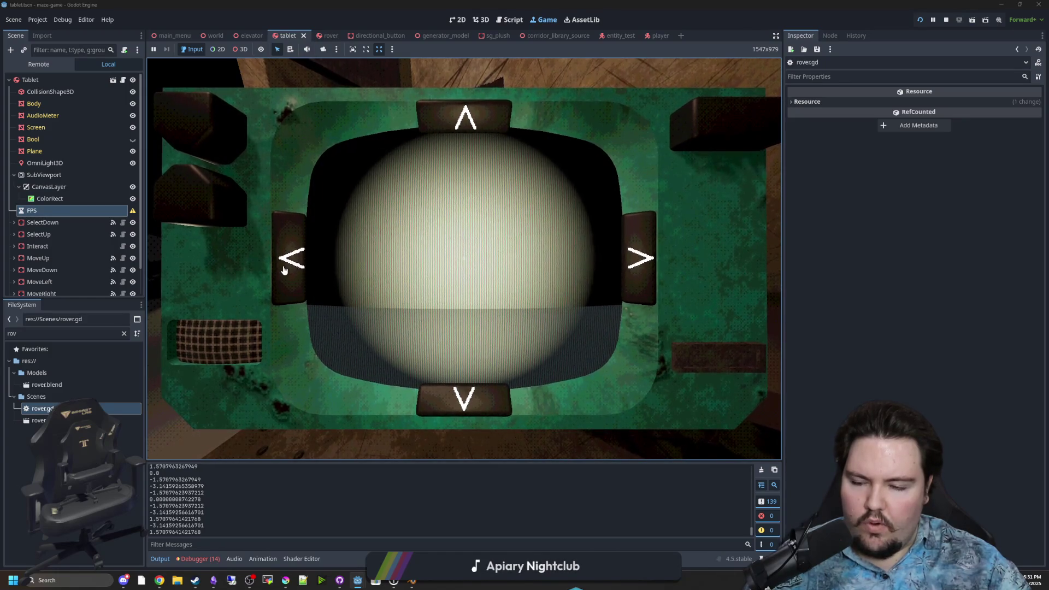
click(642, 268)
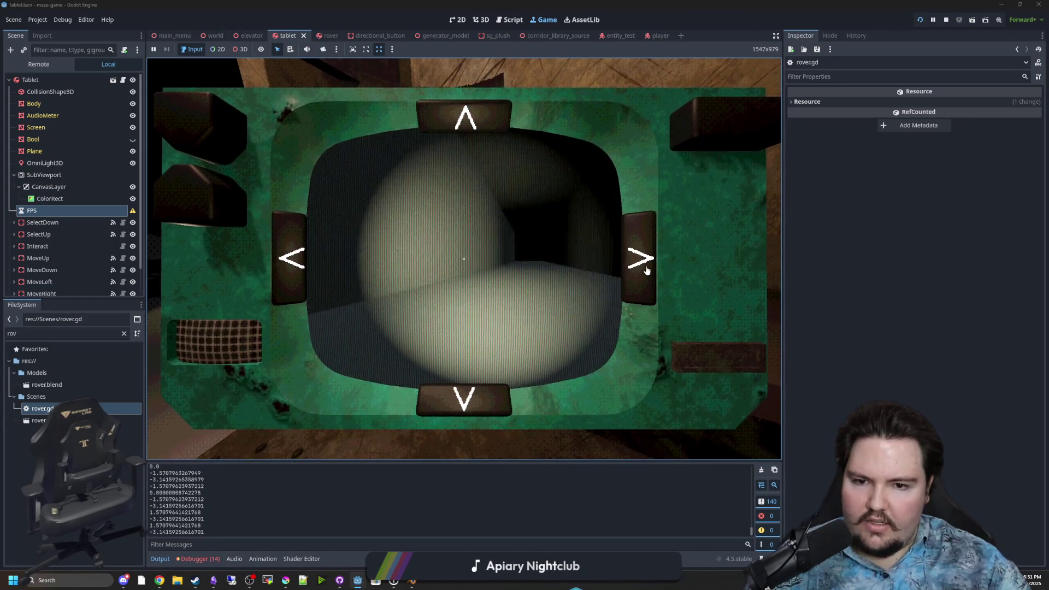
click(646, 270)
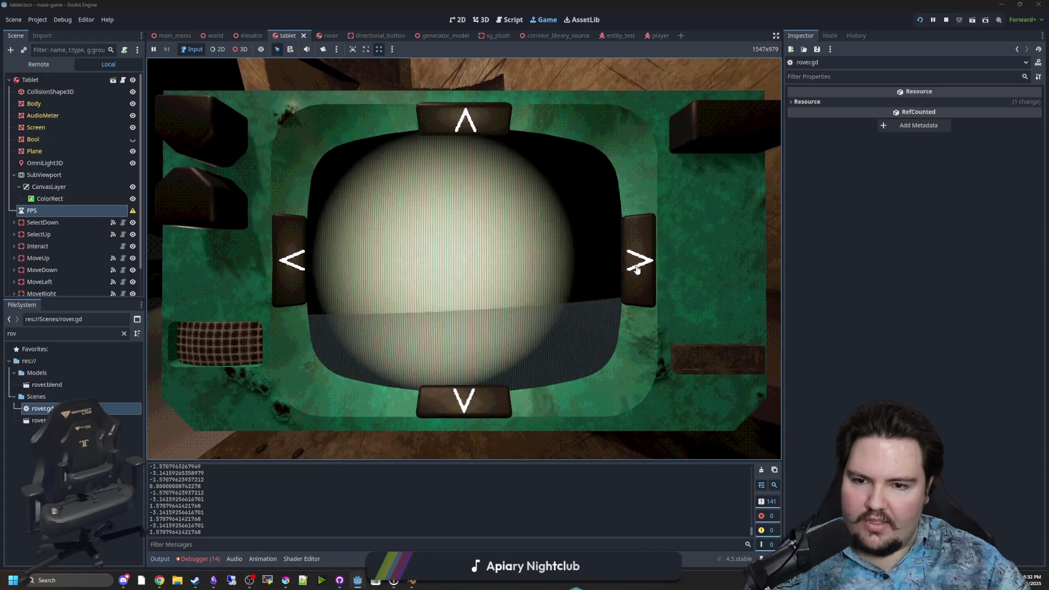
click(300, 262)
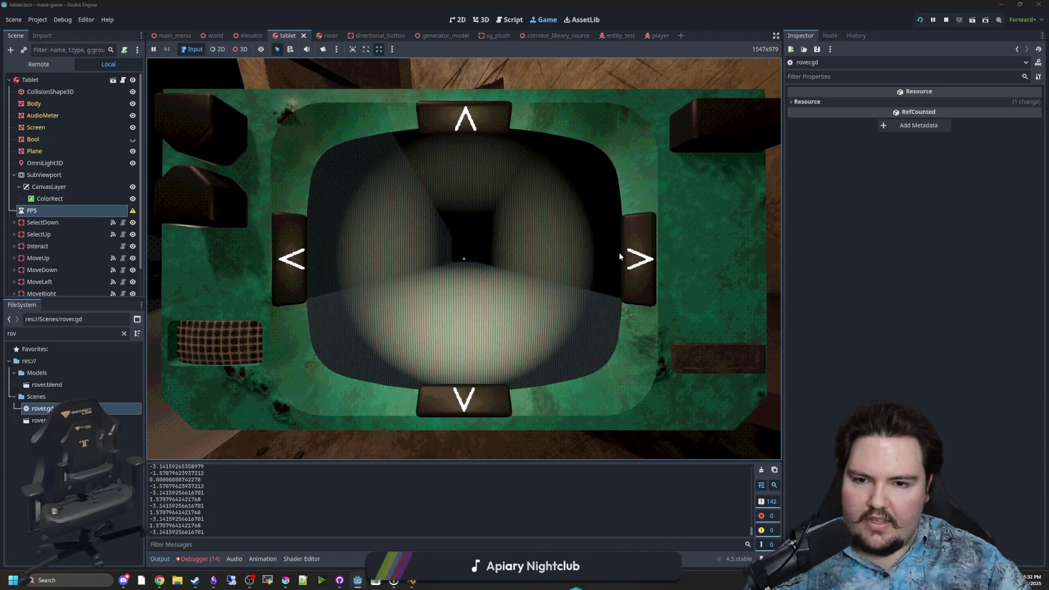
click(621, 257)
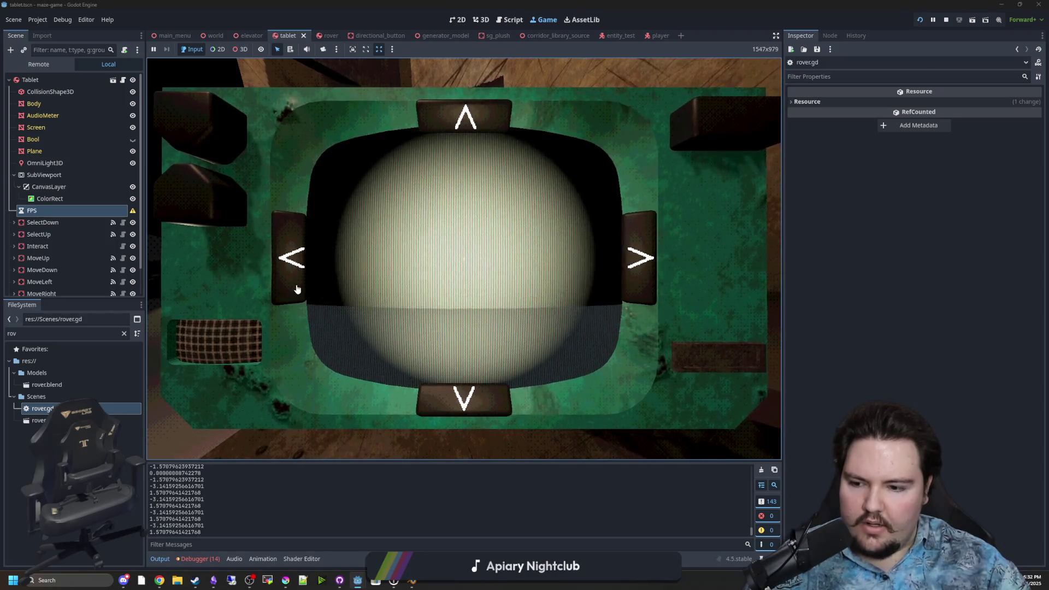
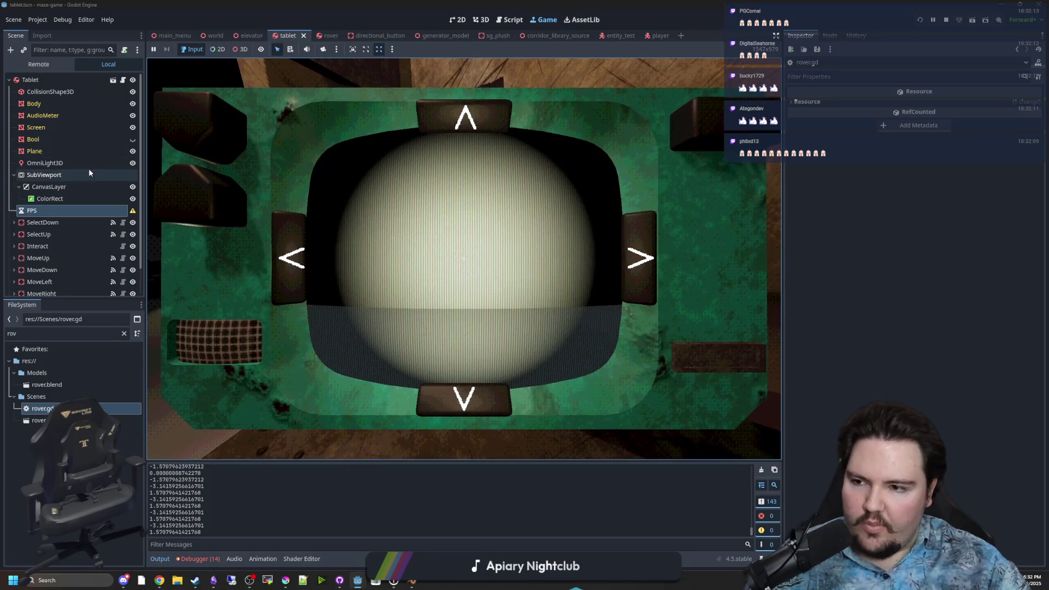
- Open rover.gd and strip the get_new_rotation( wrapper from line 77 in rotate_rover
click(123, 80)
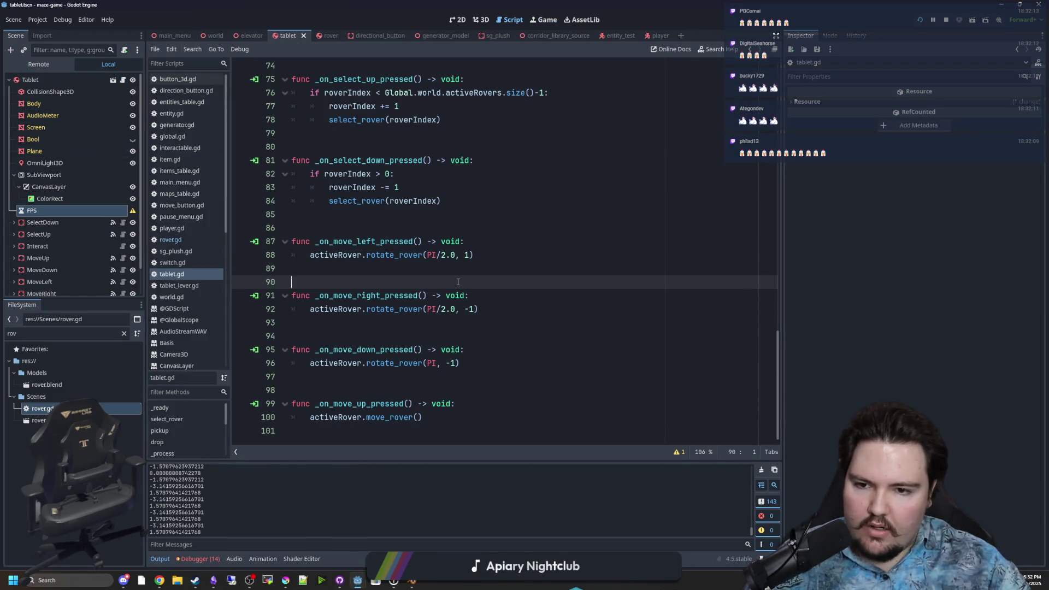
click(198, 237)
click(454, 313)
key(Up)
scroll(483, 275, down, 3)
click(508, 295)
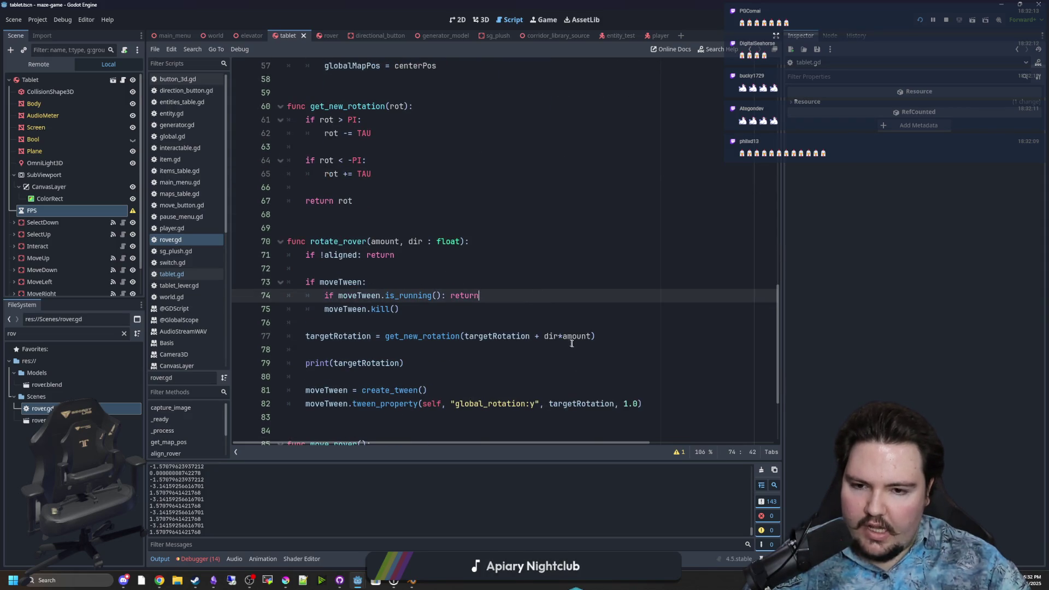
drag(465, 337, 416, 339)
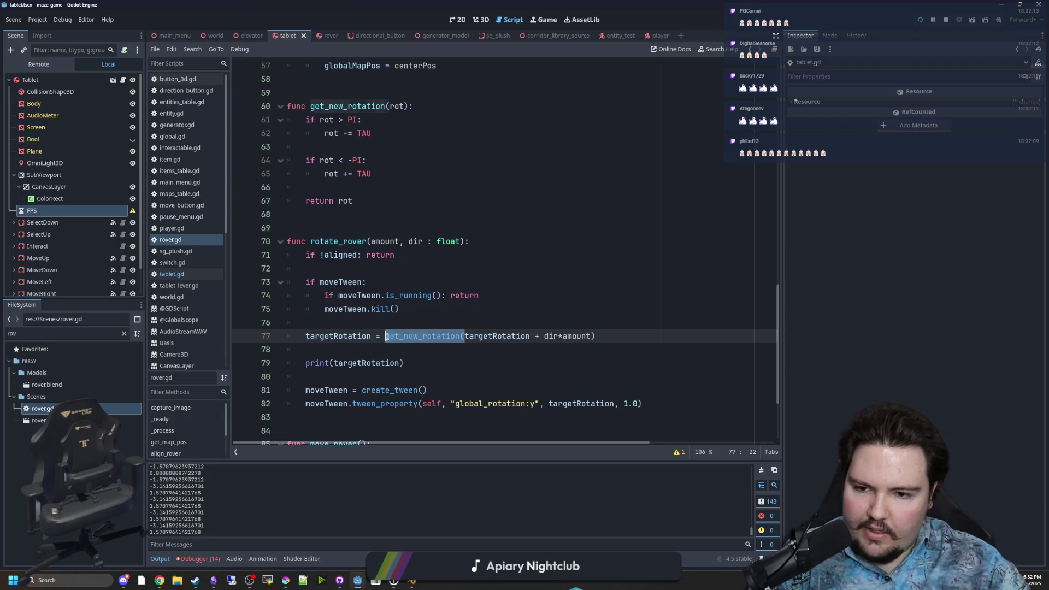
key(BackSpace)
key(BackSpace)
- Delete the get_new_rotation function from rover.gd and save the script
scroll(449, 273, up, 2)
drag(353, 282, 348, 160)
key(BackSpace)
key(BackSpace)
scroll(351, 175, down, 1)
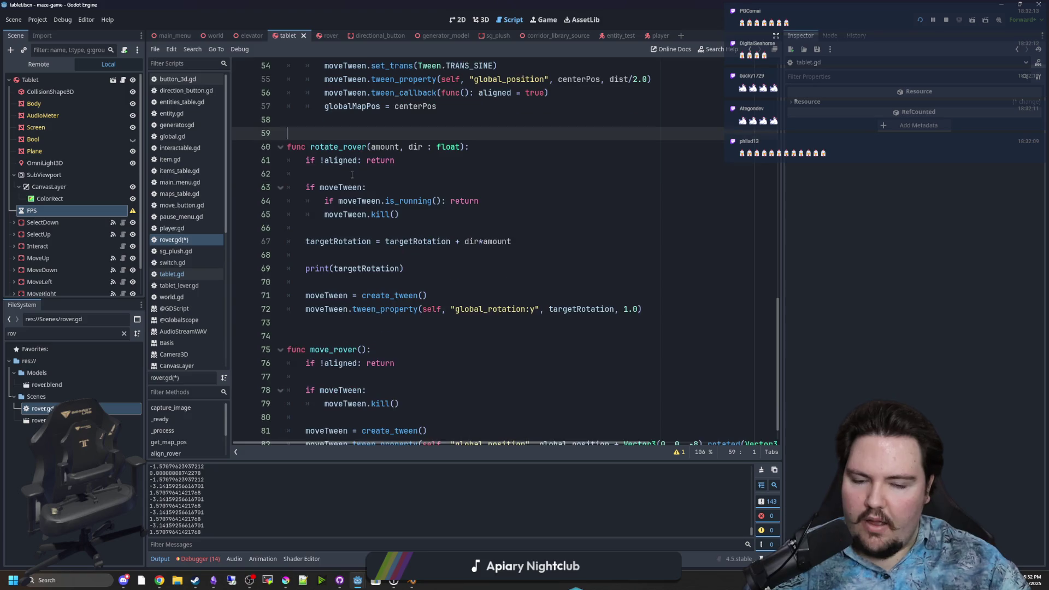
key(Down)
key(Down)
key(Down)
key(ctrl+s)
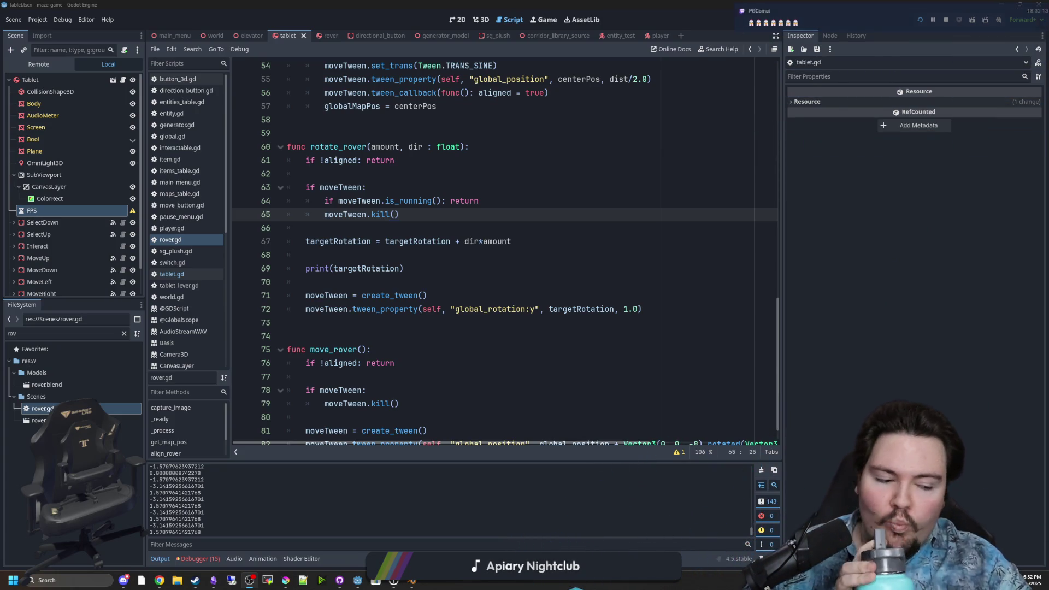
- Save rover.gd, stop the running game, save the scene and relaunch the game
click(588, 260)
key(ctrl+s)
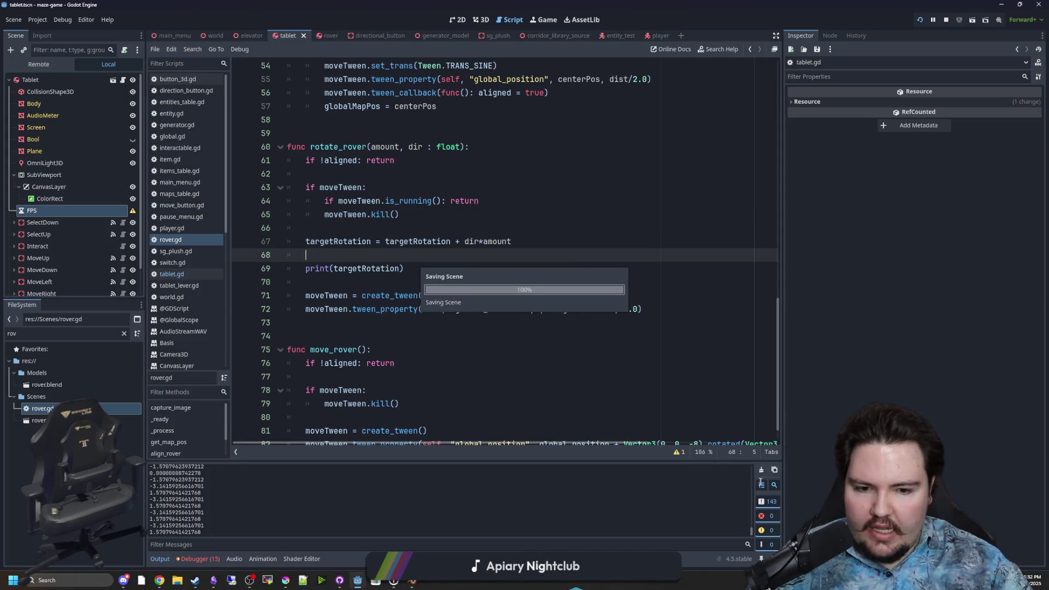
click(476, 279)
key(ctrl+s)
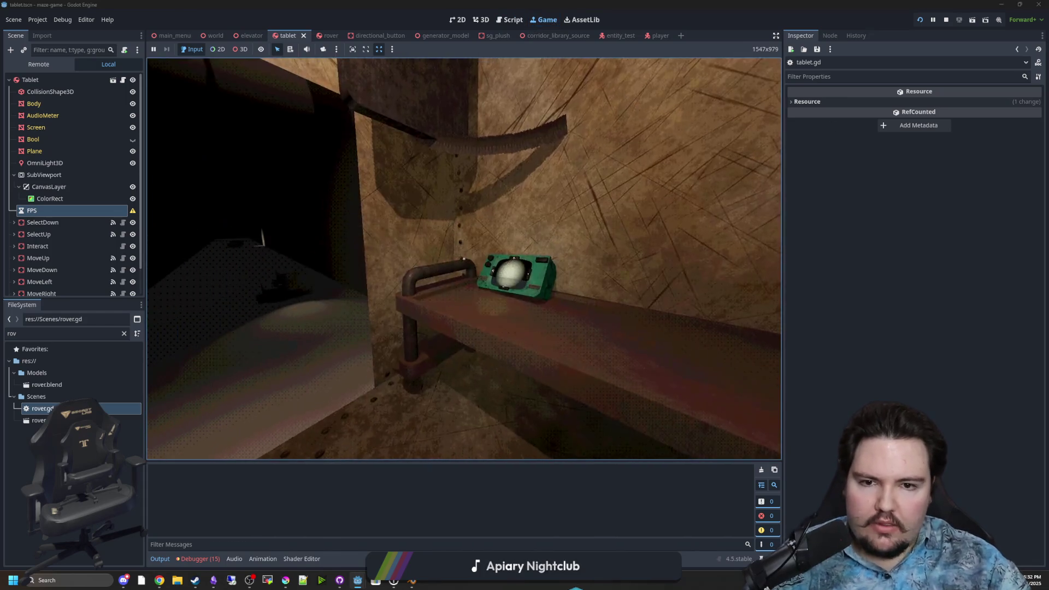
key(Escape)
key(F8)
key(ctrl+s)
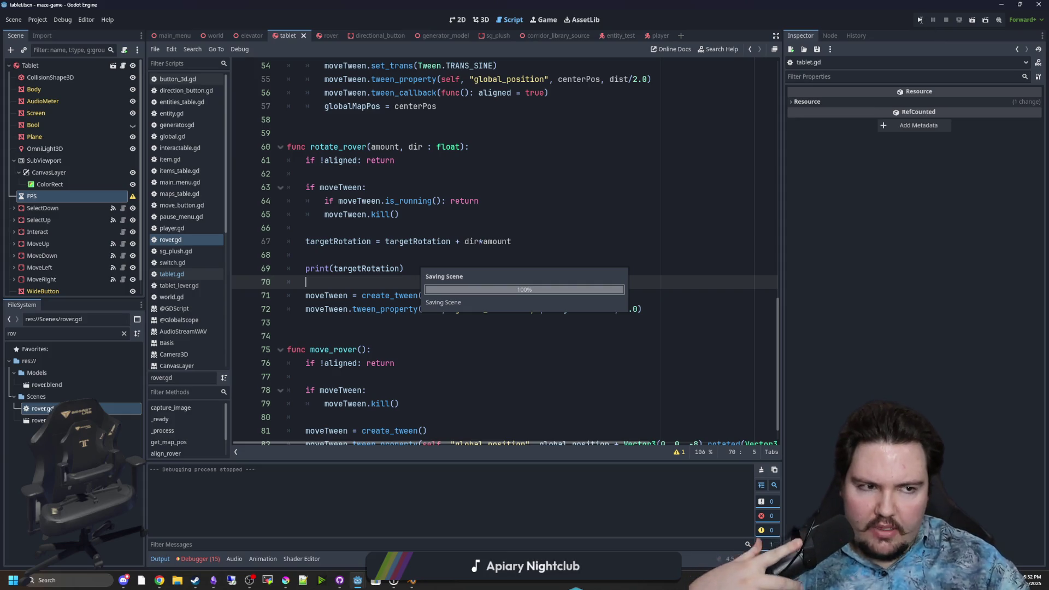
click(920, 19)
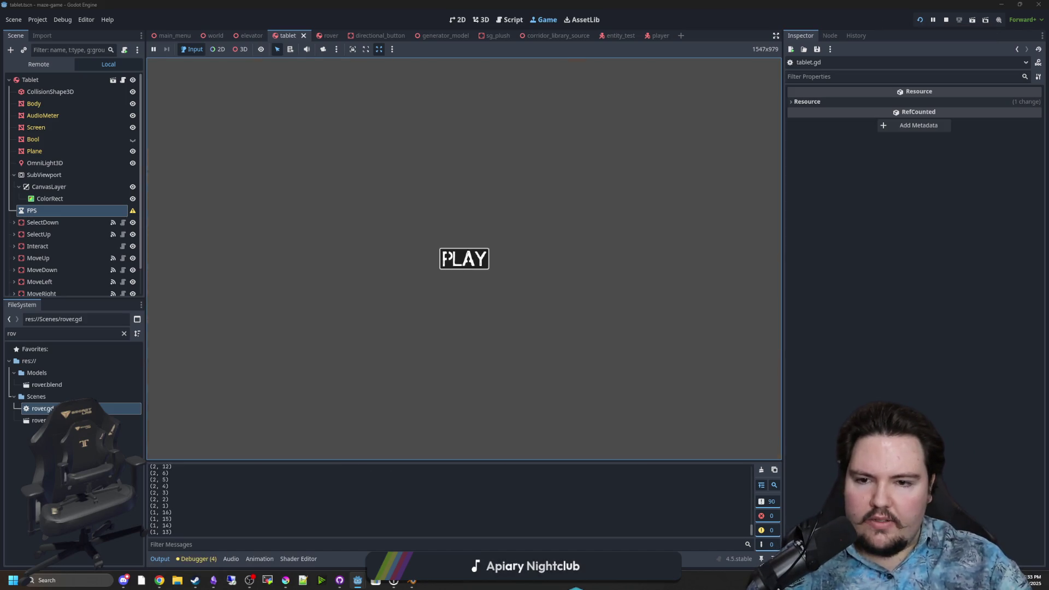
- Start gameplay, pick up the tablet, and turn the rover right twice, then left four times
click(464, 258)
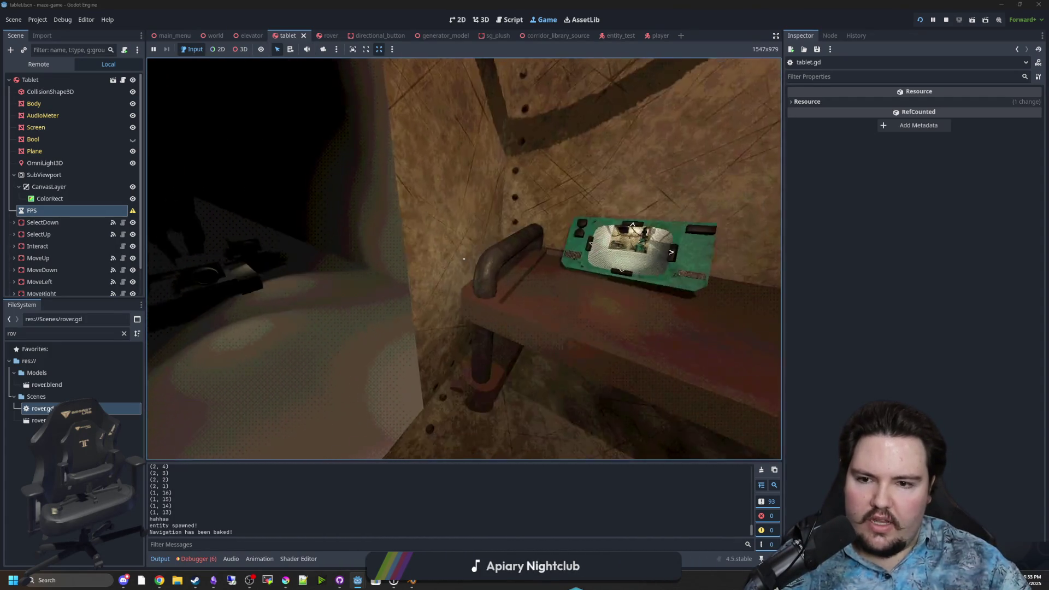
key(e)
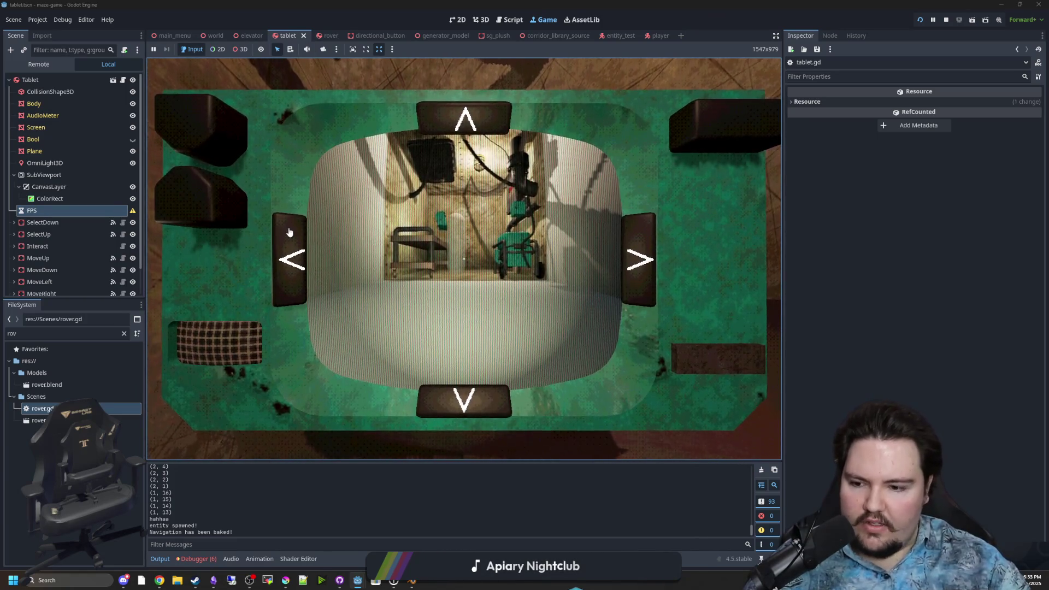
click(648, 282)
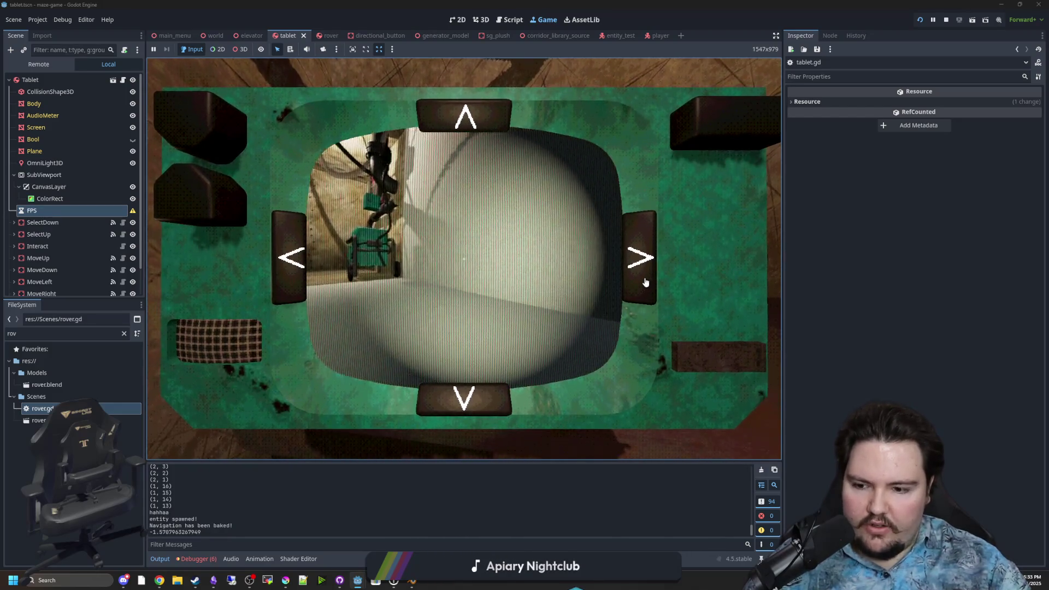
click(658, 282)
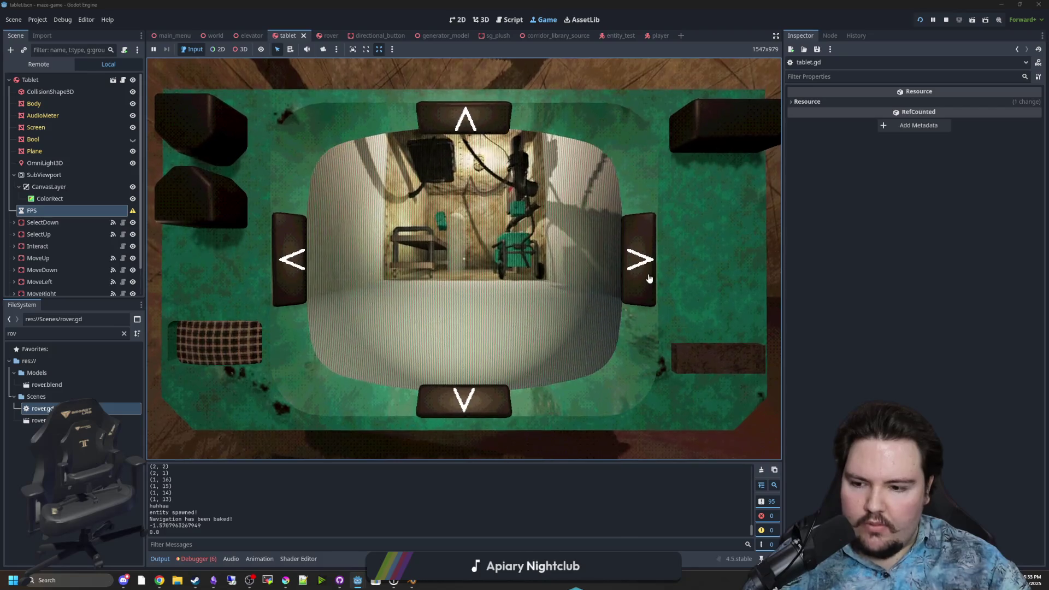
click(296, 266)
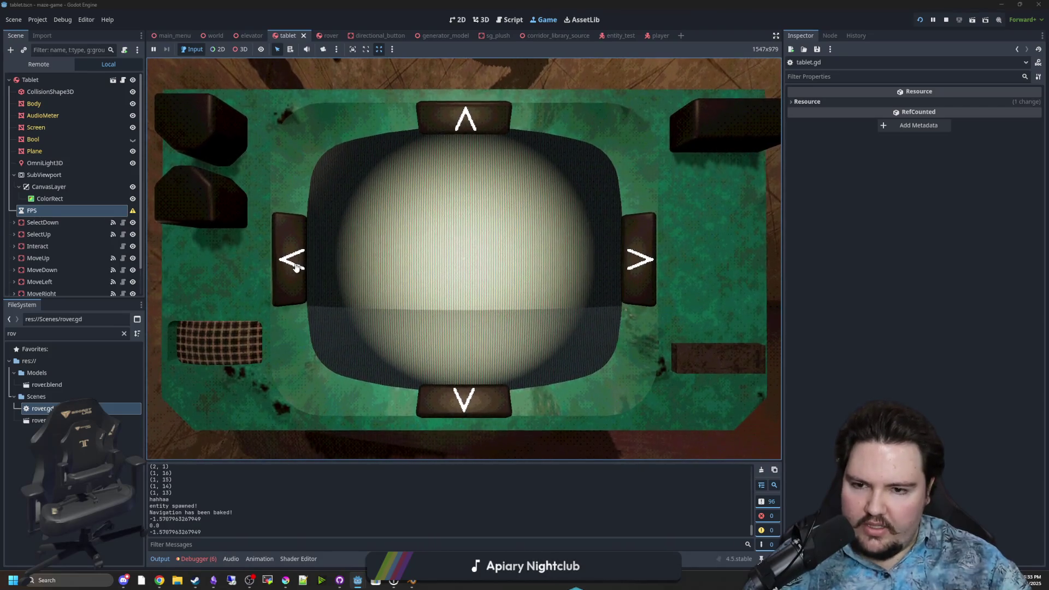
click(295, 266)
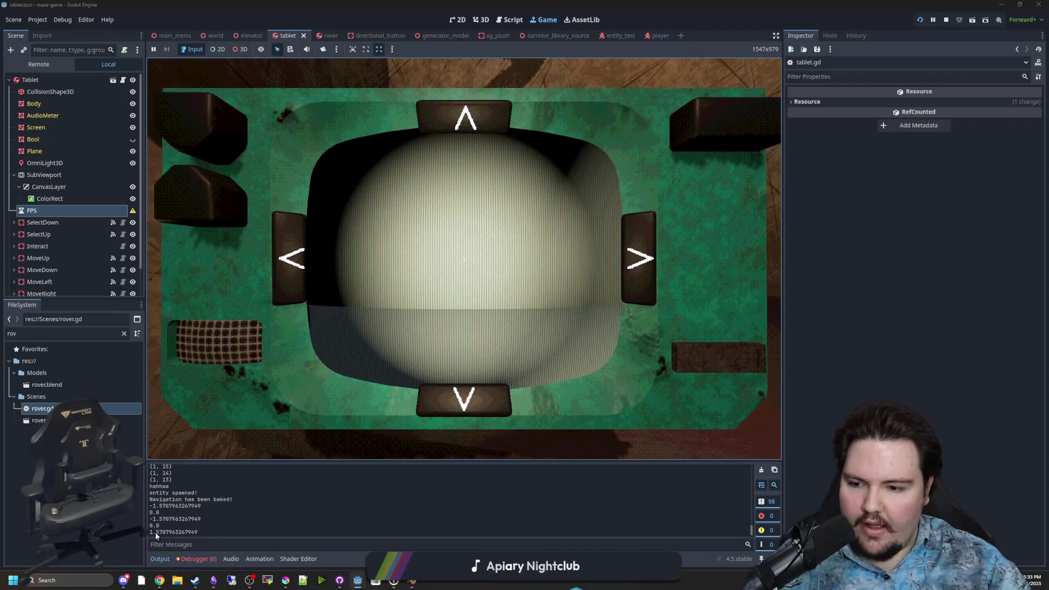
click(278, 280)
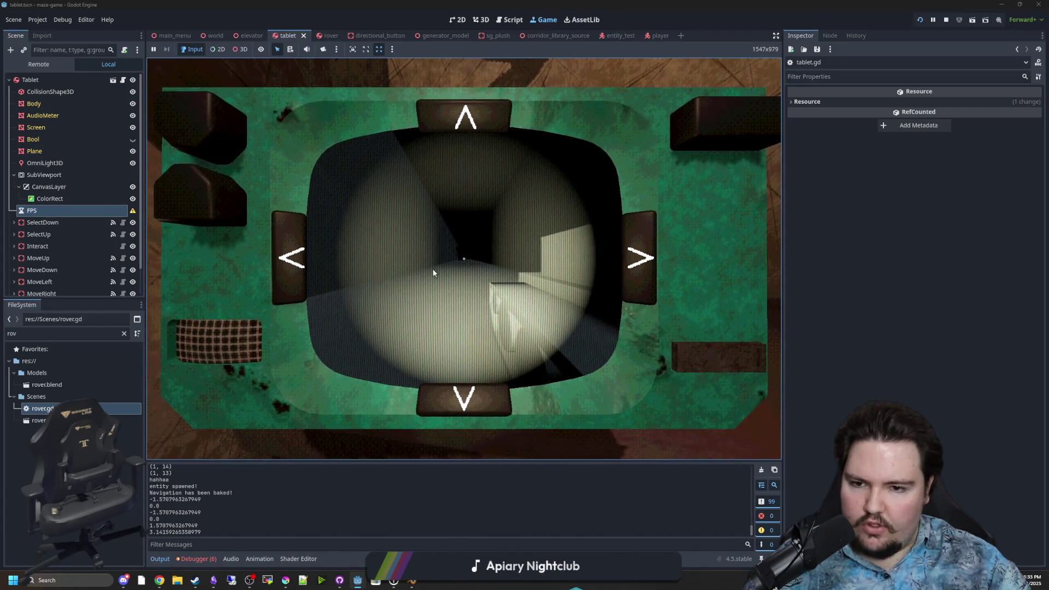
click(295, 261)
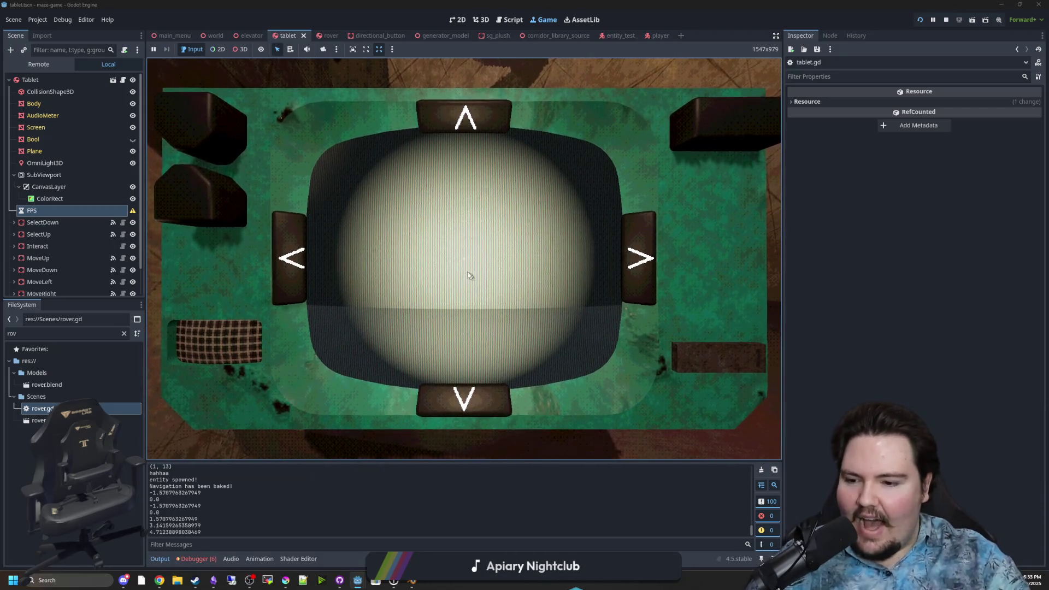
- Pause the game and return to the rover.gd code
key(Escape)
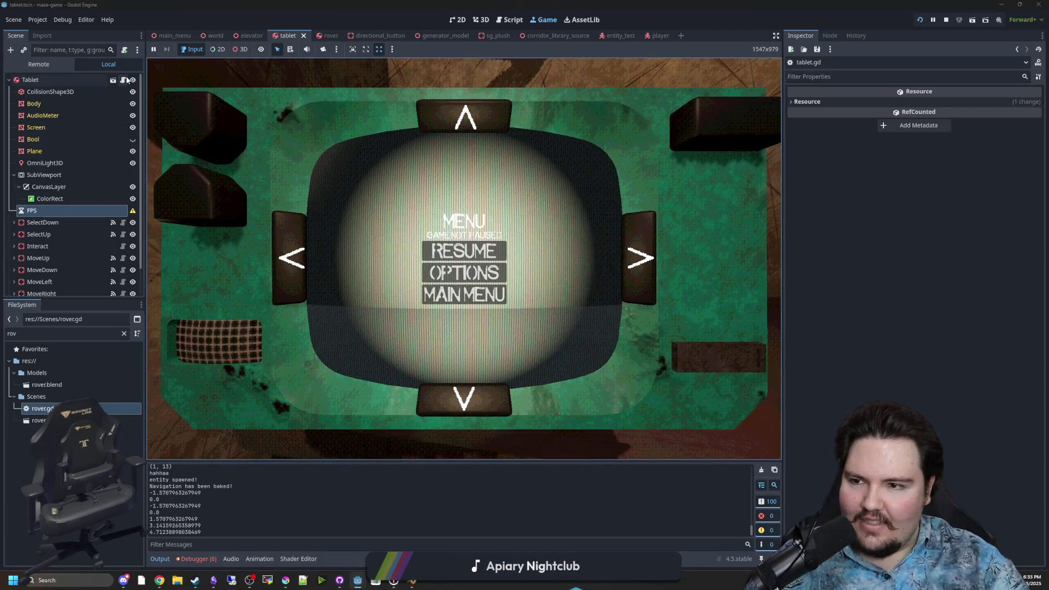
double_click(41, 408)
click(500, 327)
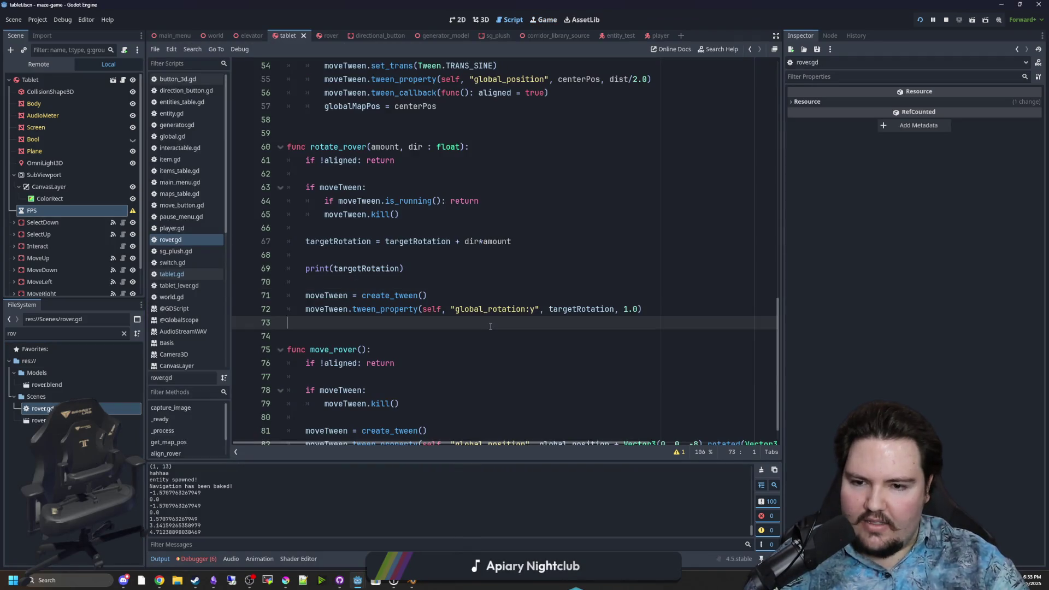
- Save rover.gd and look up the Tween class documentation
click(497, 271)
key(ctrl+s)
ctrl+click(413, 294)
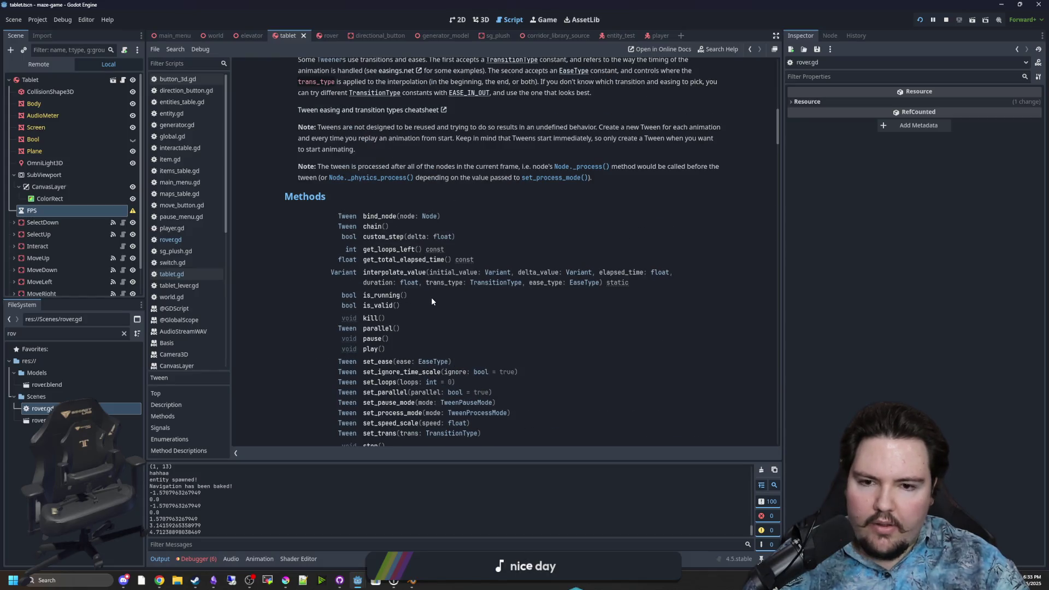
key(alt+Left)
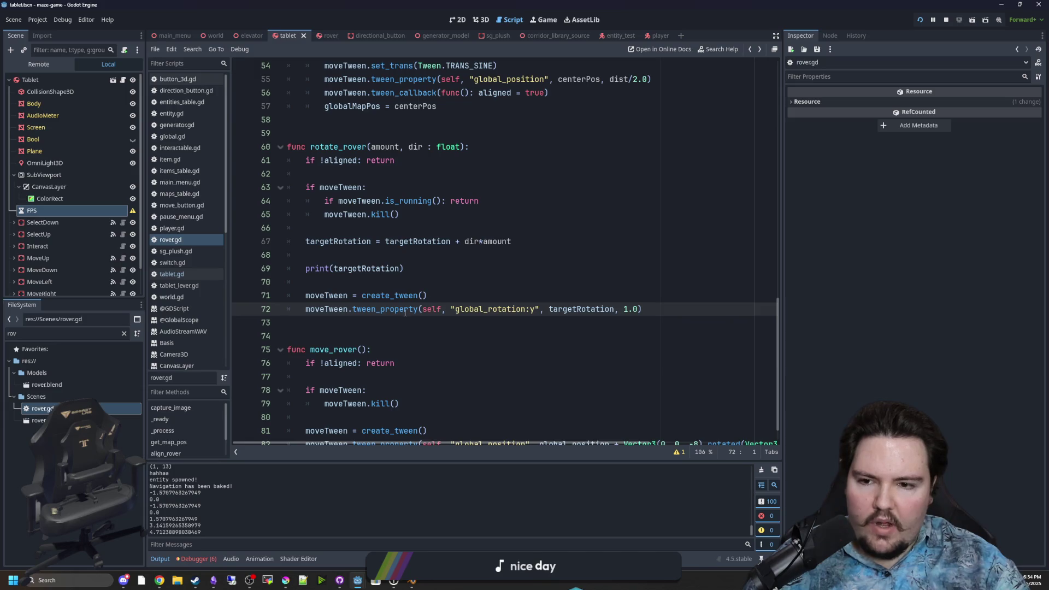
- Delete the print(targetRotation) line and its leftover empty line from rotate_rover
click(386, 321)
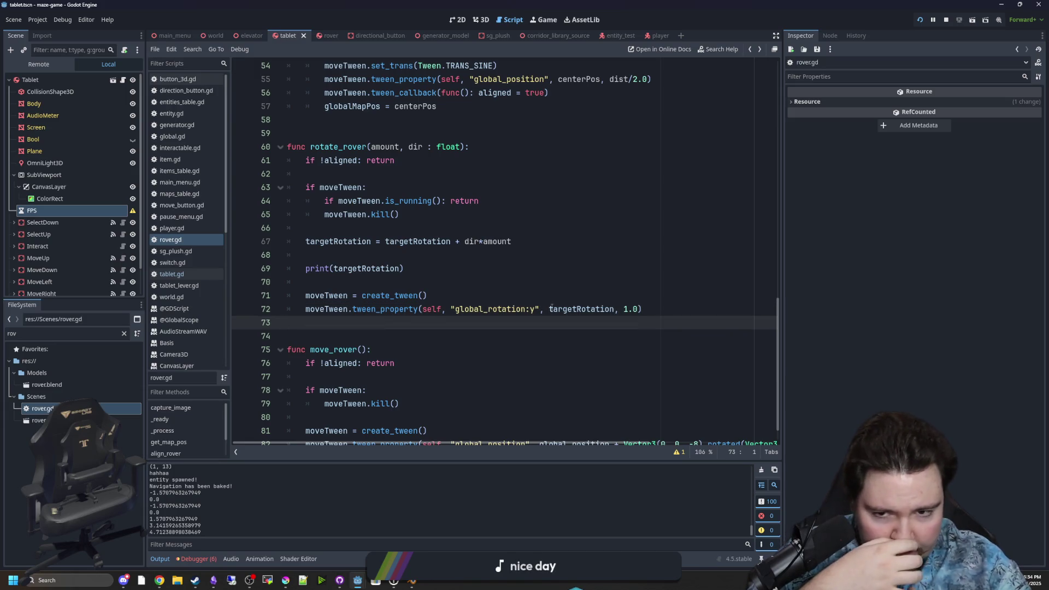
drag(404, 268, 235, 253)
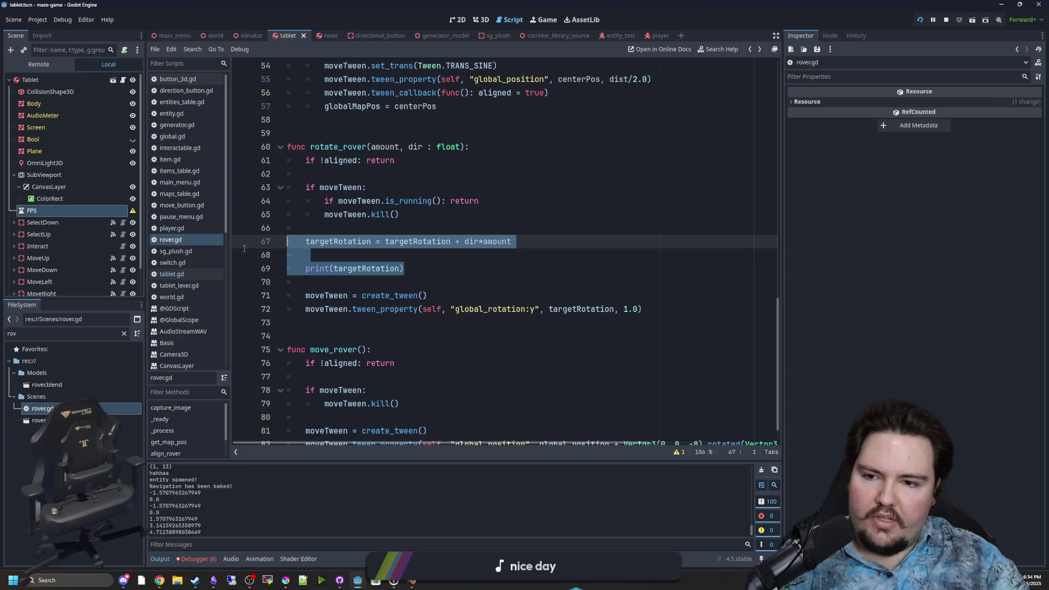
key(BackSpace)
key(Delete)
click(505, 256)
- Delete the create_tween and tween_property rotation lines and save the script
mouse_move(699, 278)
mouse_down()
mouse_move(492, 283)
mouse_move(311, 272)
mouse_move(260, 254)
mouse_up()
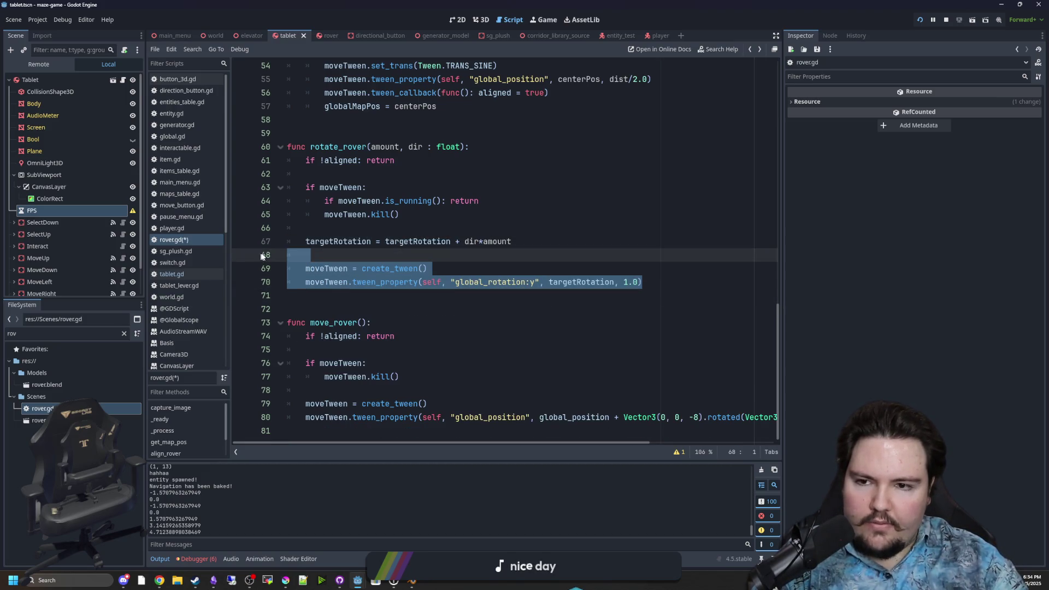
key(BackSpace)
key(BackSpace)
click(356, 261)
key(ctrl+s)
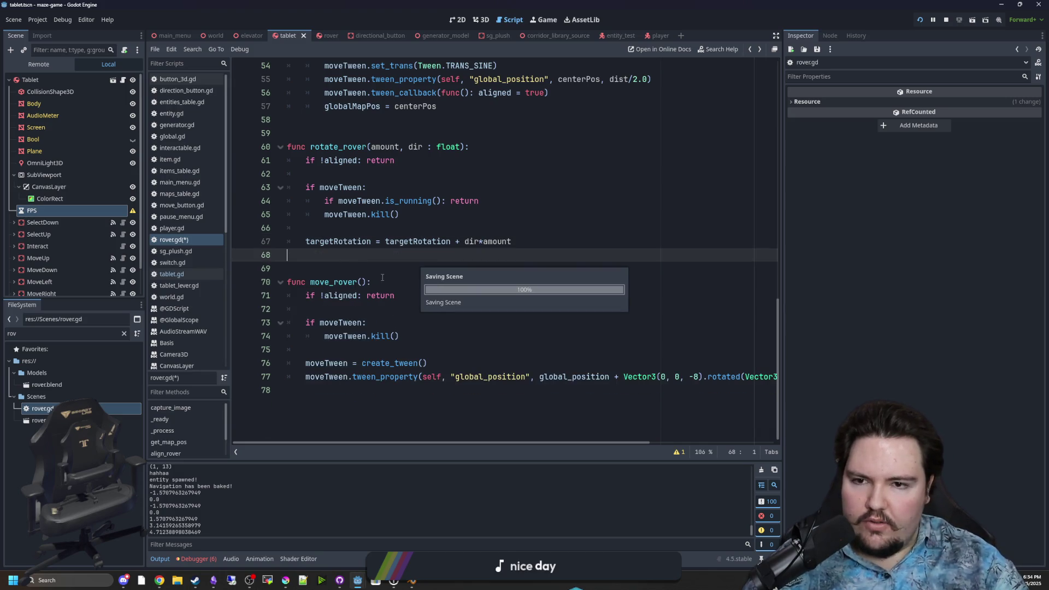
scroll(399, 273, up, 14)
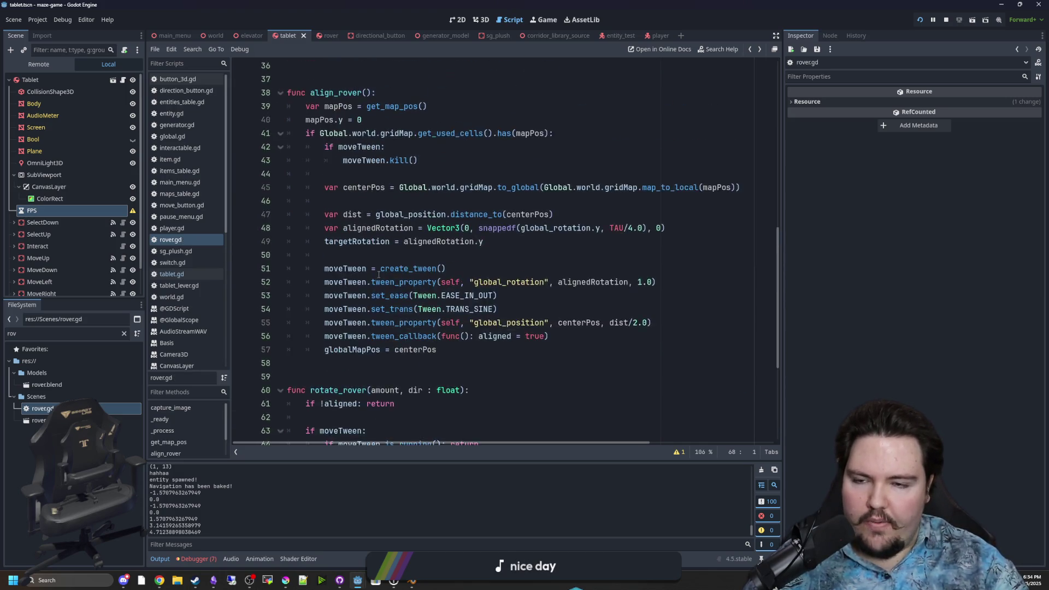
- Try rotate_toward, then rotation.y = lerp_angle() on line 32 of _process, and delete it again
click(408, 310)
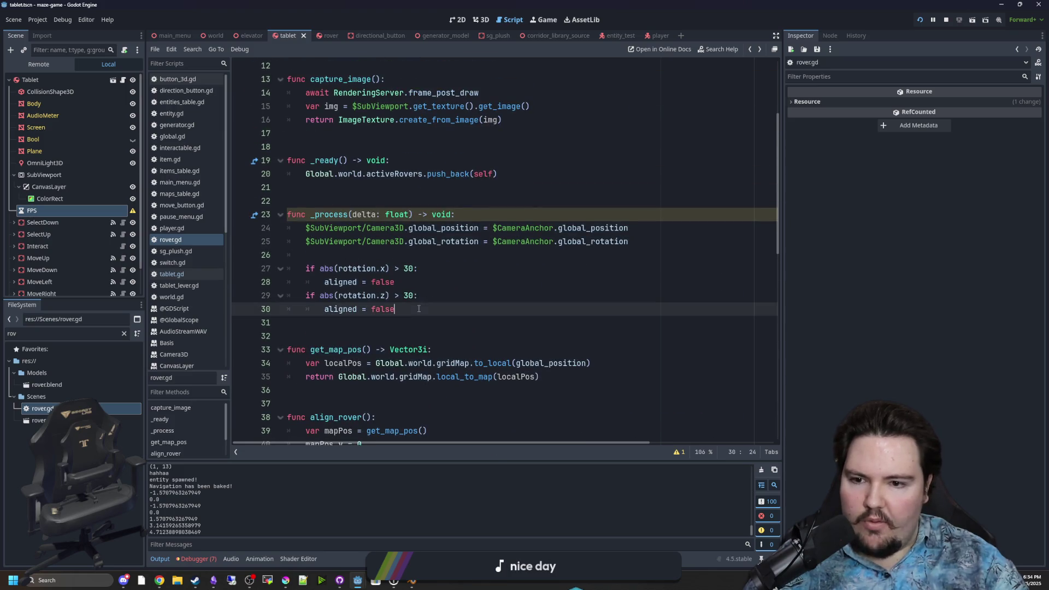
key(Return)
key(Return)
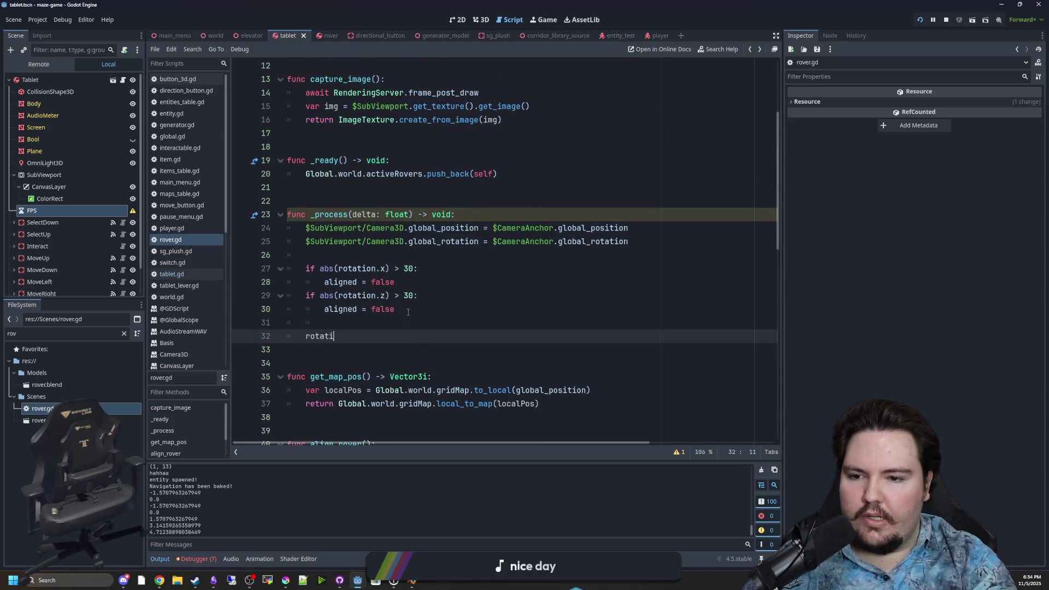
text(ro)
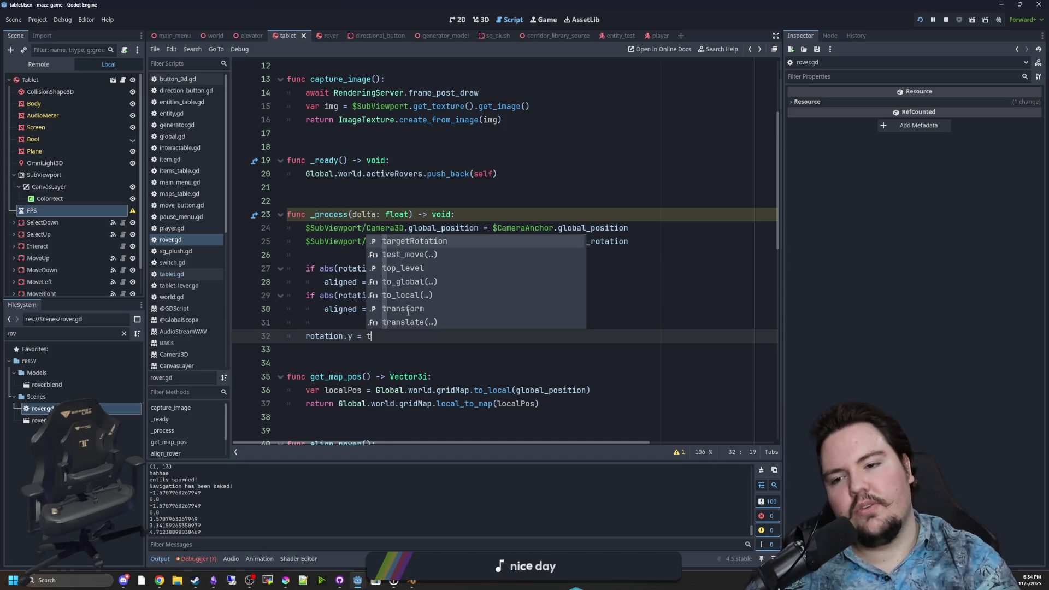
text(tate)
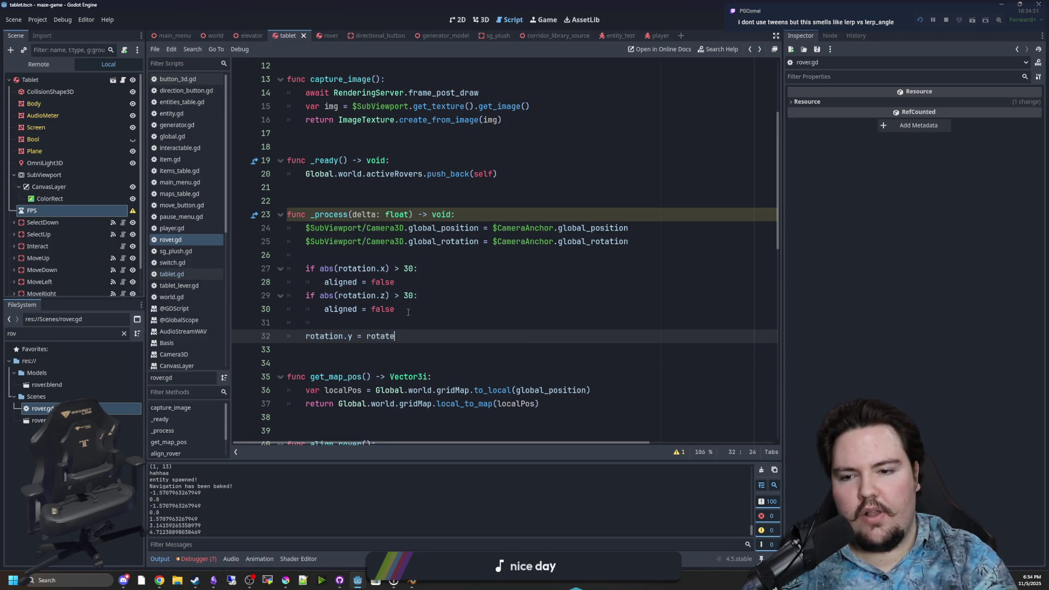
text(_to_to)
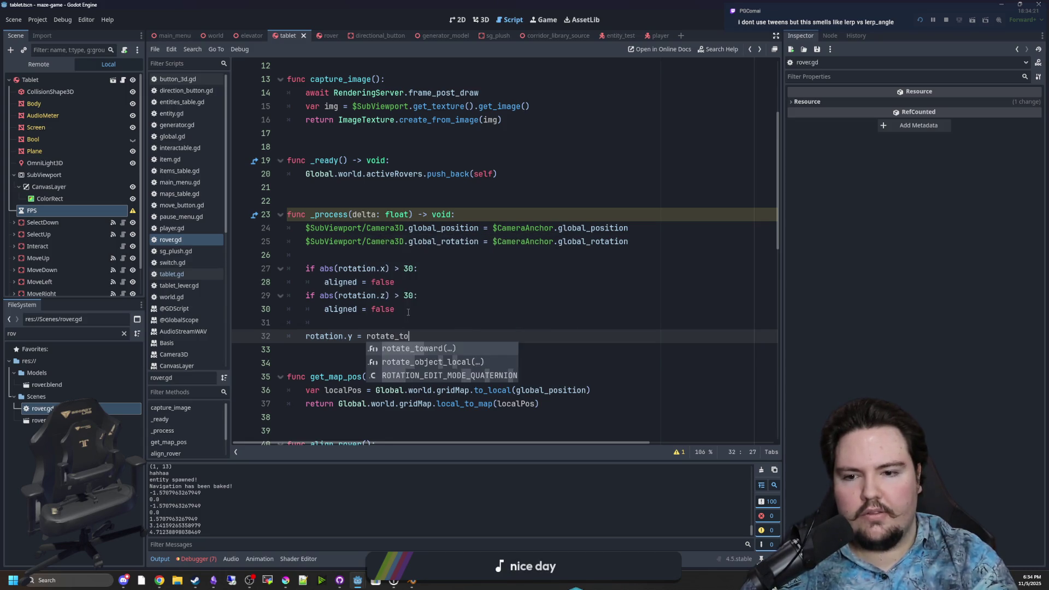
key(BackSpace)
key(BackSpace)
key(BackSpace)
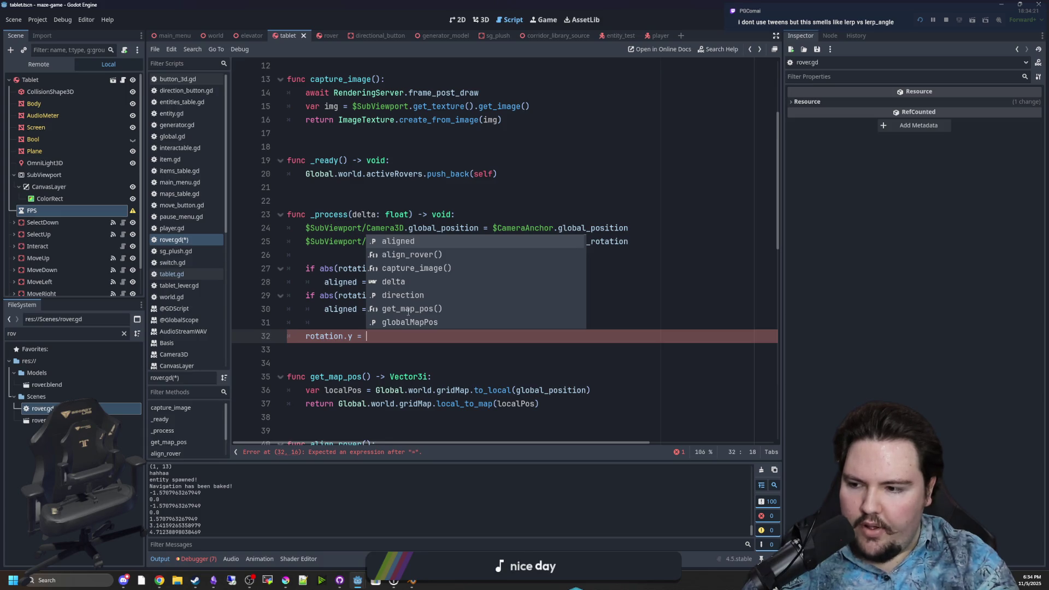
text(lerp_angle()
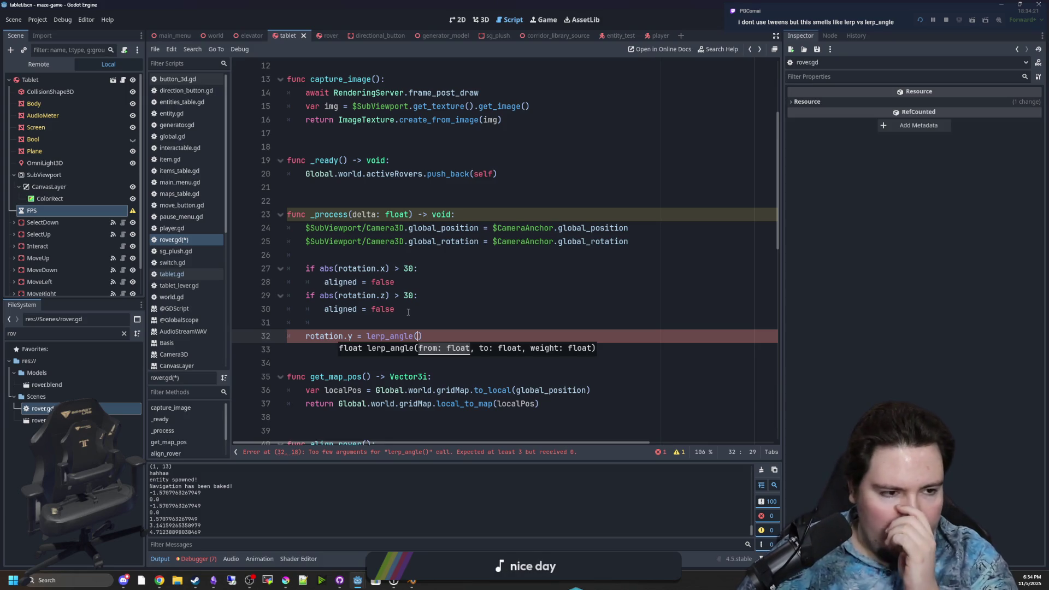
drag(426, 334, 384, 336)
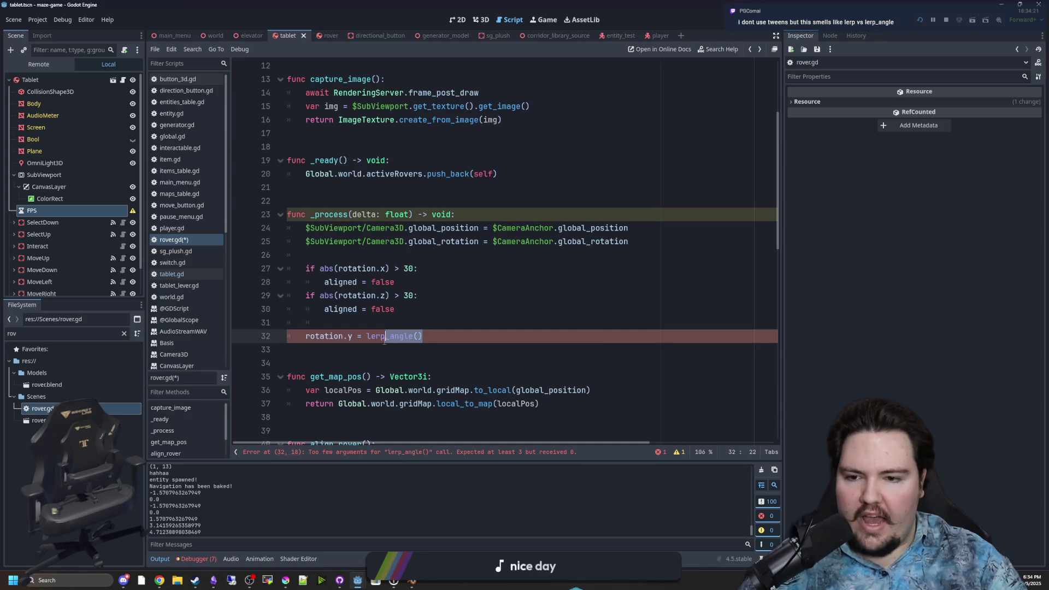
key(BackSpace)
key(BackSpace)
key(BackSpace)
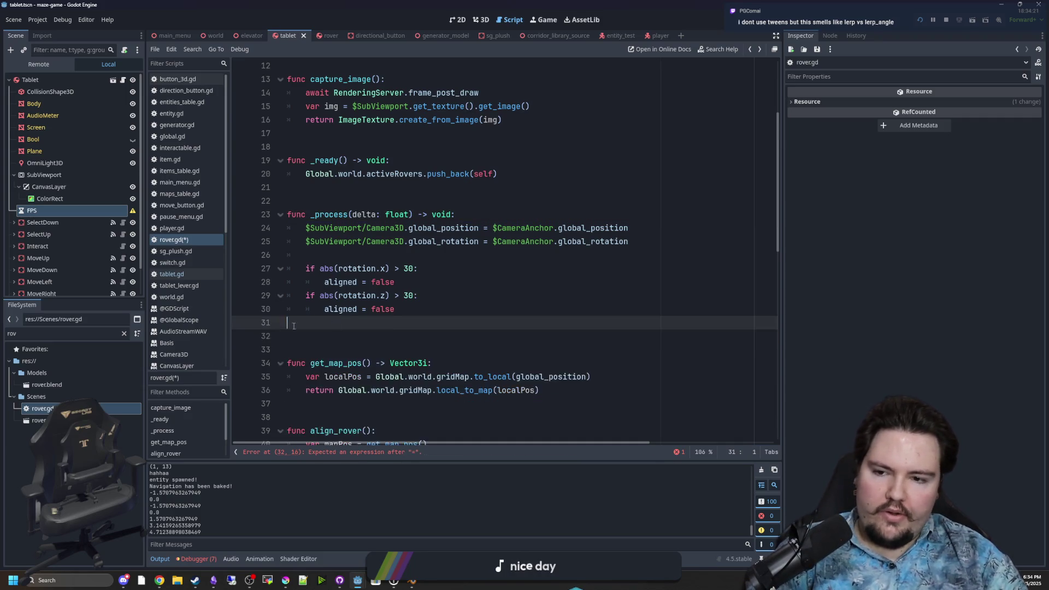
- Undo back to restore the deleted tween lines in rotate_rover, discarding the line-32 experiment
scroll(529, 270, down, 10)
scroll(529, 270, down, 4)
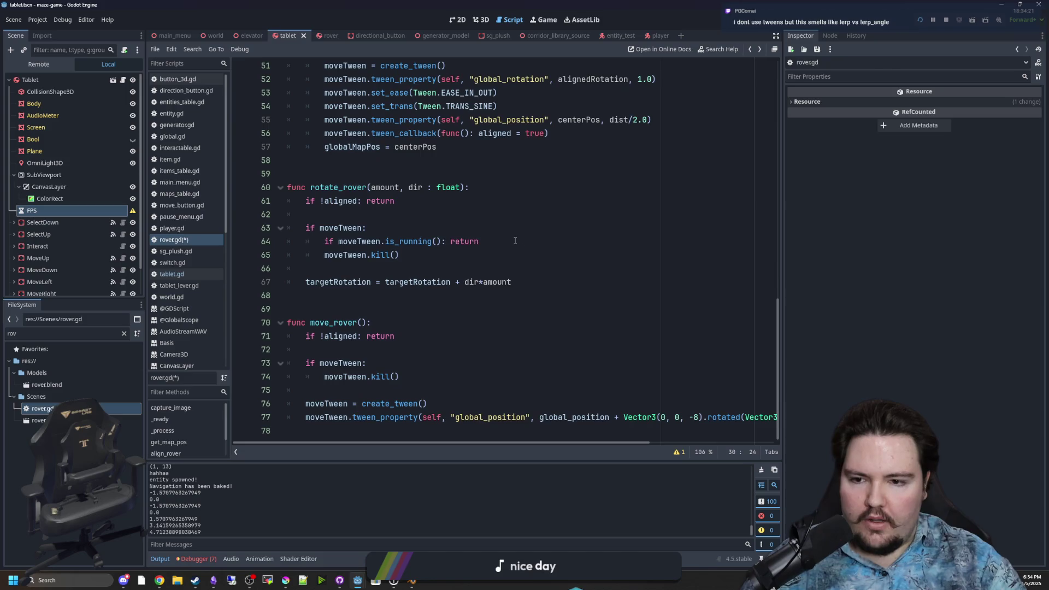
key(ctrl+z)
key(Right)
text(lerp_a)
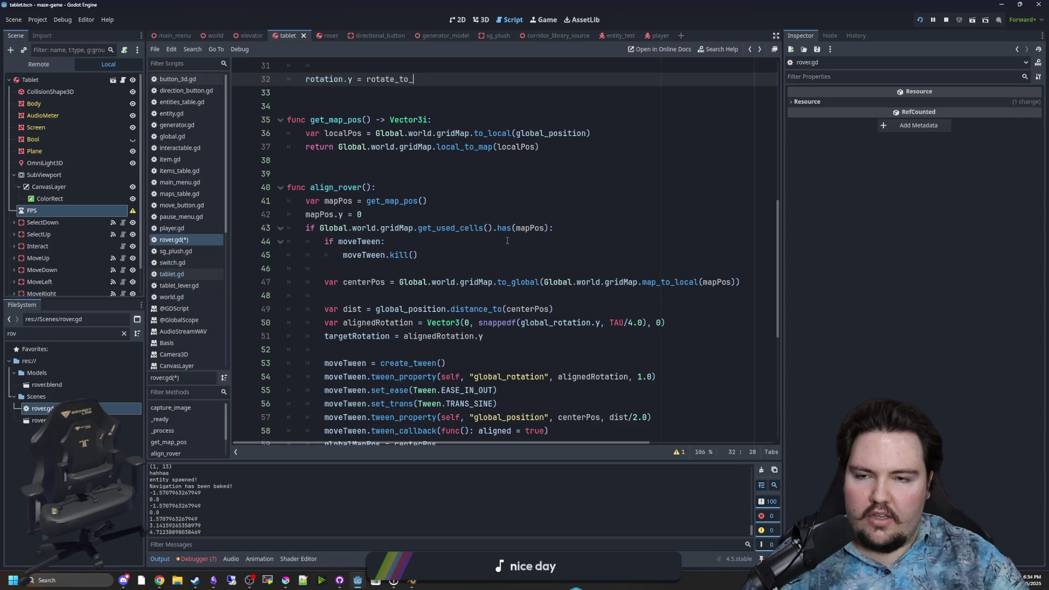
key(BackSpace)
key(BackSpace)
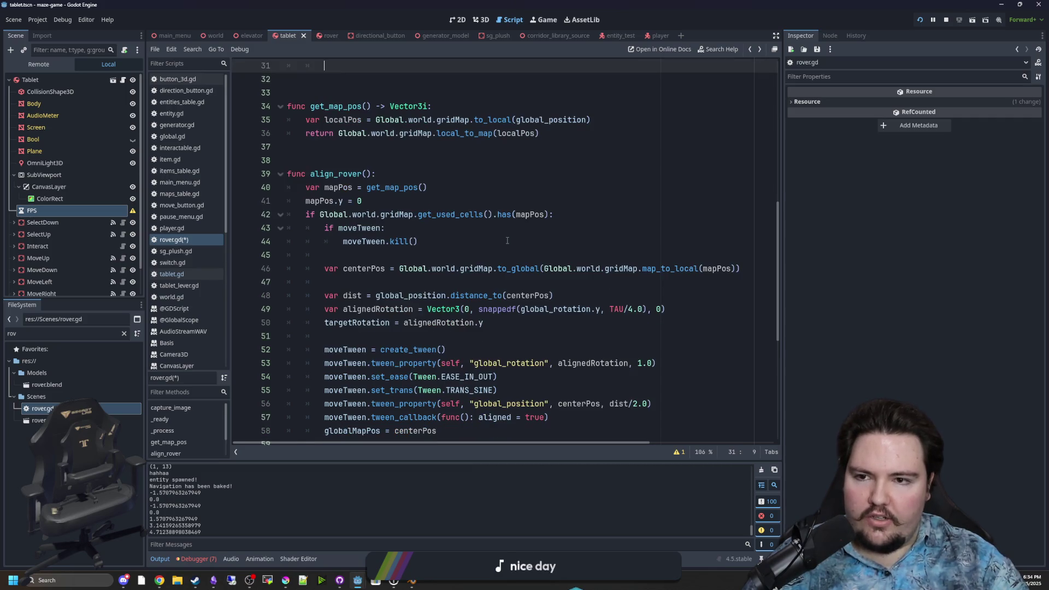
key(ctrl+z)
- Change tween_property to tween_method and replace its self argument with lerp_angle
scroll(507, 241, down, 3)
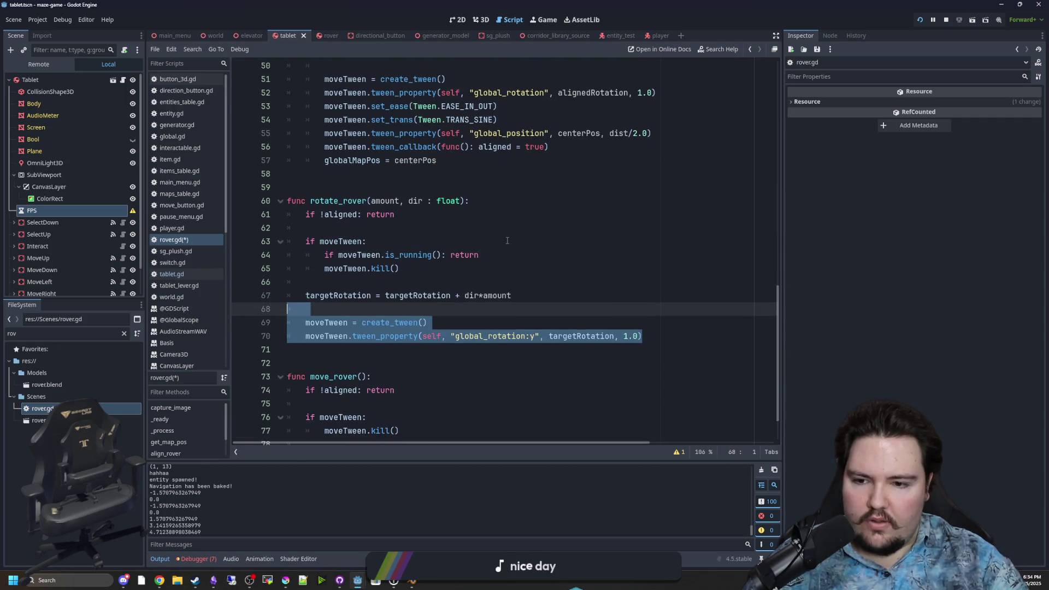
scroll(416, 282, up, 7)
scroll(404, 273, down, 8)
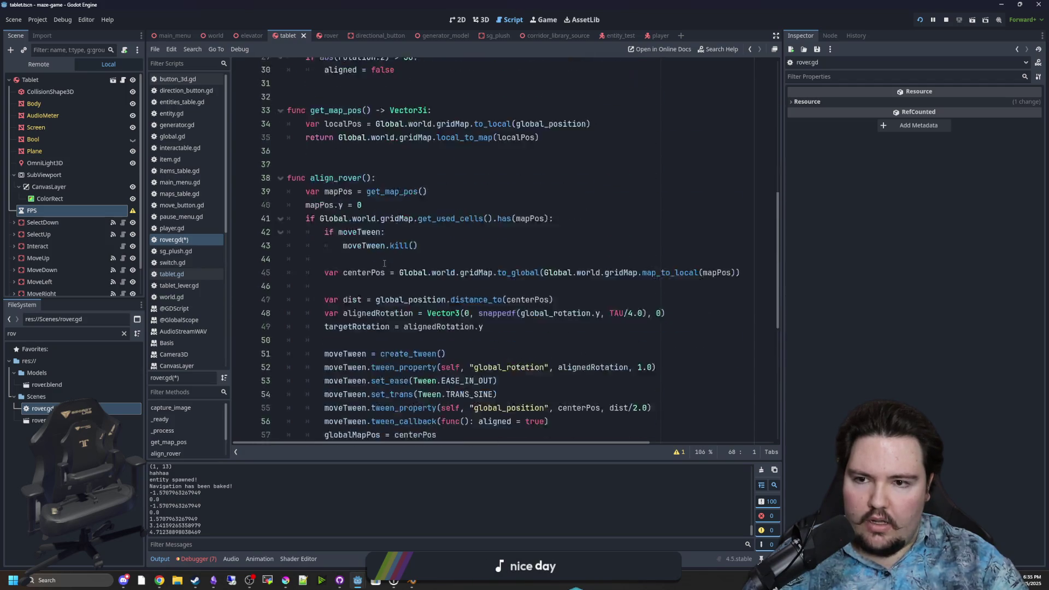
click(465, 255)
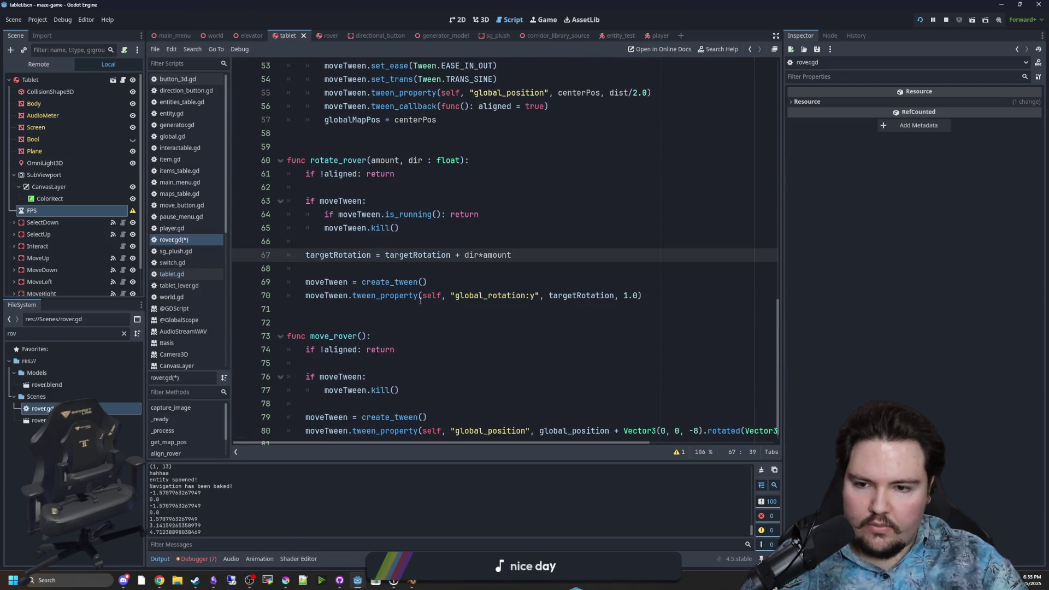
drag(419, 300, 386, 300)
text(method)
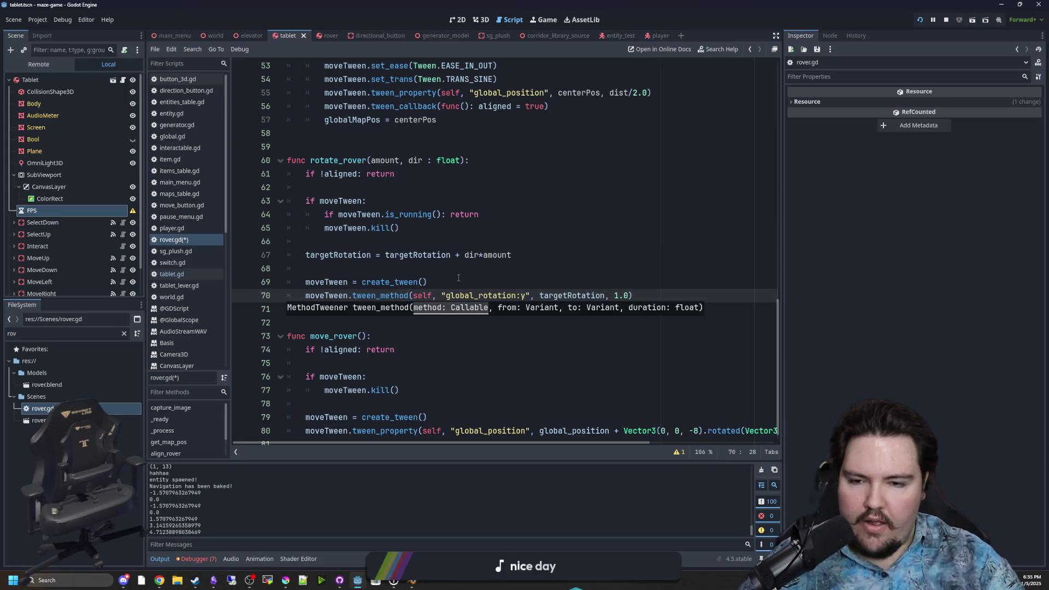
double_click(429, 296)
text(lerp_angle()
key(BackSpace)
- Add a scratch lerp_angle line and consult the lerp_angle and tween_method docs
click(393, 268)
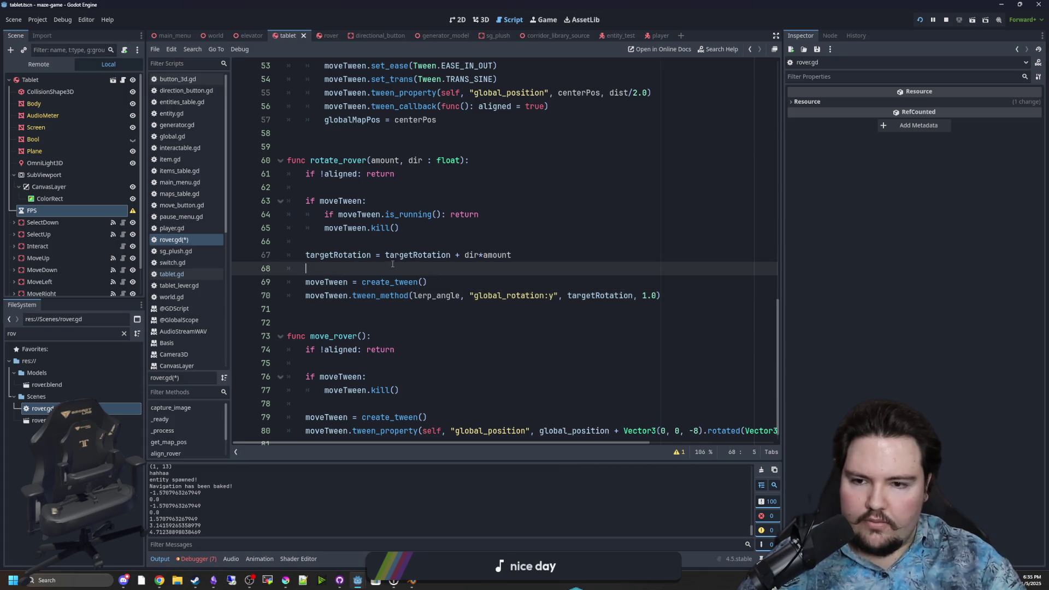
key(Return)
key(Return)
key(Up)
text(lerp_angle)
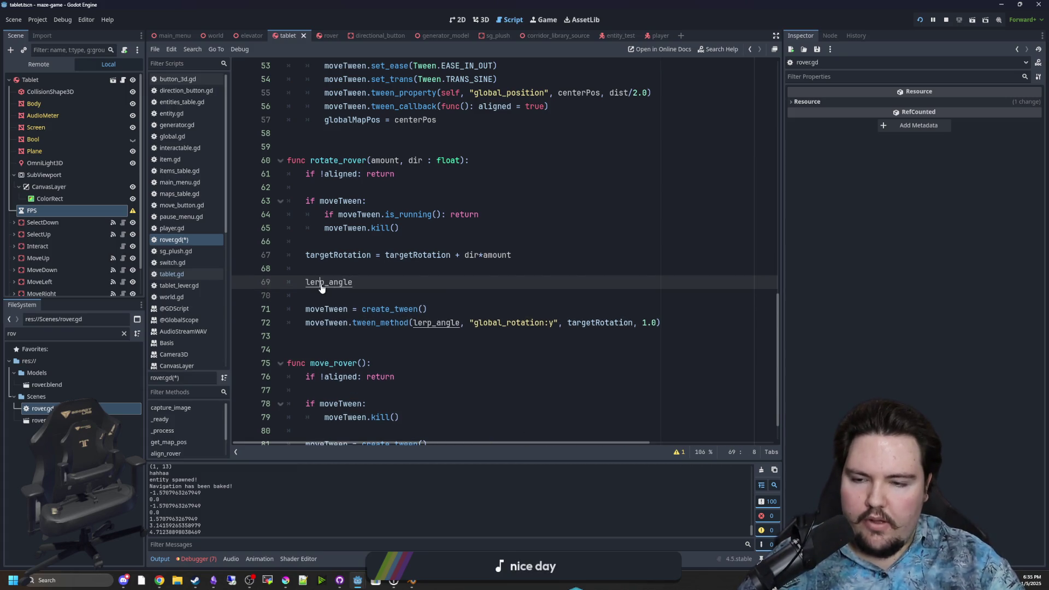
ctrl+click(321, 283)
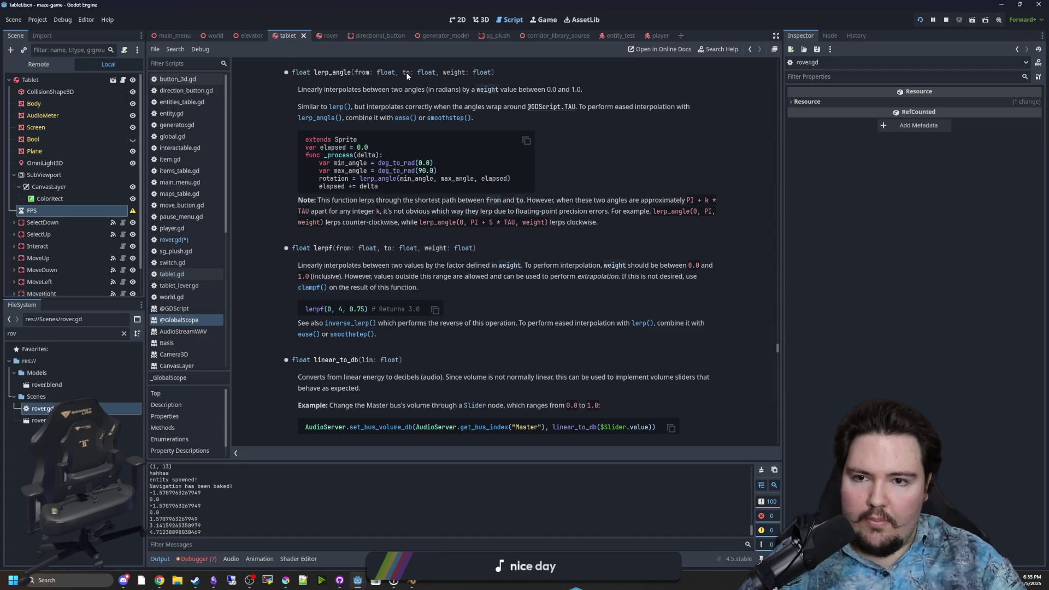
key(alt+Left)
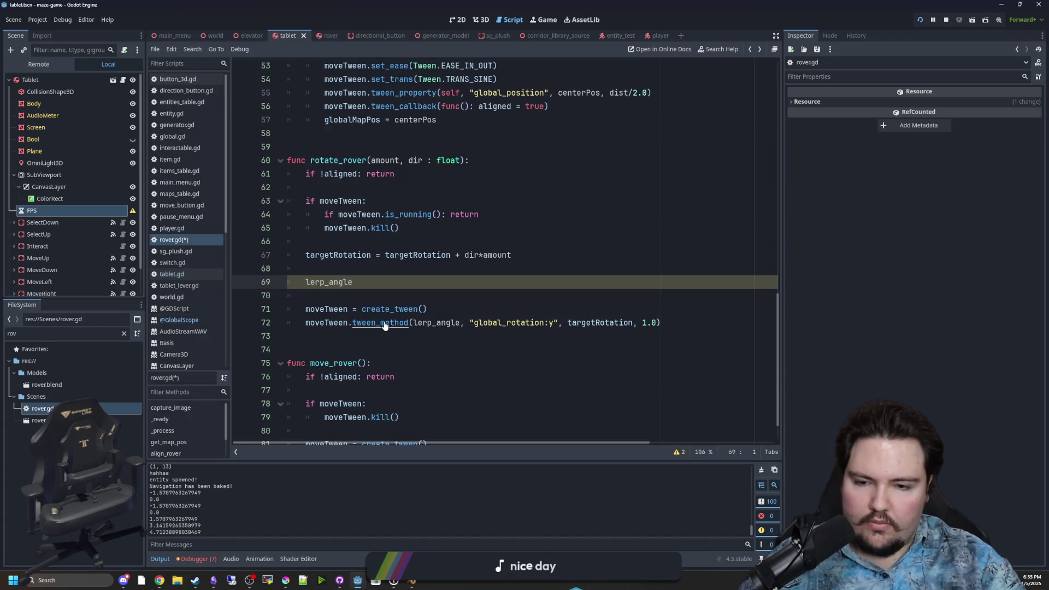
ctrl+click(385, 324)
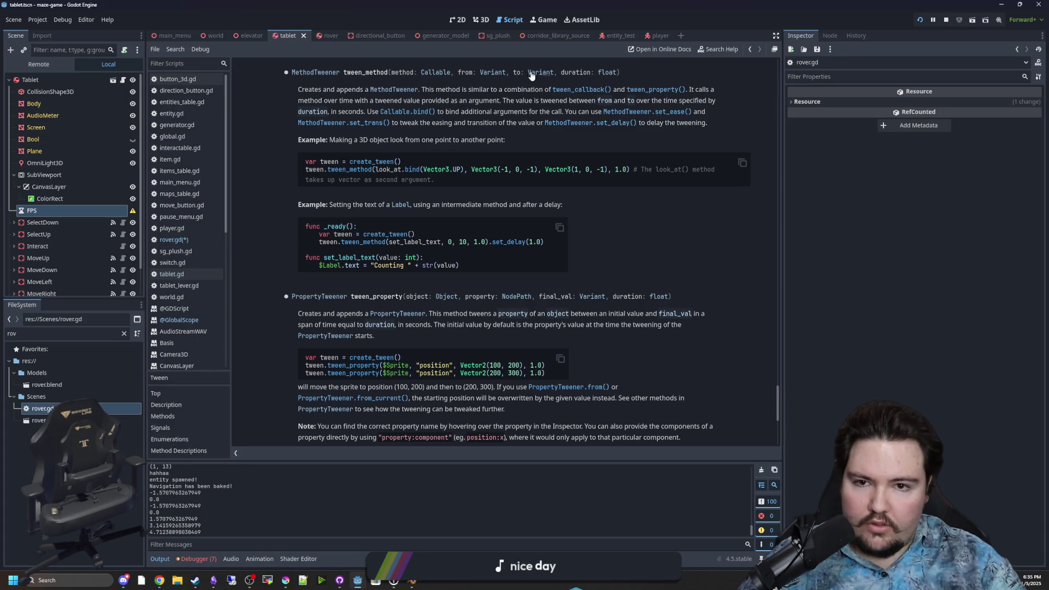
key(alt+Left)
- Check the 1.0 duration argument on line 72 against the tween_method documentation
click(535, 314)
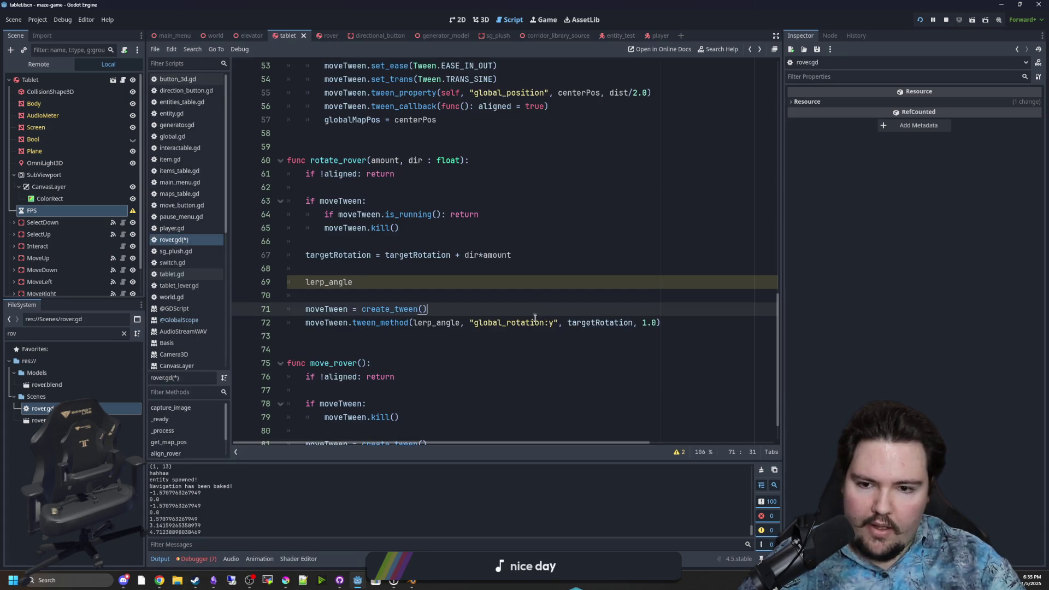
click(521, 324)
key(Up)
key(Up)
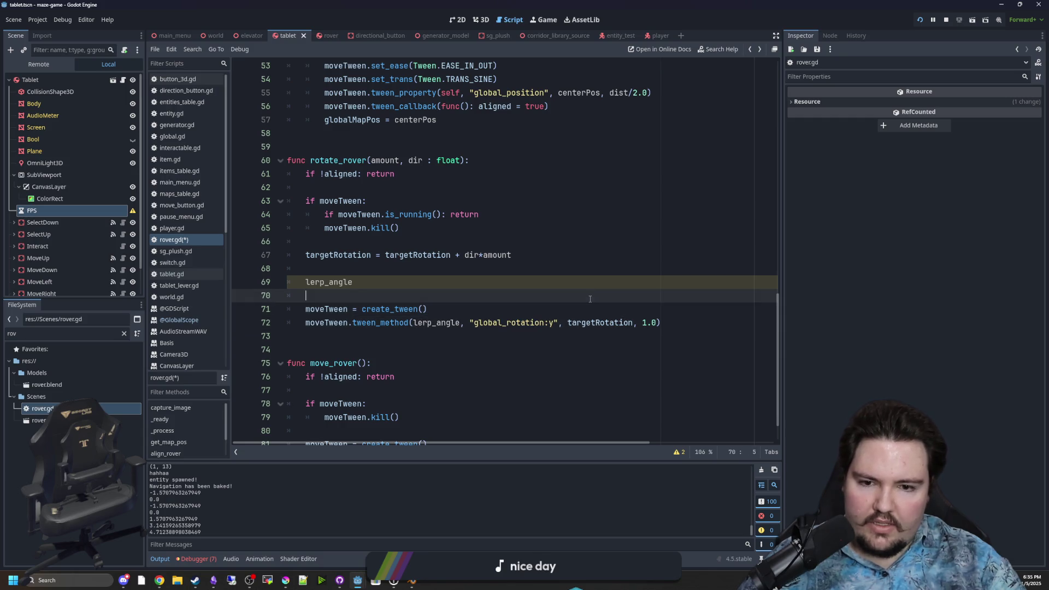
double_click(600, 323)
key(Right)
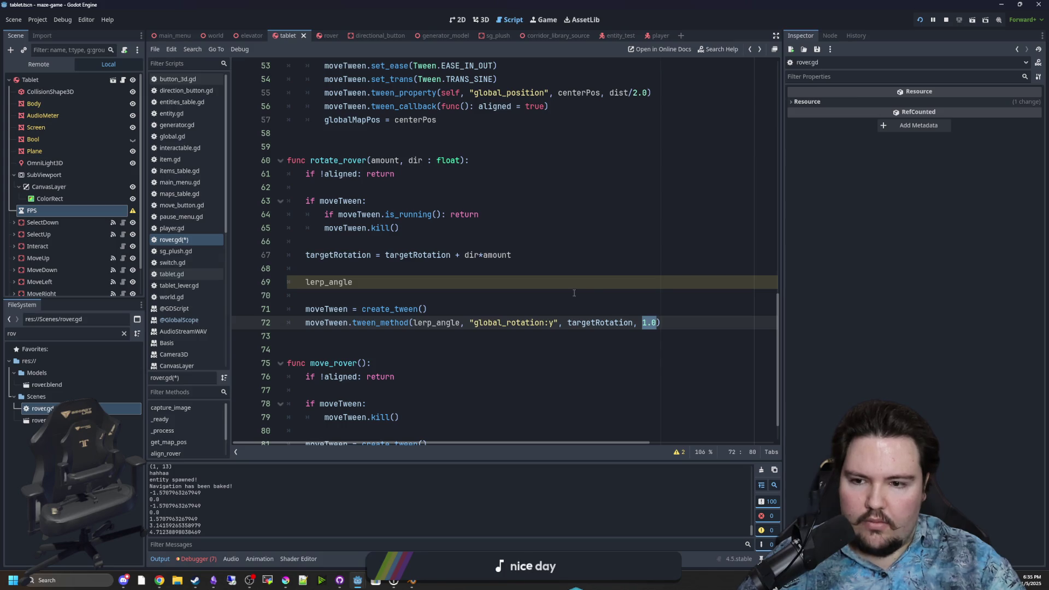
ctrl+click(381, 324)
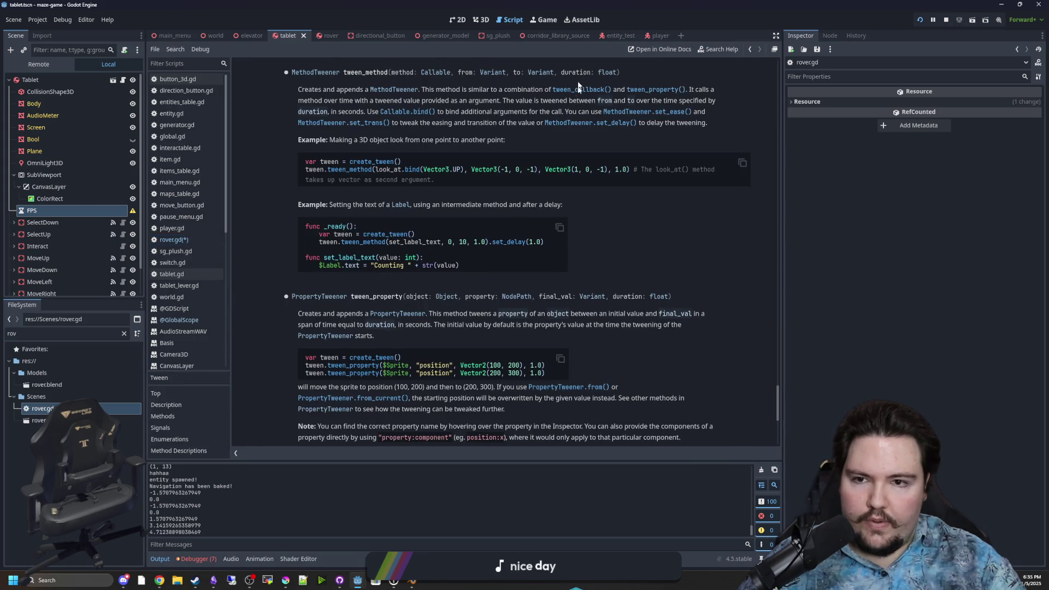
key(alt+Left)
- Delete the scratch lerp_angle lines and save the script and scene
click(398, 293)
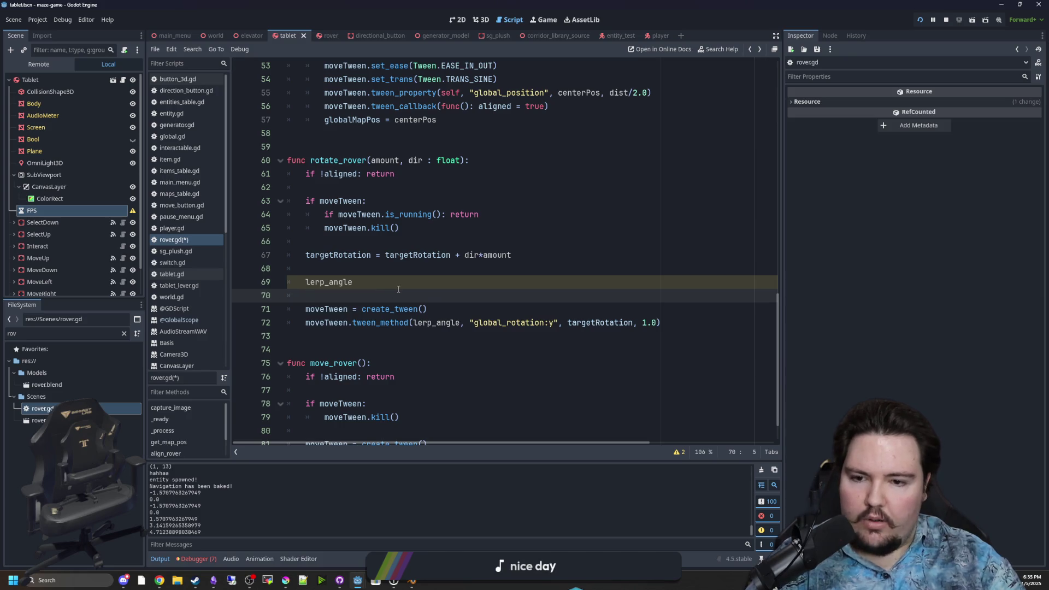
key(shift+Up)
key(shift+Up)
key(BackSpace)
click(415, 228)
key(ctrl+s)
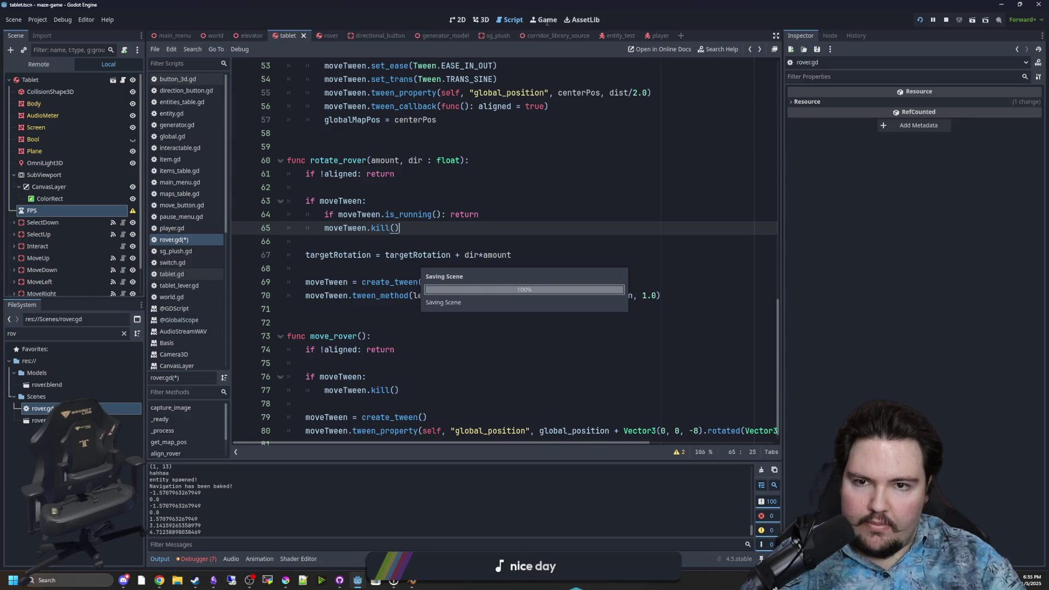
- Briefly run and stop the game, recheck the tween_method docs, and save the scene
click(555, 21)
key(Escape)
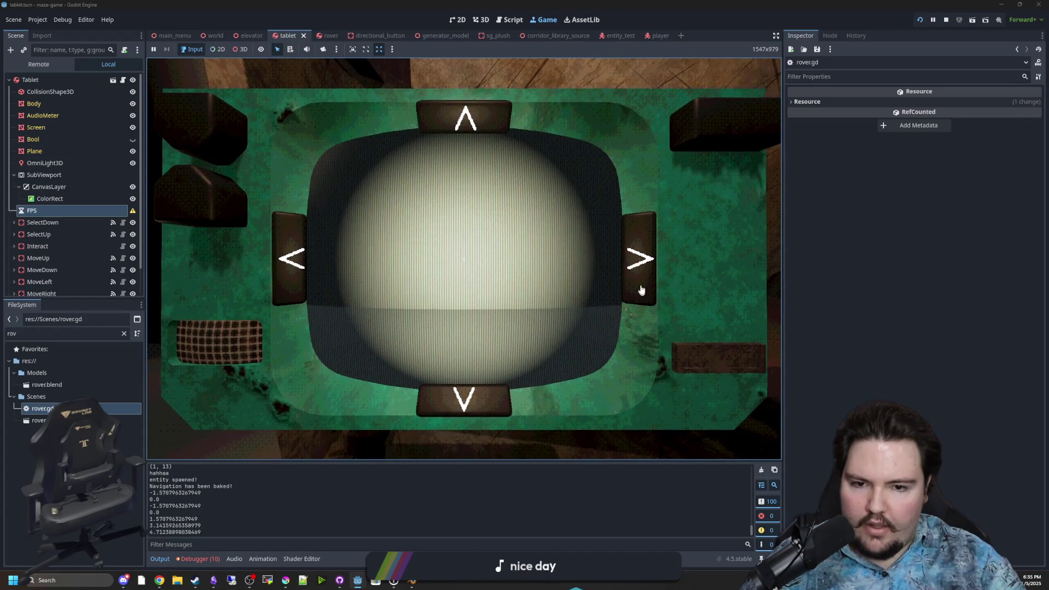
click(951, 19)
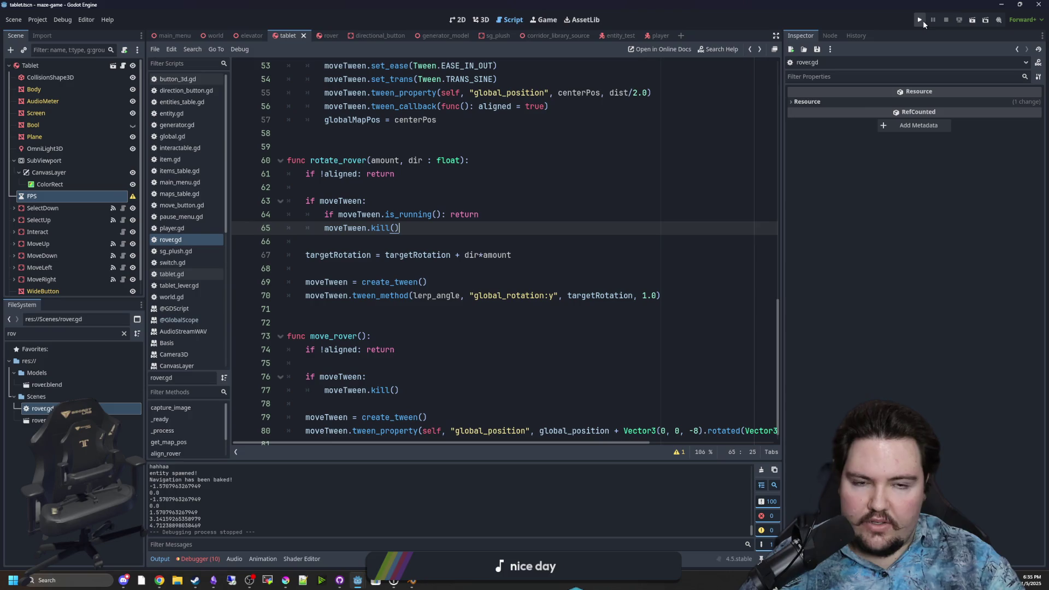
ctrl+click(376, 301)
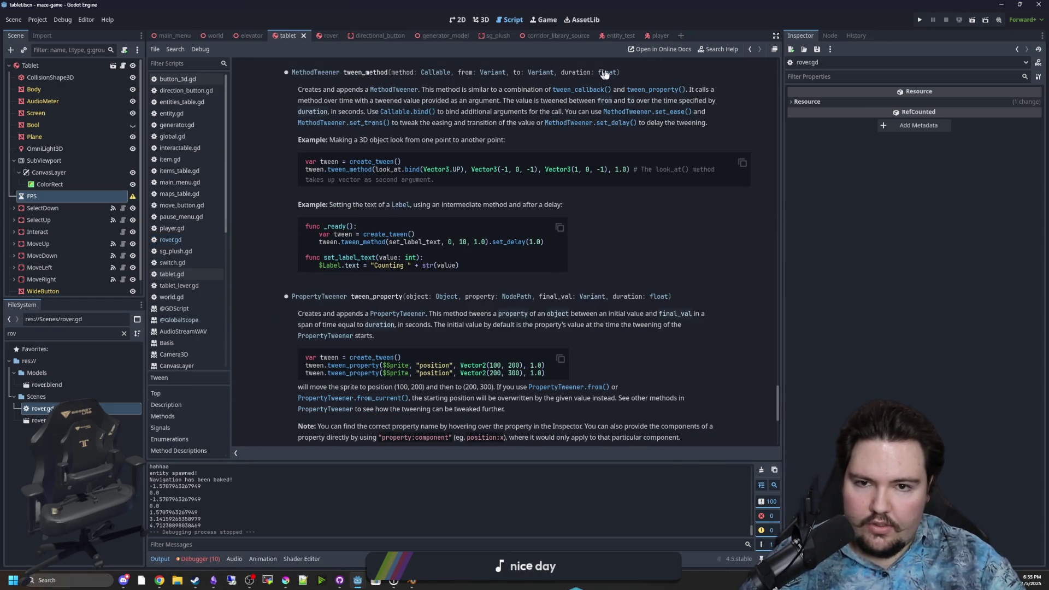
key(alt+Left)
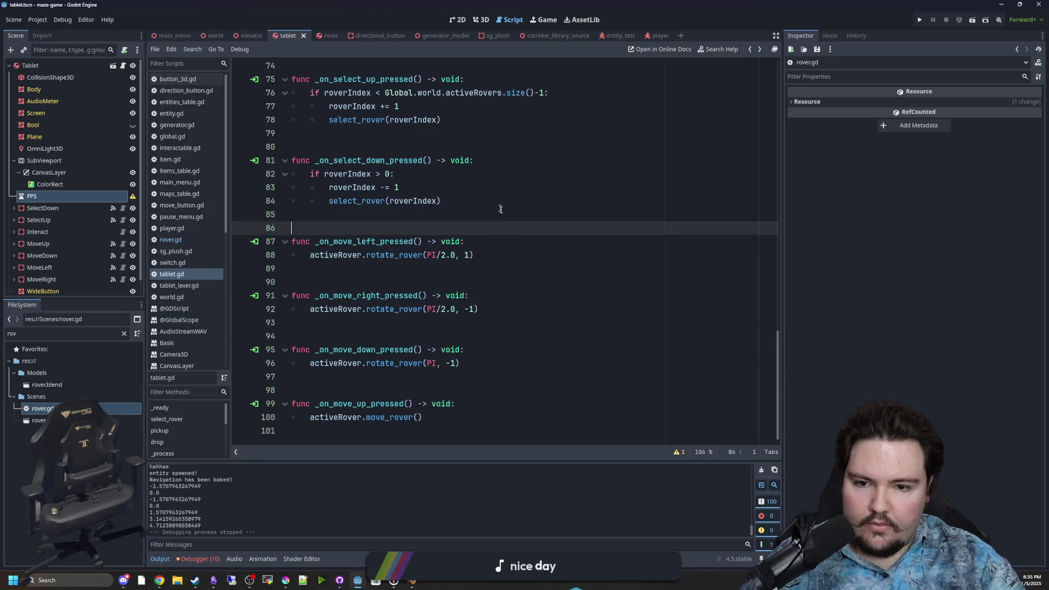
key(ctrl+s)
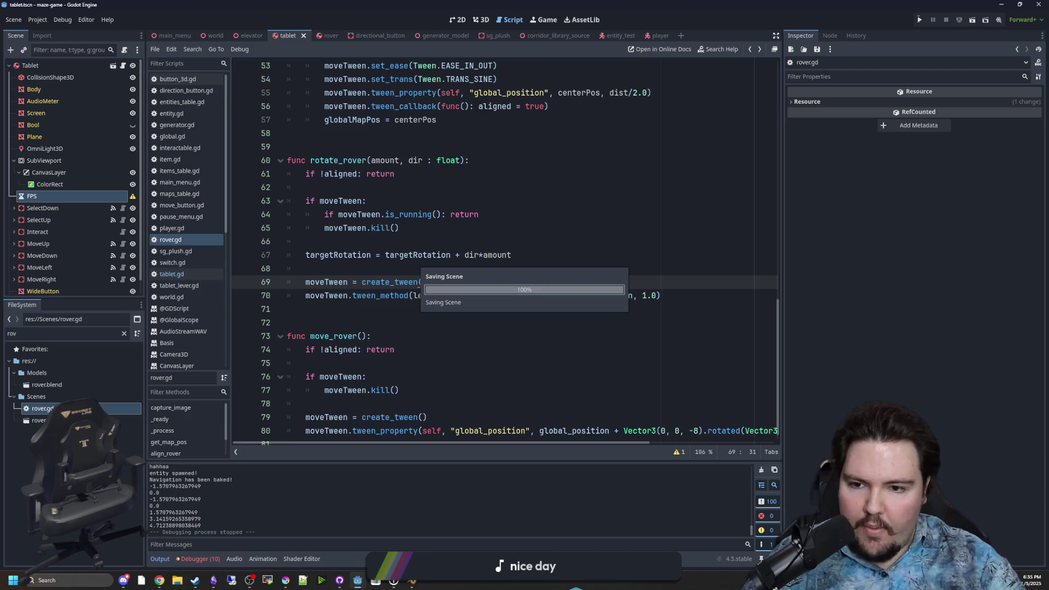
- Relaunch the game, start it from the title screen, and pause it
click(918, 21)
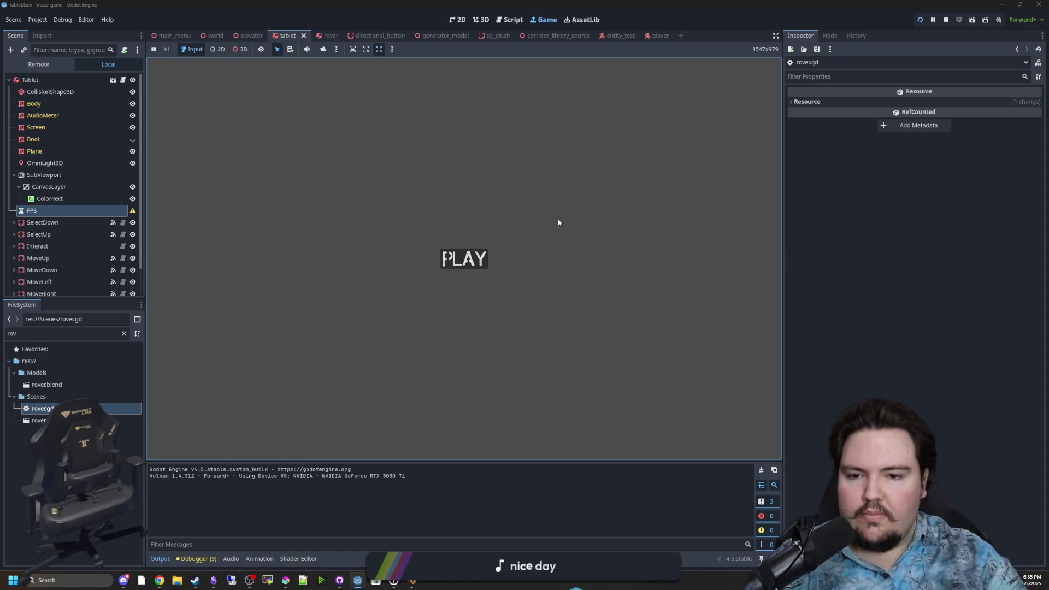
click(484, 255)
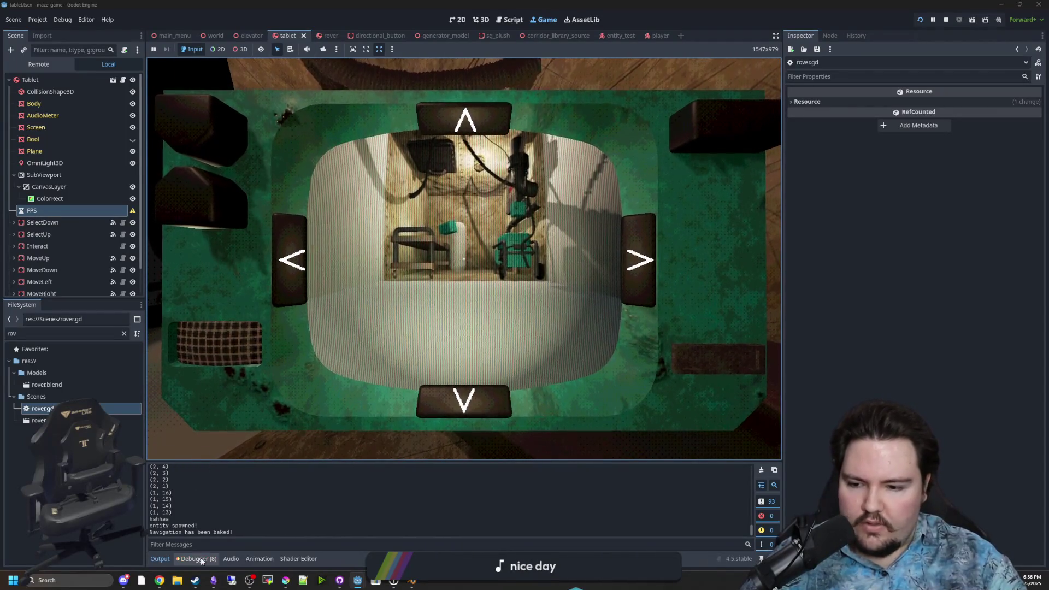
key(Escape)
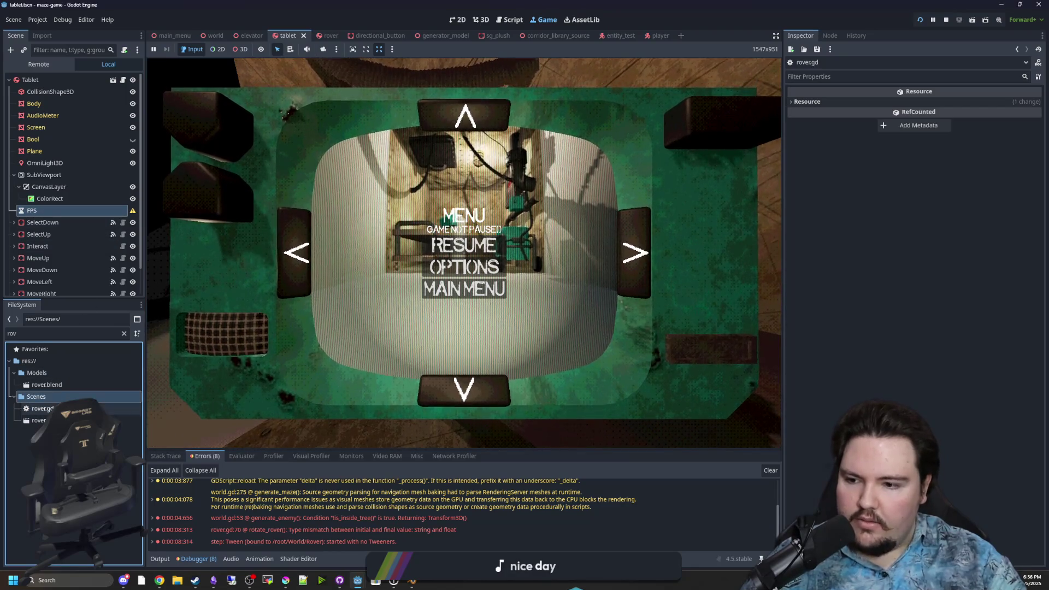
- Jump to the erroring line and remove the quotes around global_rotation:y, then save
double_click(391, 530)
click(520, 308)
click(474, 295)
key(BackSpace)
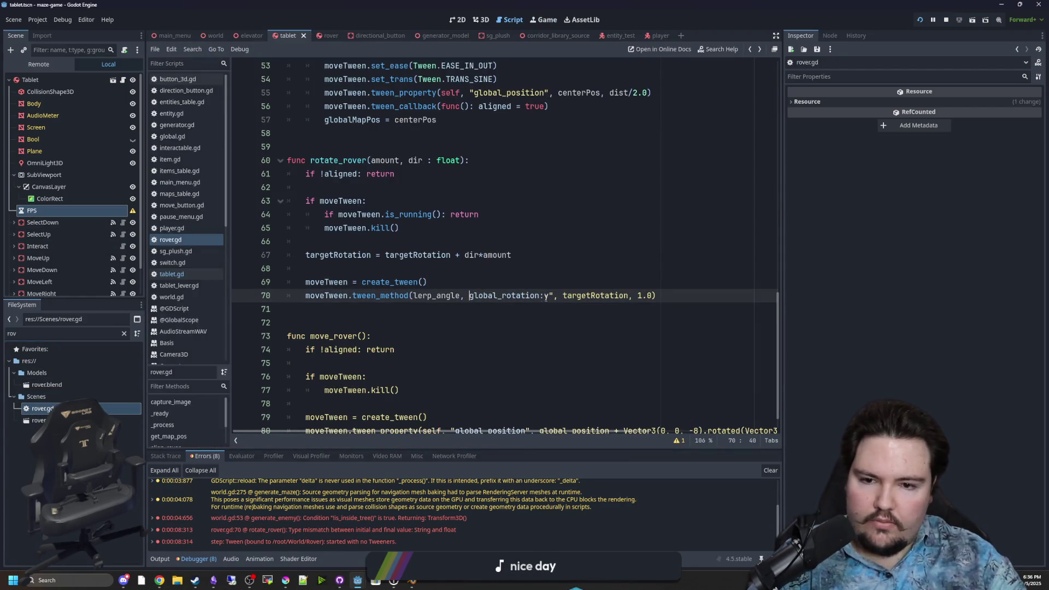
key(BackSpace)
key(Up)
key(ctrl+s)
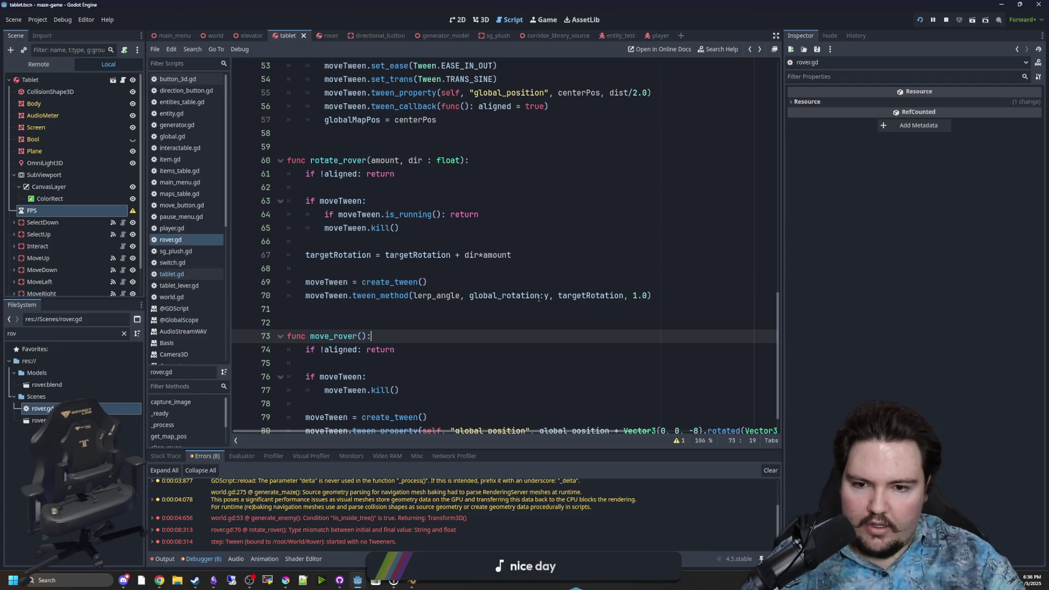
- Change global_rotation:y to global_rotation.y and save rover.gd
click(541, 296)
key(BackSpace)
text(.)
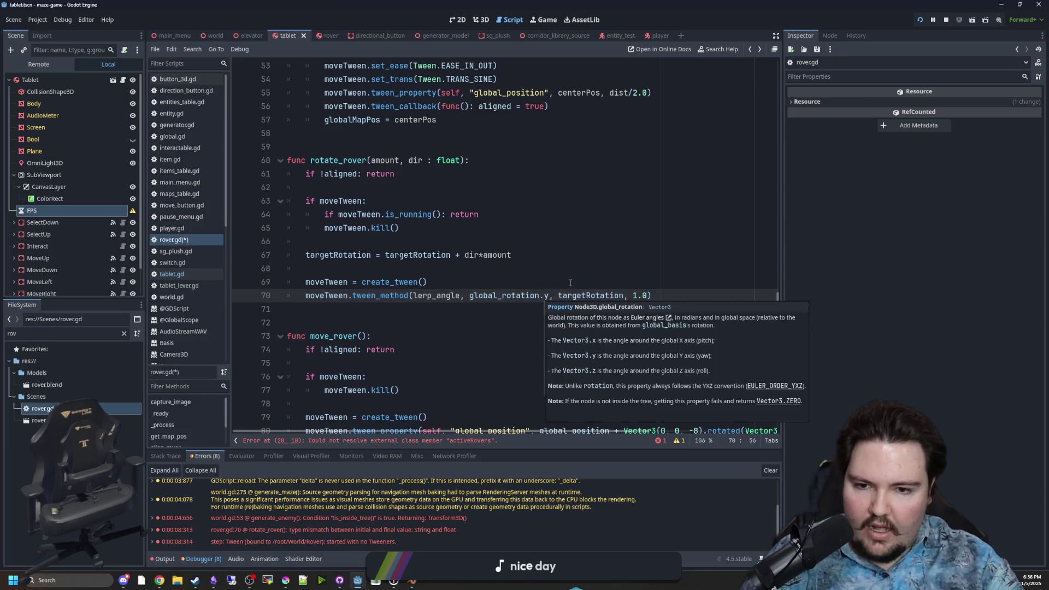
key(Up)
key(ctrl+s)
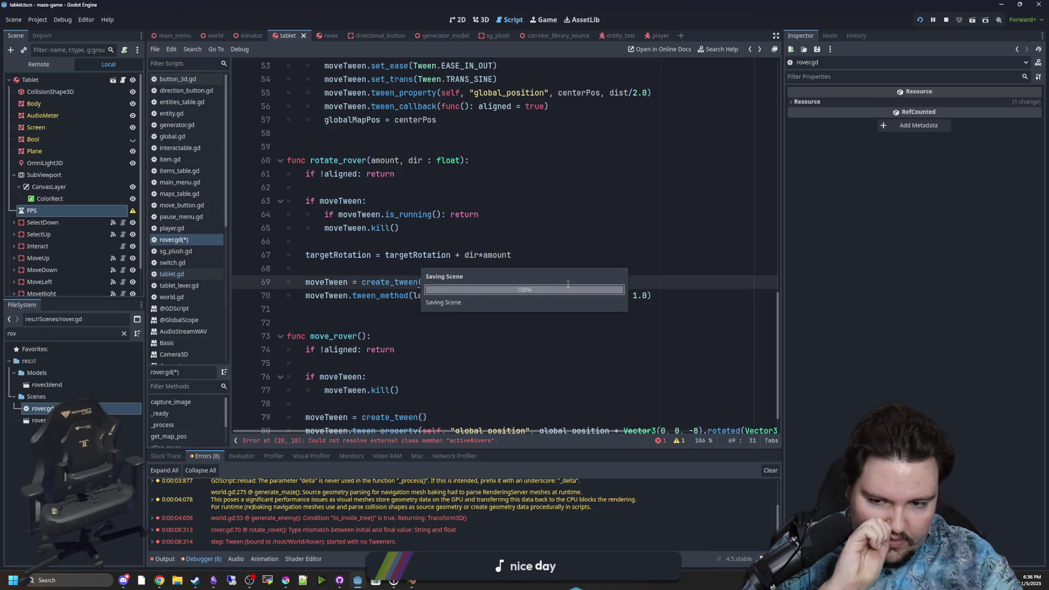
- Jump to the activeRovers error line and inspect its declaration in world.gd
click(460, 443)
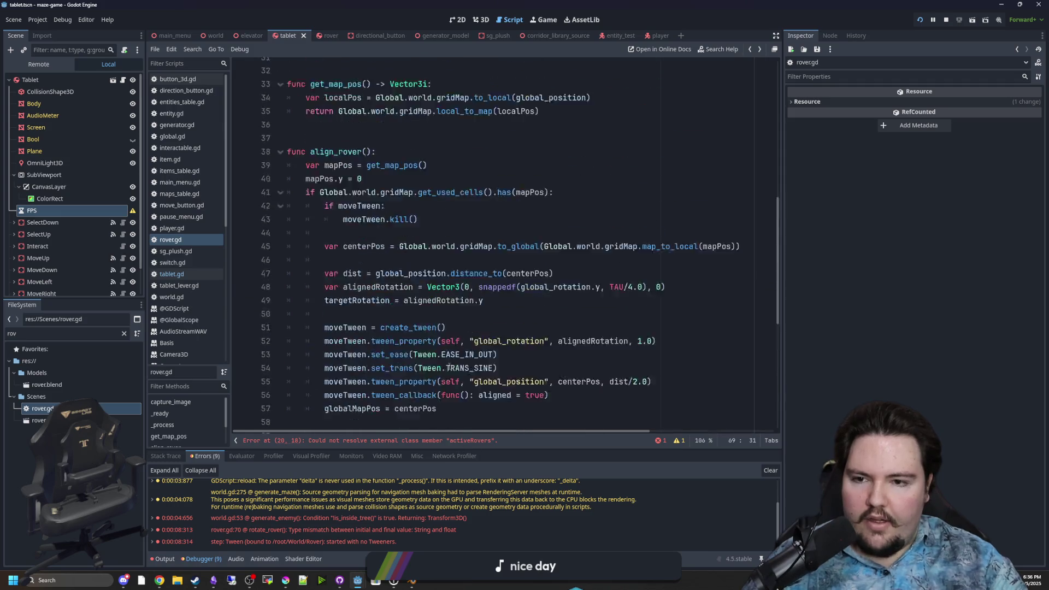
click(446, 257)
key(ctrl+s)
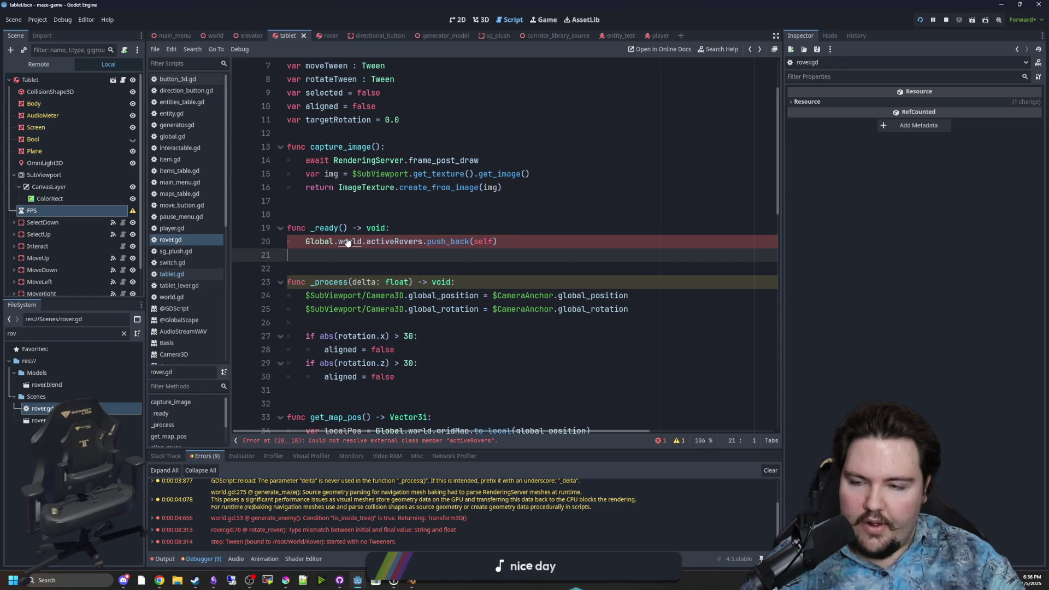
ctrl+click(372, 241)
scroll(356, 242, up, 3)
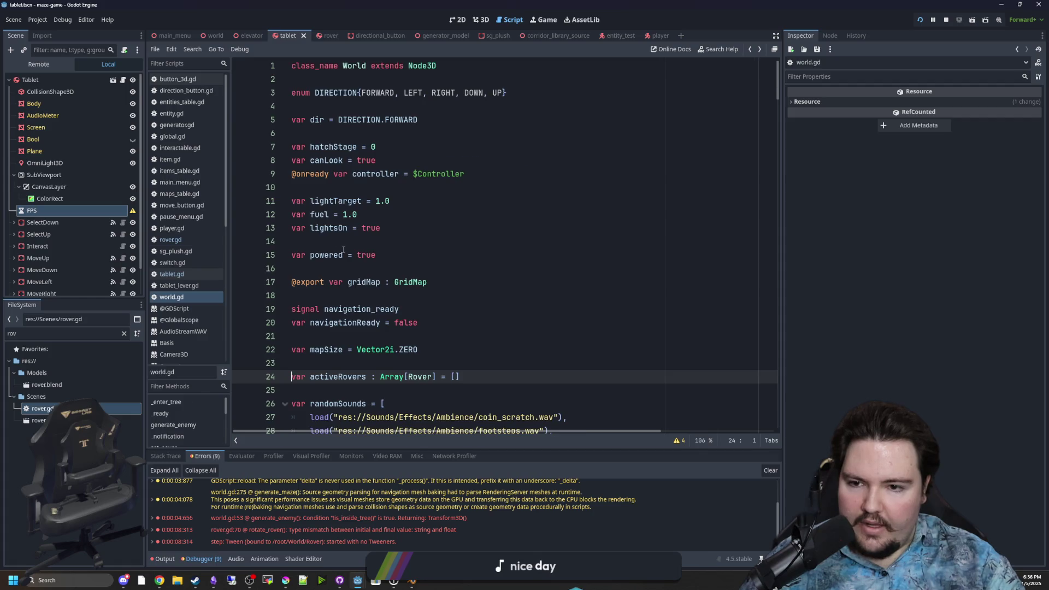
key(alt+Left)
- Inspect the world variable in global.gd and the World class, then save to rerun
ctrl+click(361, 241)
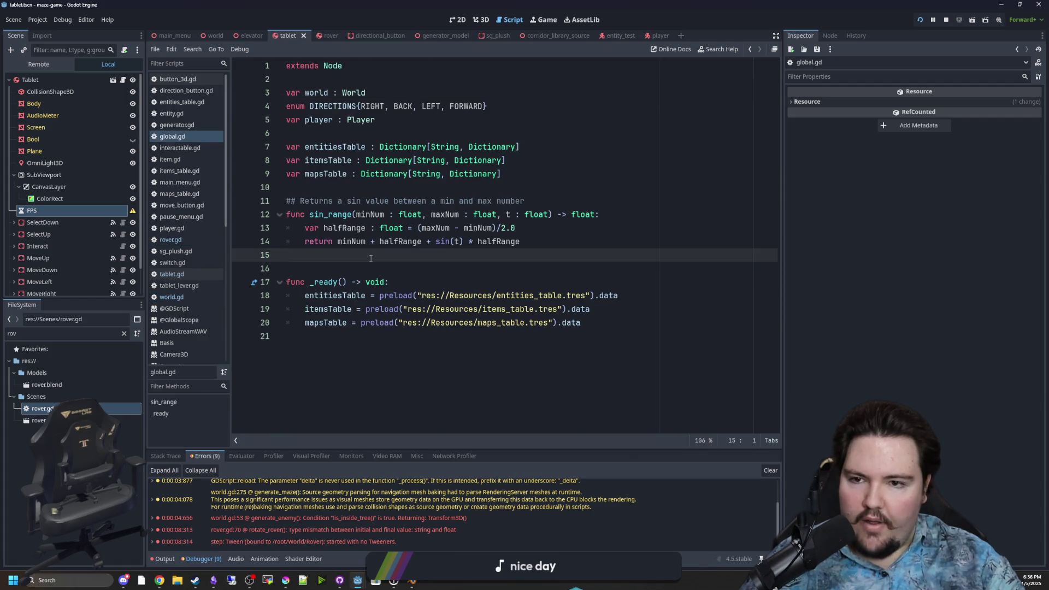
key(ctrl+s)
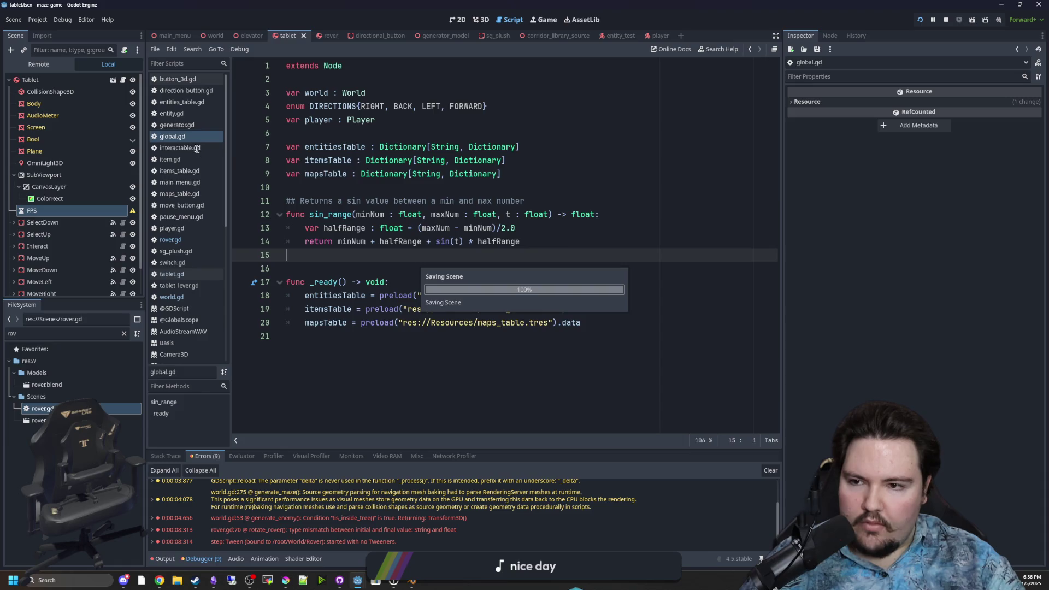
ctrl+click(362, 94)
click(390, 187)
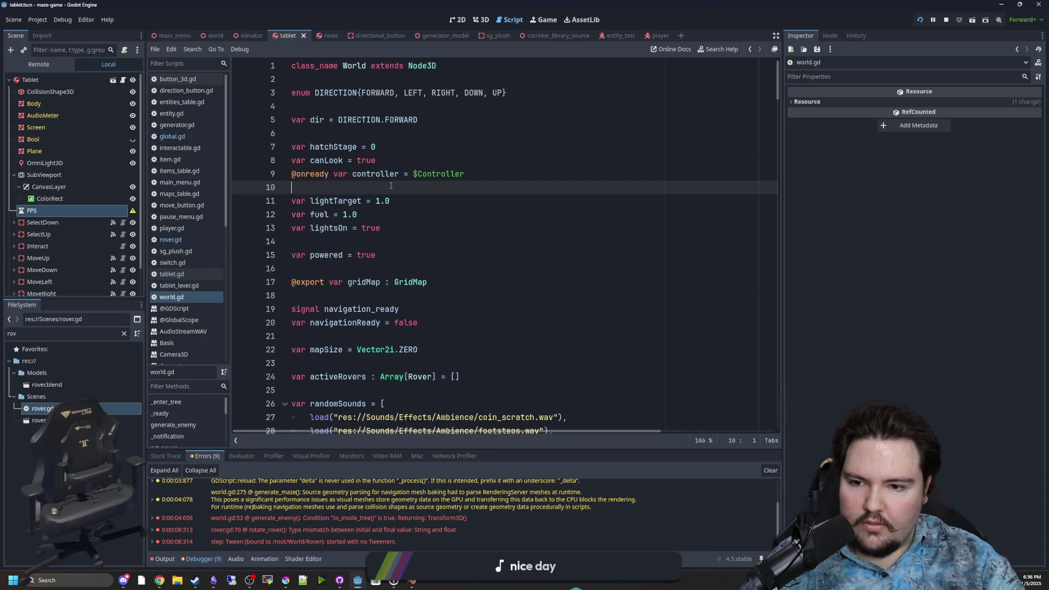
key(ctrl+s)
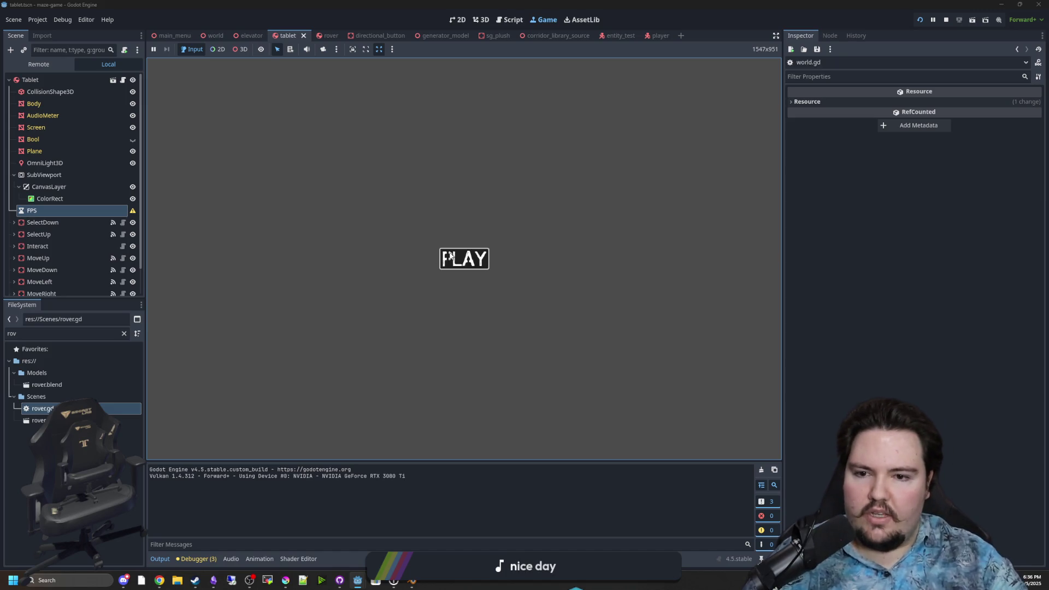
- Start the game from the title screen, resume from pause, and use the tablet
click(451, 255)
key(Escape)
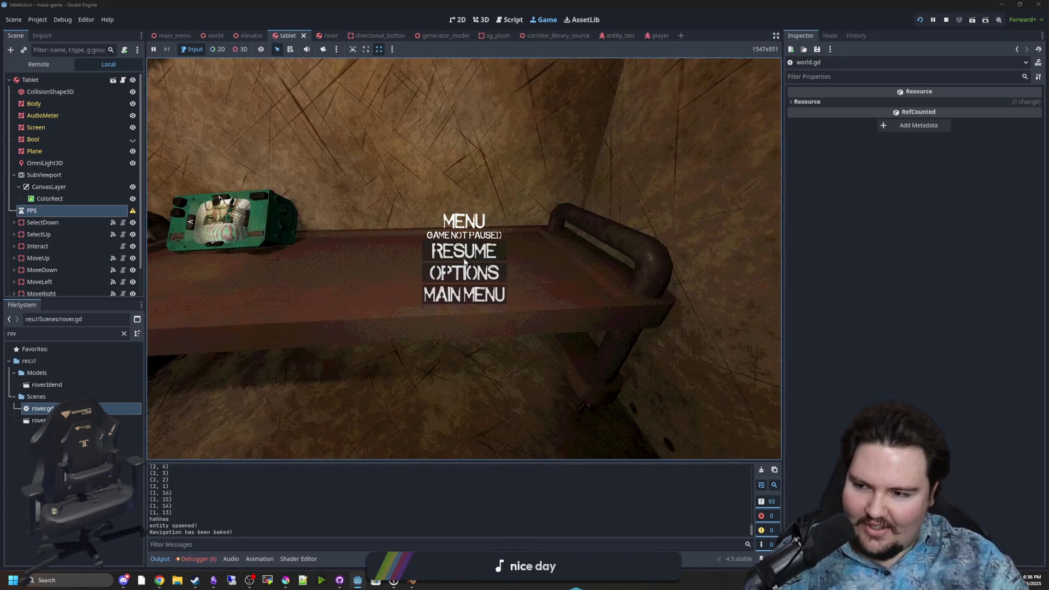
click(464, 262)
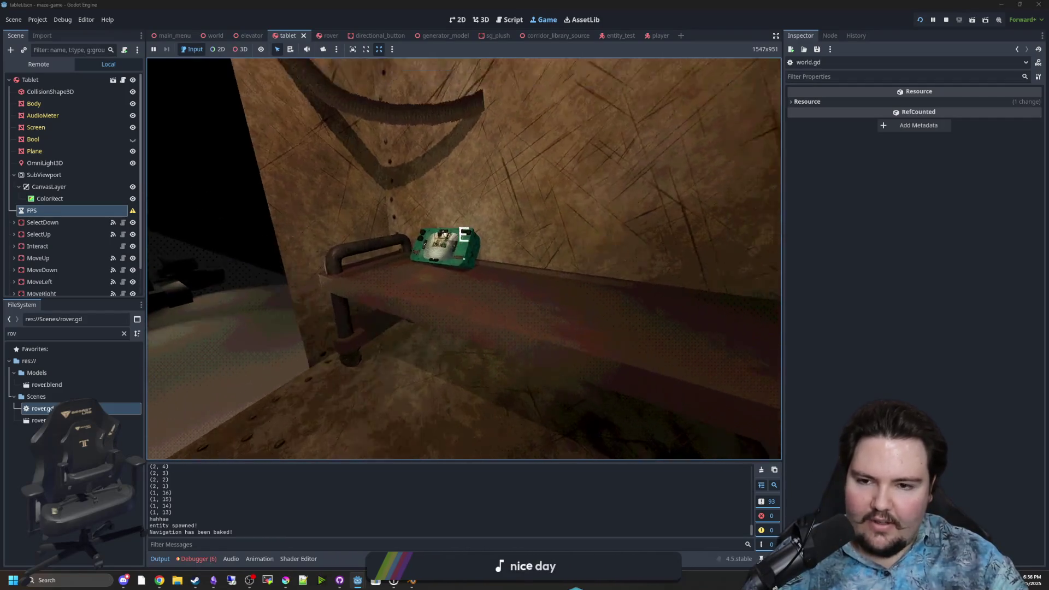
key(e)
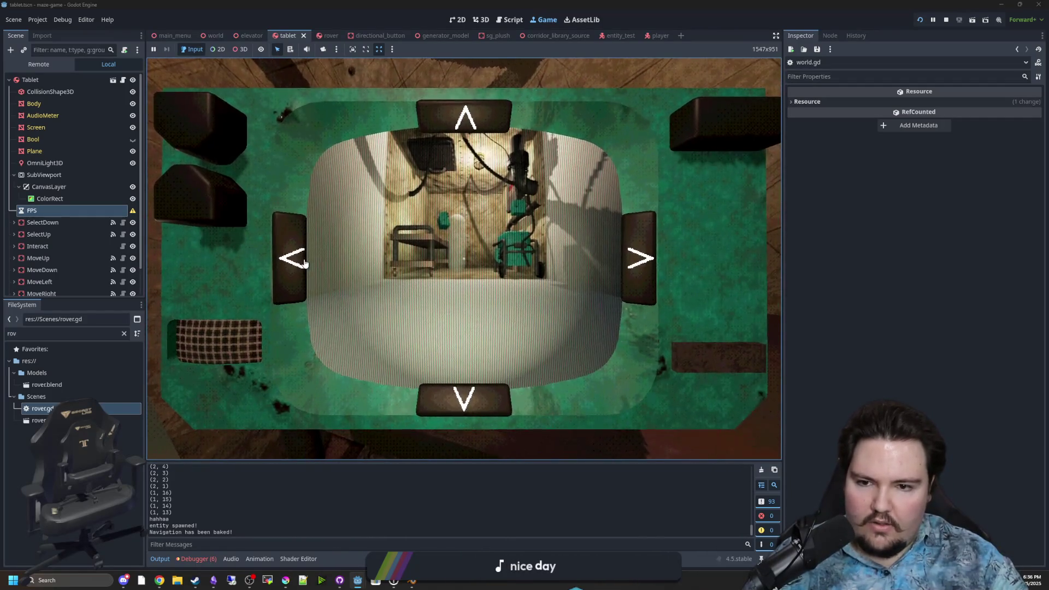
- Open the debugger's lerp_angle argument-count error and jump back to rover.gd
click(196, 559)
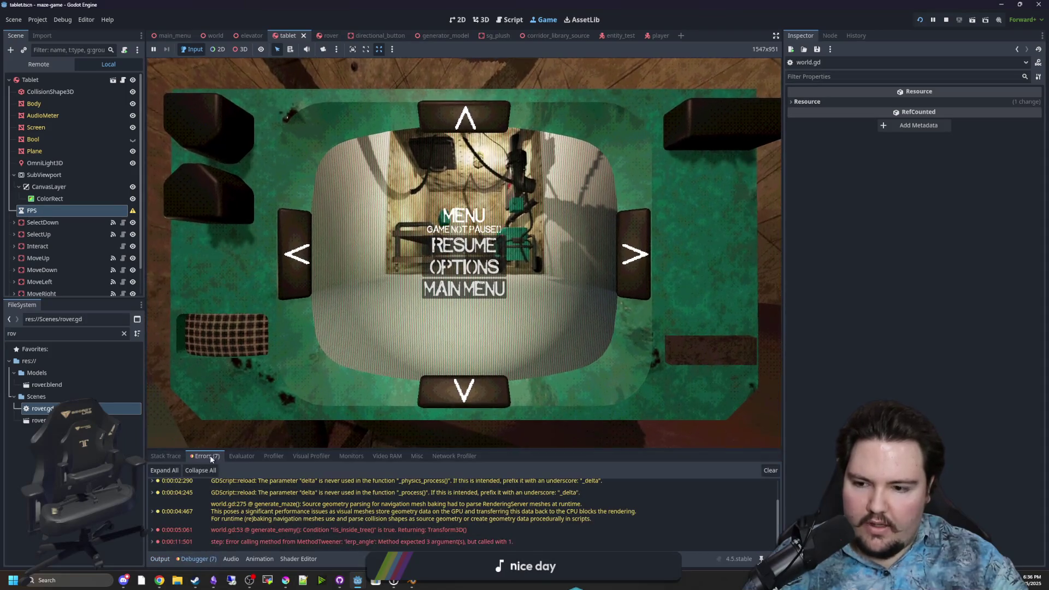
click(477, 542)
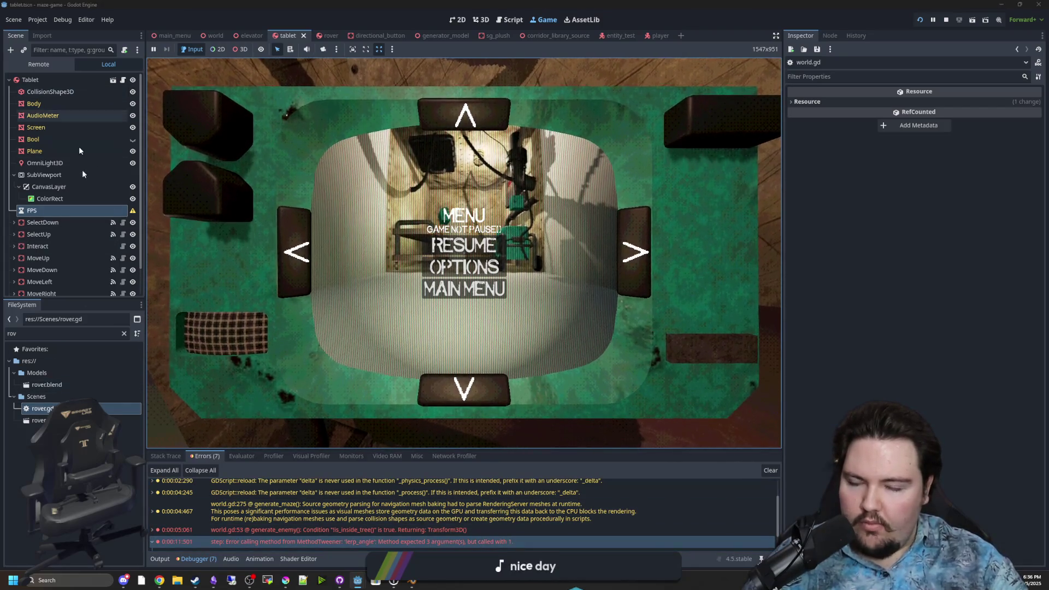
double_click(42, 409)
click(371, 260)
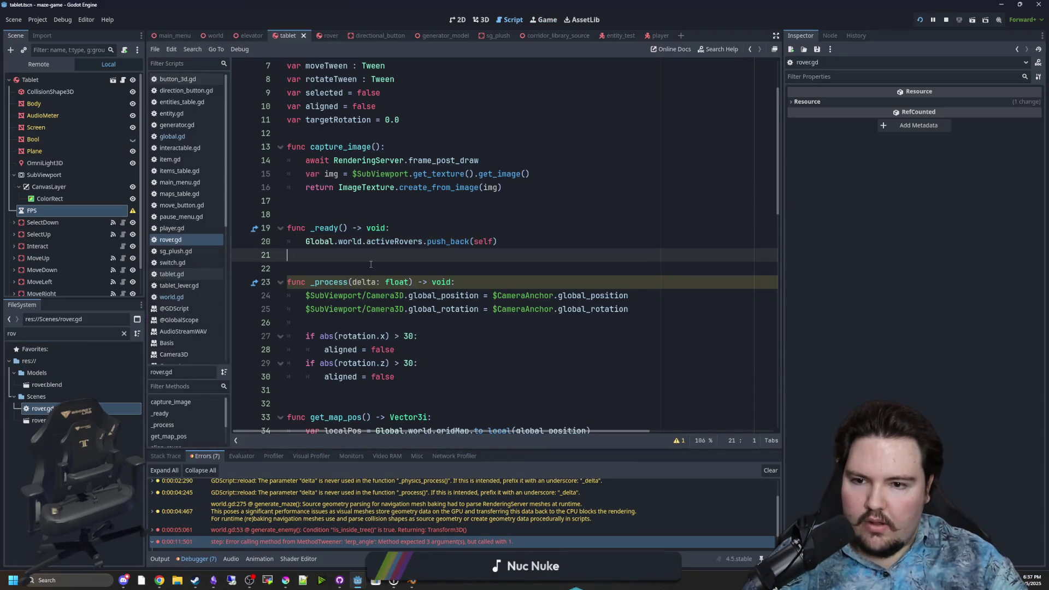
- Read the tween_method documentation about the tweened value, then go back to rover.gd
scroll(371, 265, down, 15)
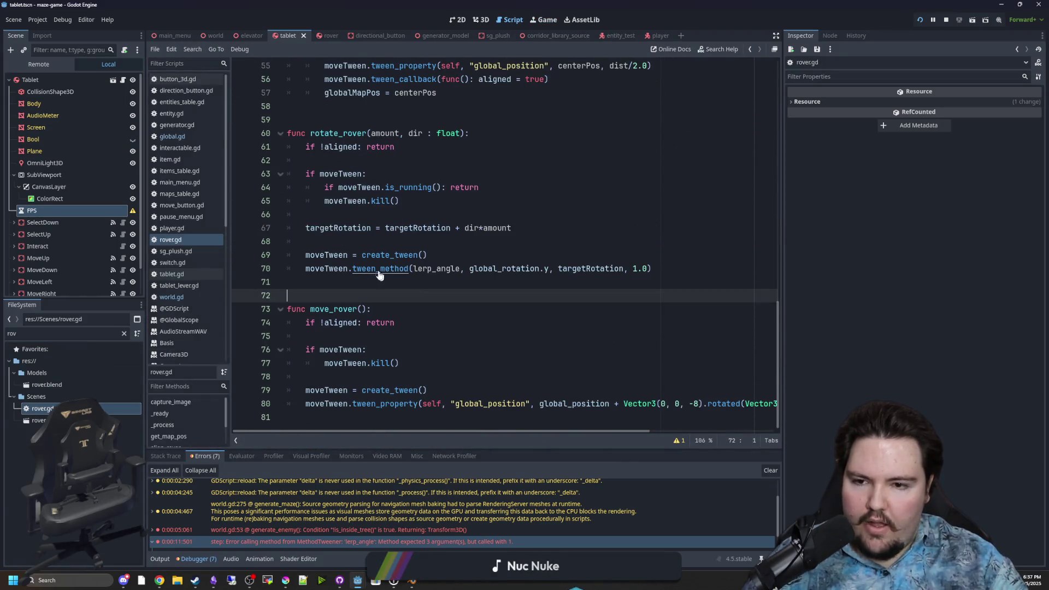
ctrl+click(377, 270)
scroll(362, 254, up, 1)
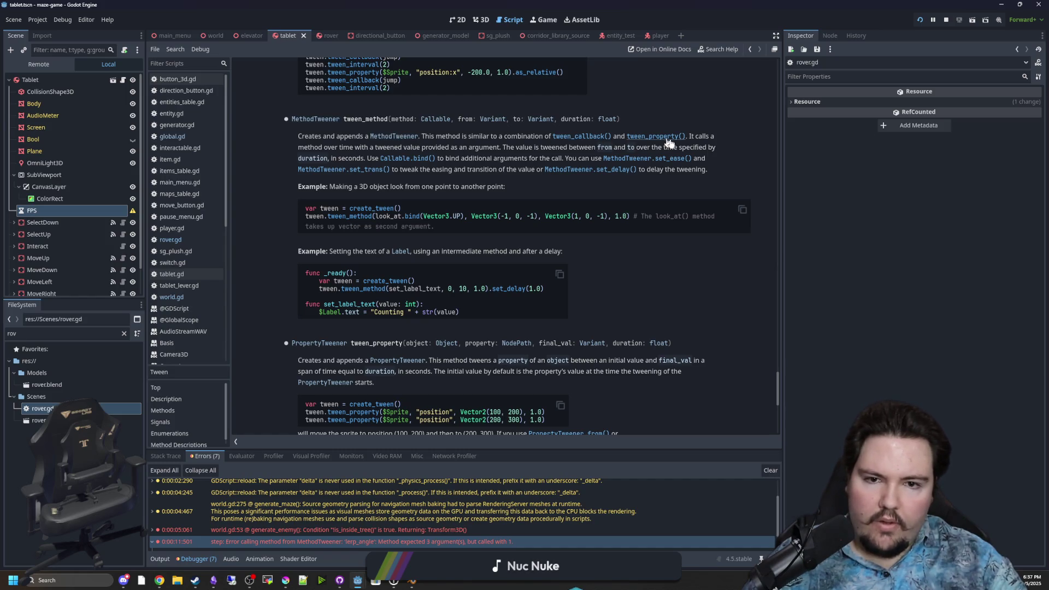
drag(340, 147, 539, 151)
click(464, 149)
click(539, 152)
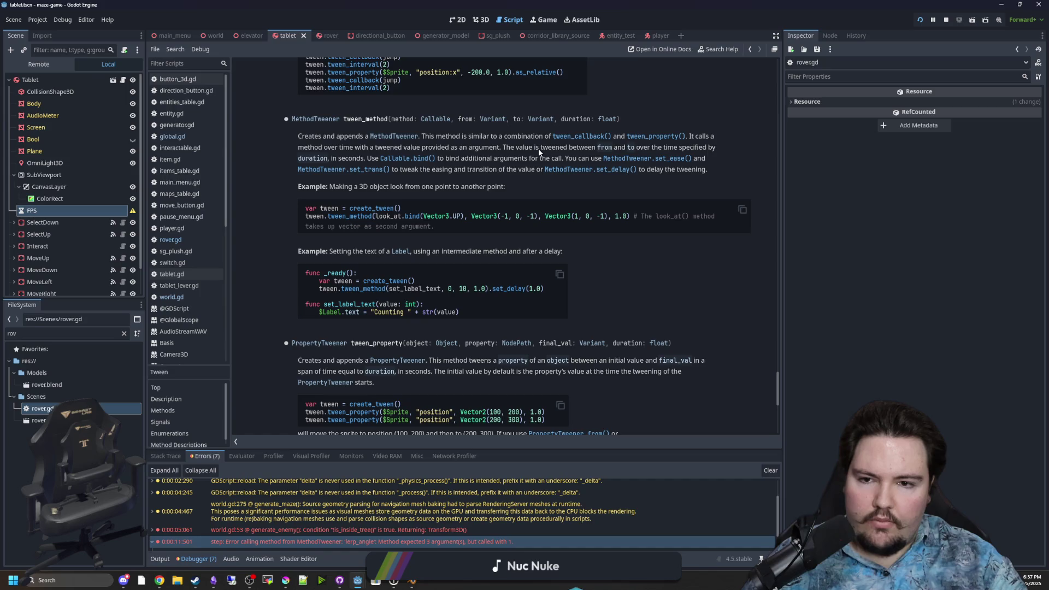
key(alt+Left)
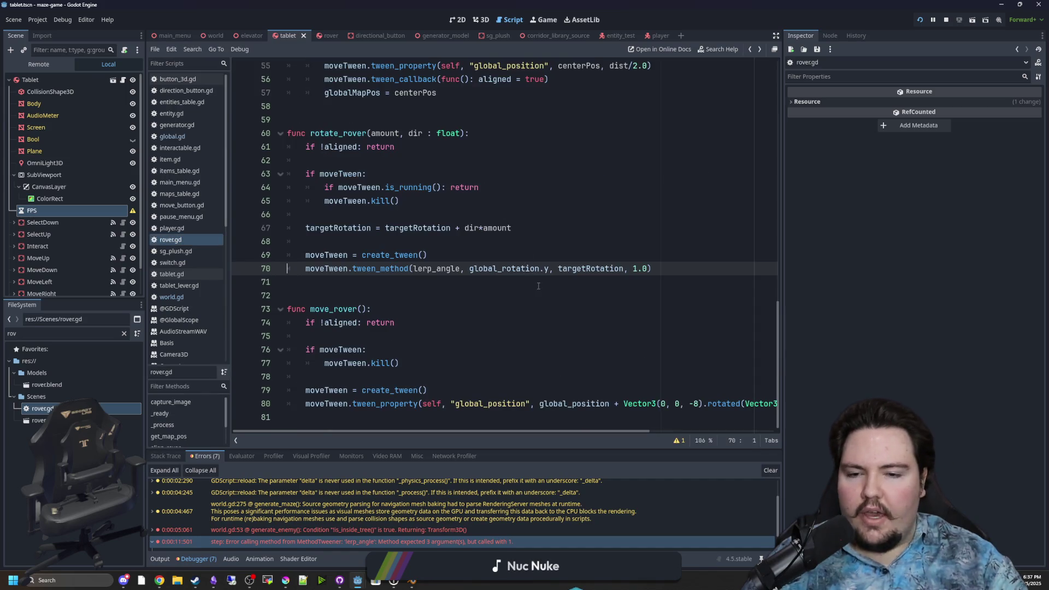
- Change the tween_method call to tween rotation_lerp from 0 to 1
drag(549, 268, 469, 268)
key(BackSpace)
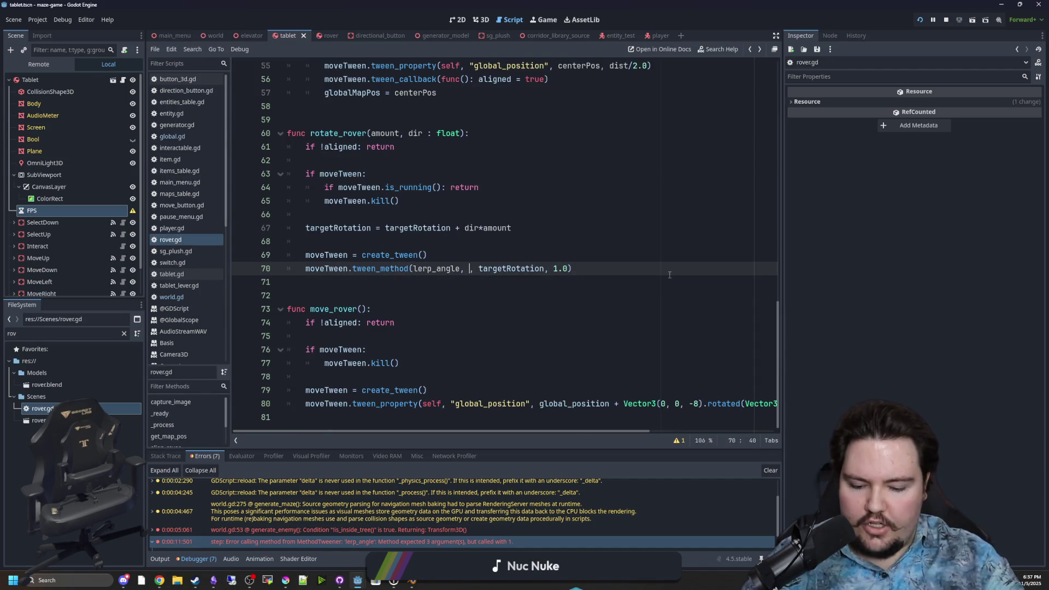
text(0)
key(Up)
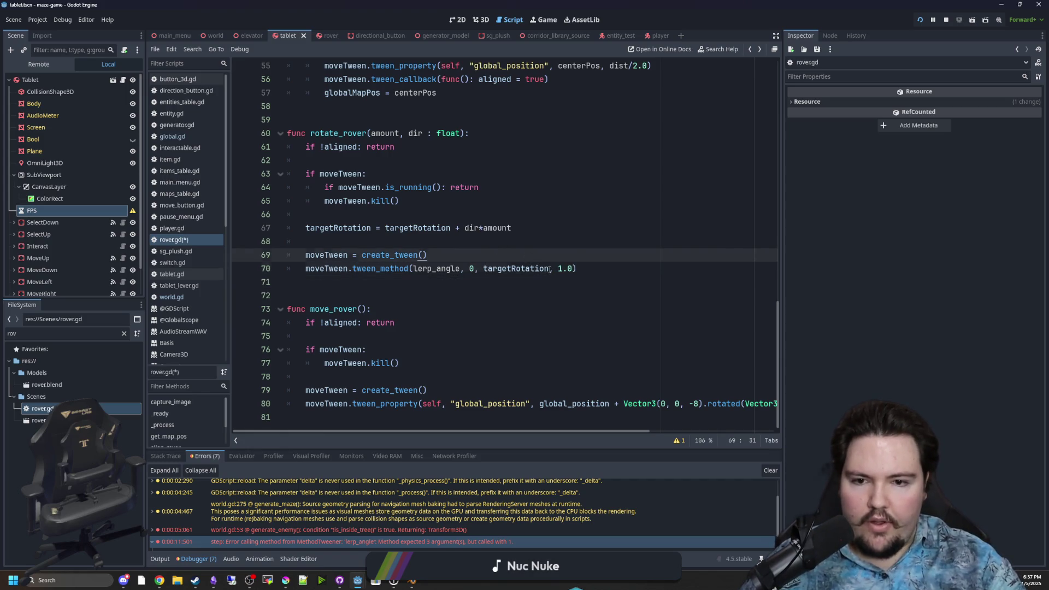
double_click(549, 268)
text(1)
key(Up)
key(Up)
double_click(439, 268)
text(lerp_)
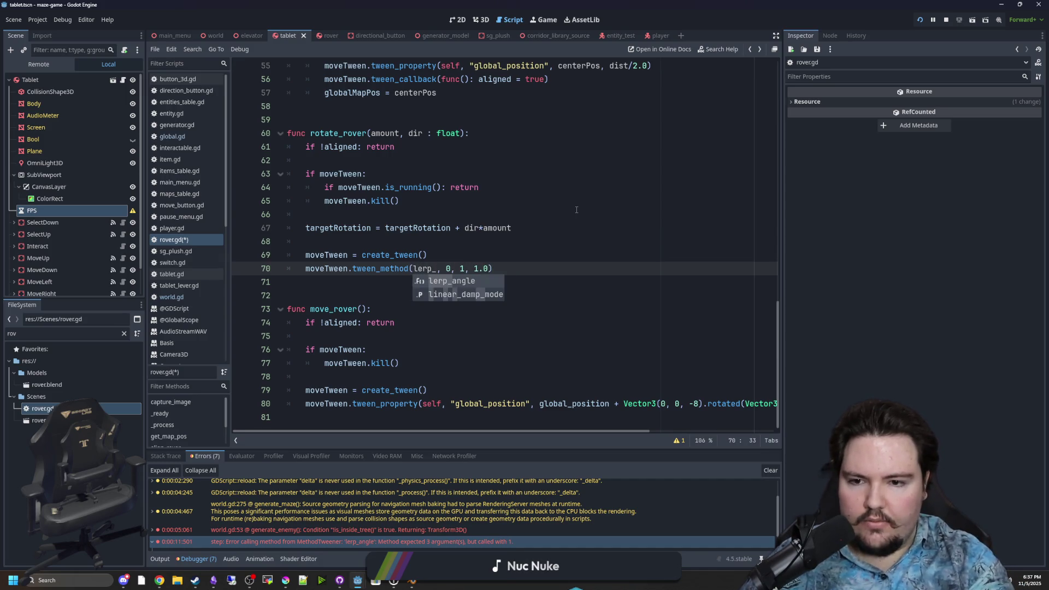
key(BackSpace)
key(BackSpace)
key(BackSpace)
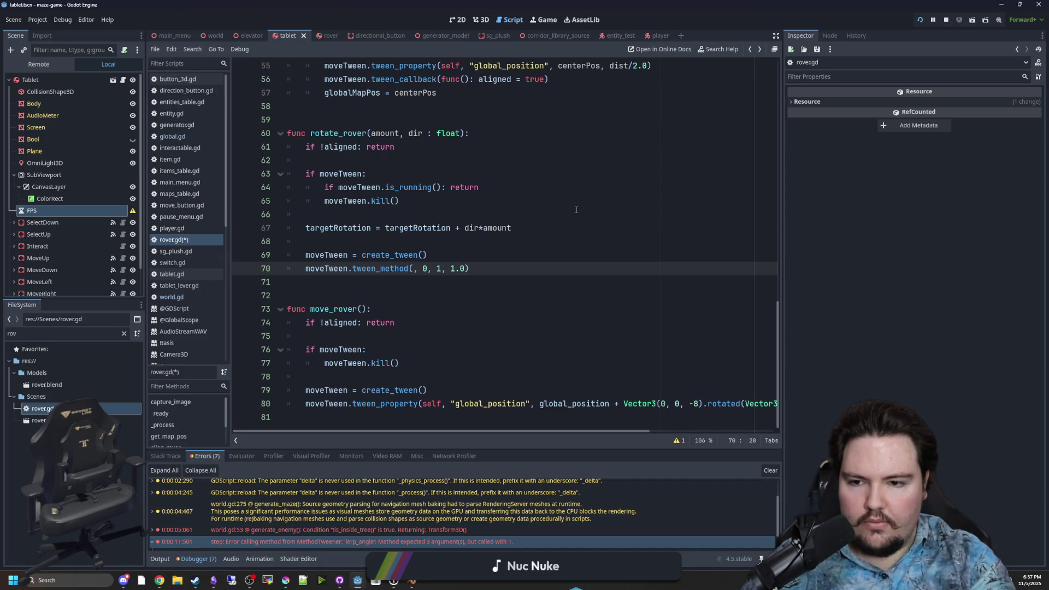
text(rotation_lerp)
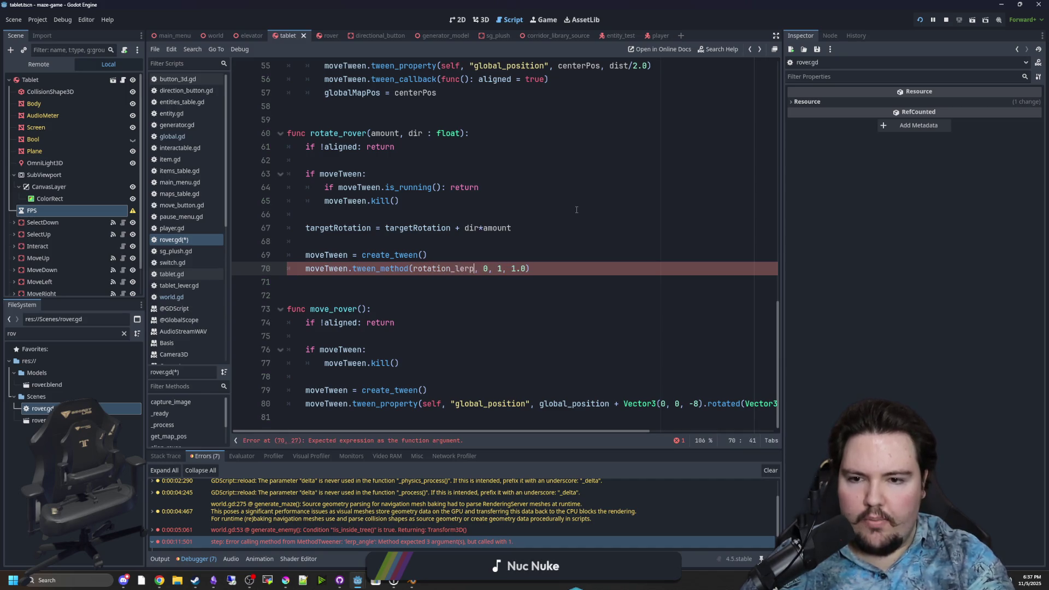
- Add a rotation_lerp(value) function below rotate_rover with a global_rotation.y line
click(314, 283)
key(Return)
key(Return)
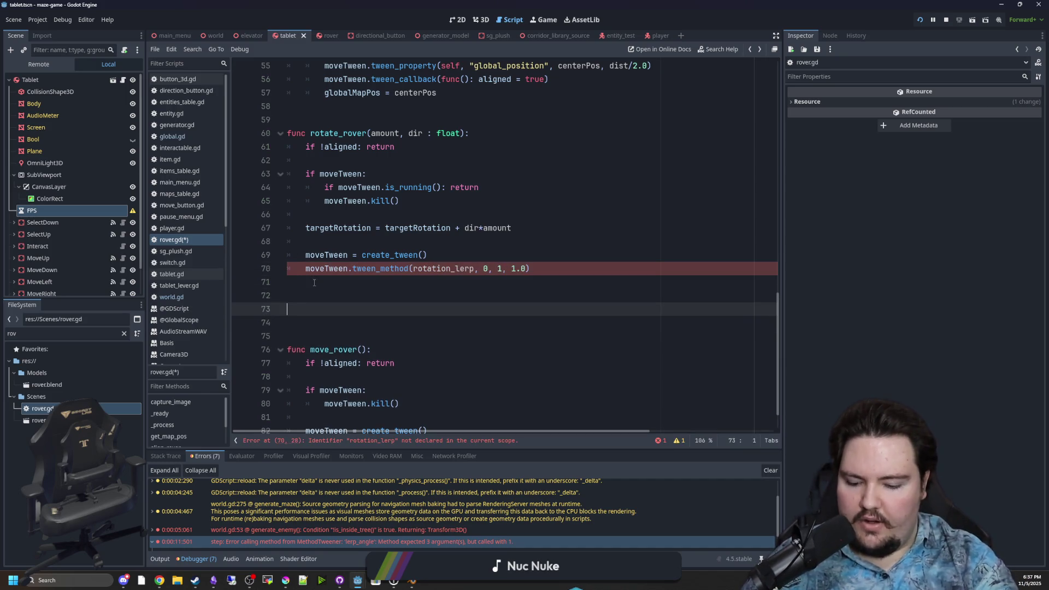
text(func rotation_LERP)
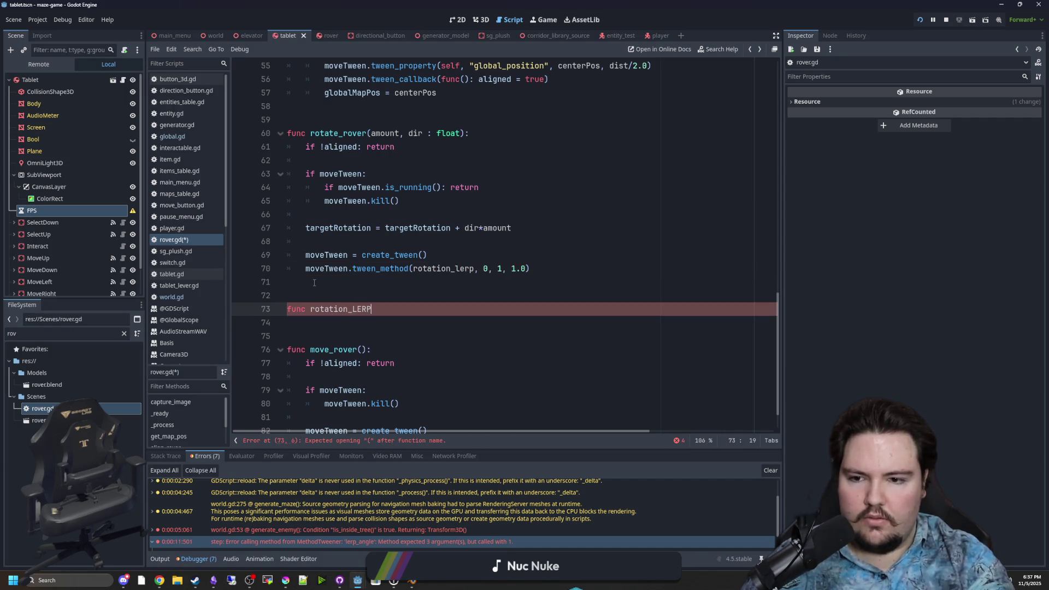
text(v)
text(:)
key(Return)
text(global_rotation.y)
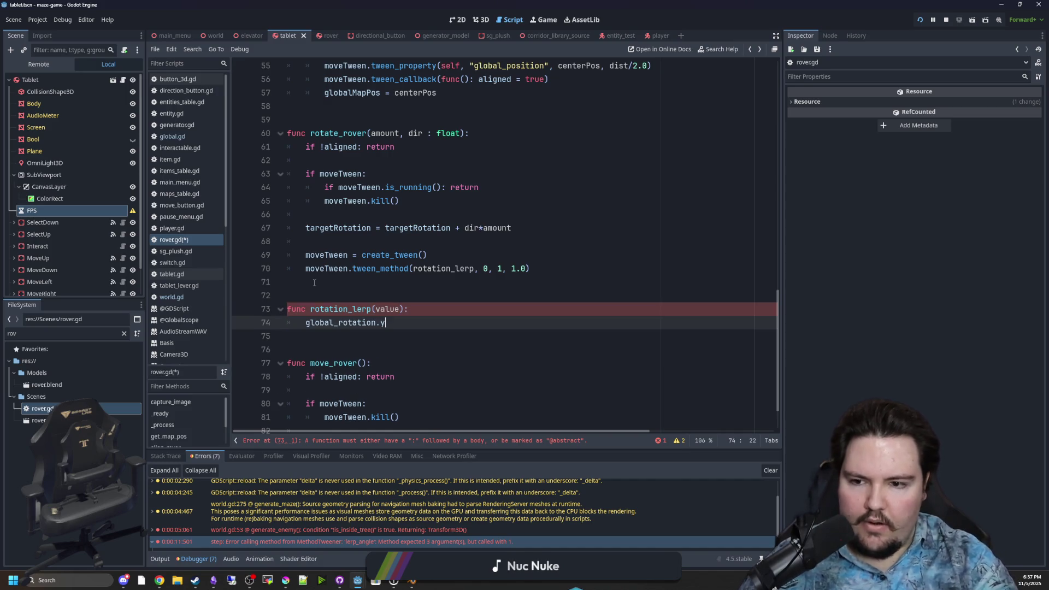
key(Up)
key(Up)
- Set global_rotation.y = lerp_angle(global_rotation.y, targetRotation, value) in rotation_lerp
click(426, 325)
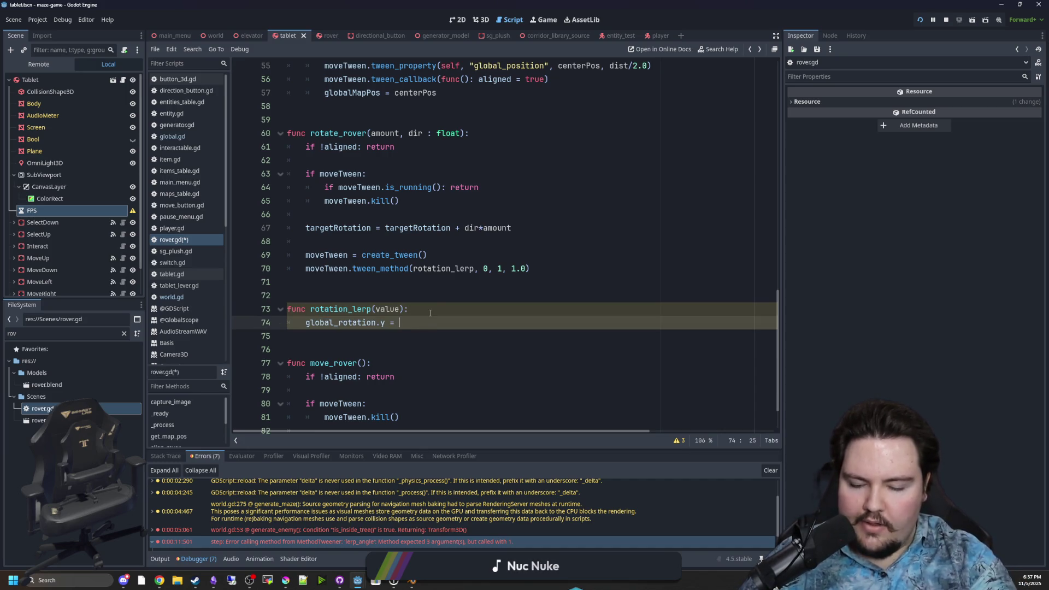
text(lerp_an)
key(Return)
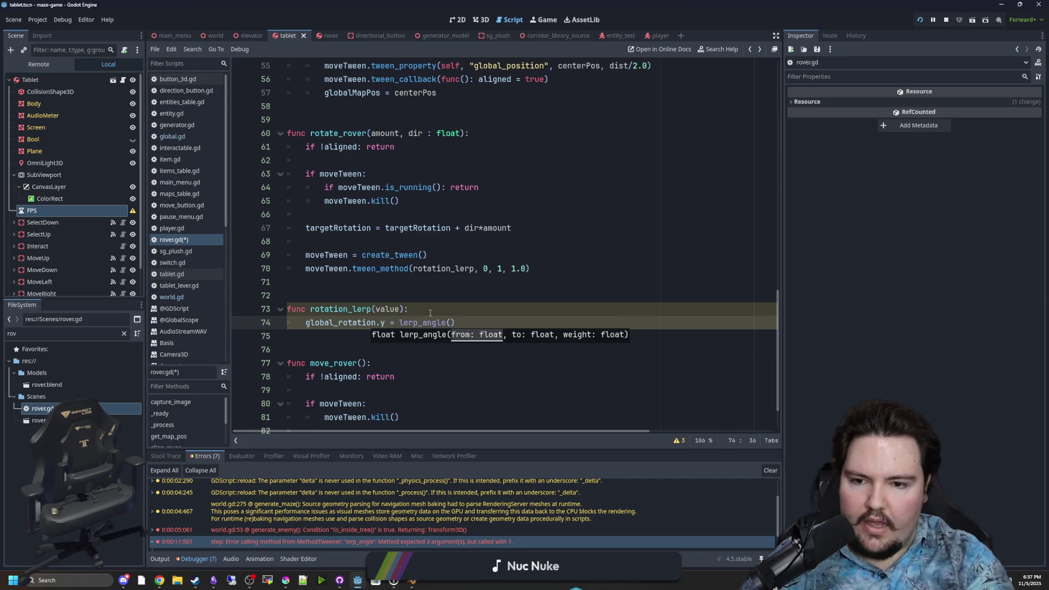
text(global_rotation.y,)
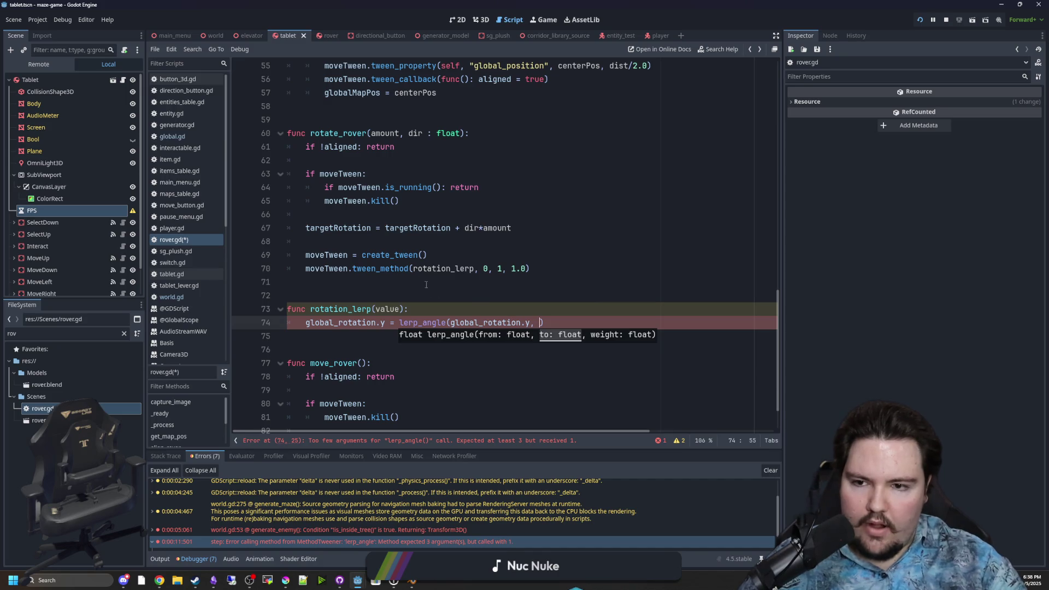
double_click(340, 230)
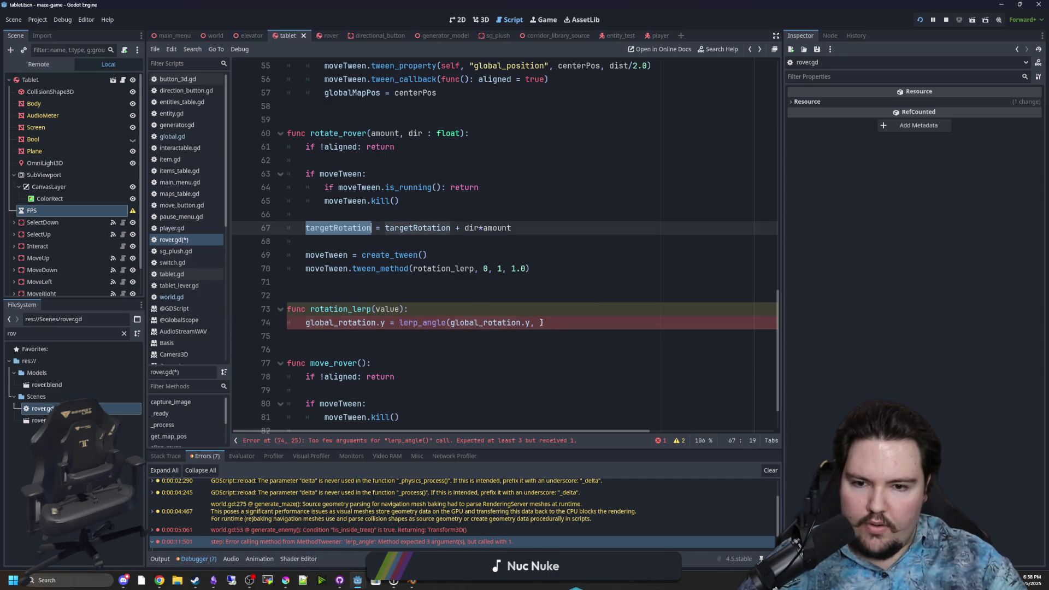
key(ctrl+c)
click(541, 323)
key(ctrl+v)
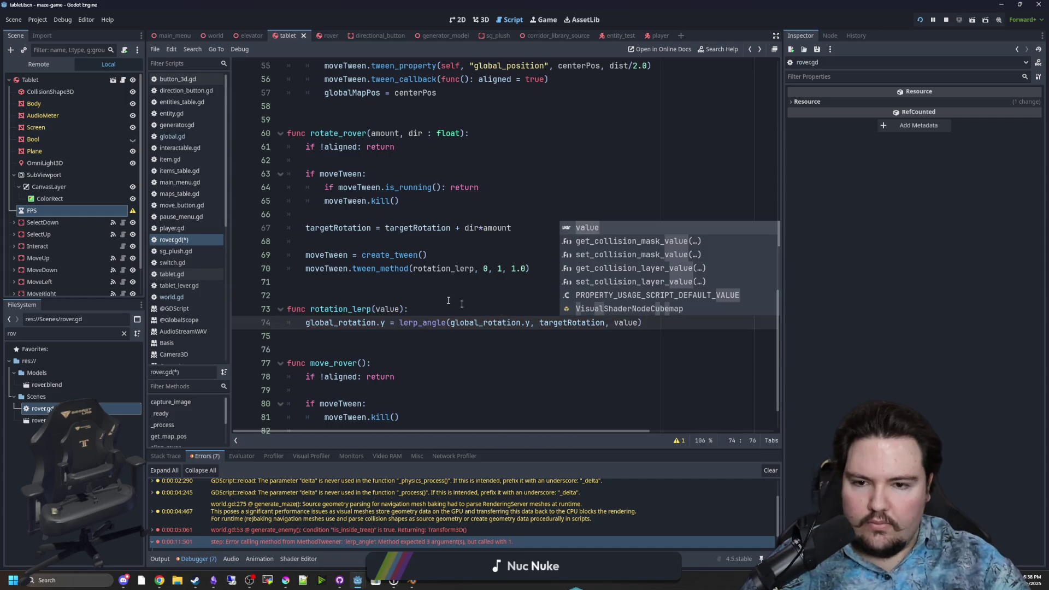
key(Escape)
- Make the tween's start and end values 0.0 and 1.0, then save the script
click(485, 268)
text(.0)
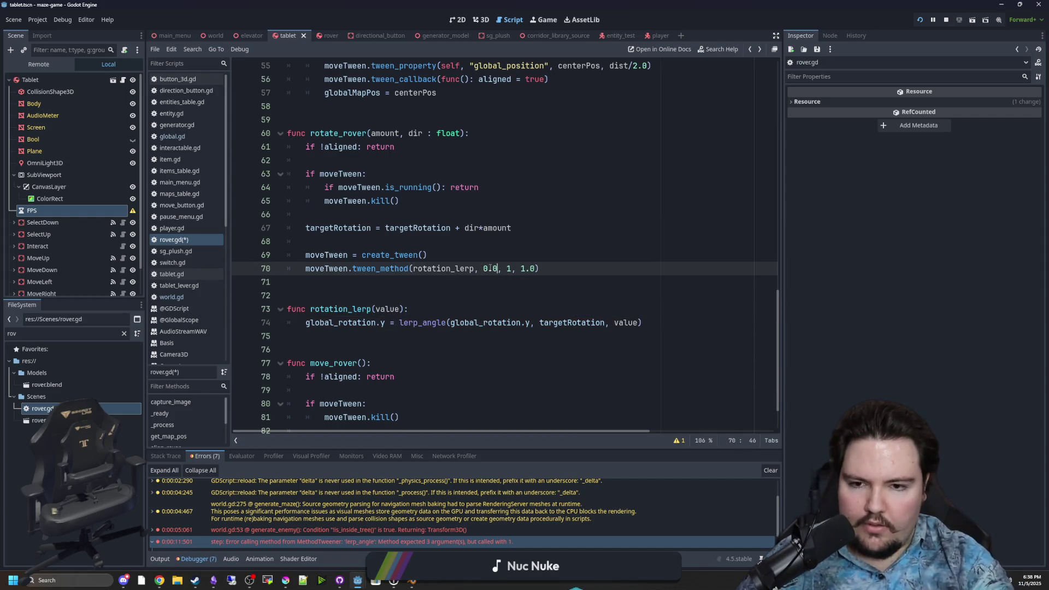
key(Right)
key(Right)
key(Right)
text(.0)
right_click(465, 243)
key(Escape)
key(Down)
key(ctrl+s)
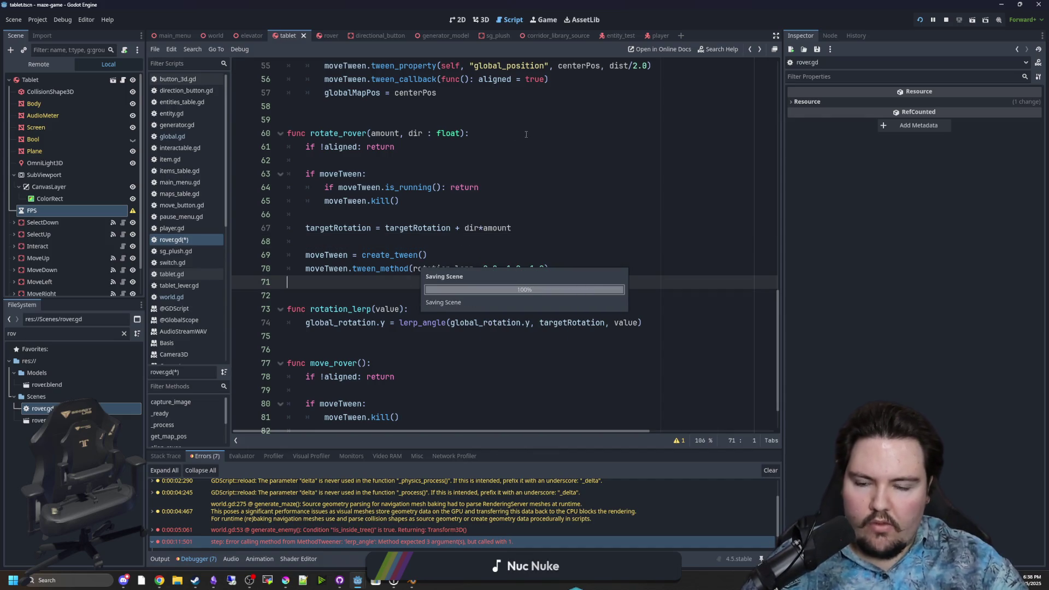
click(545, 22)
key(Escape)
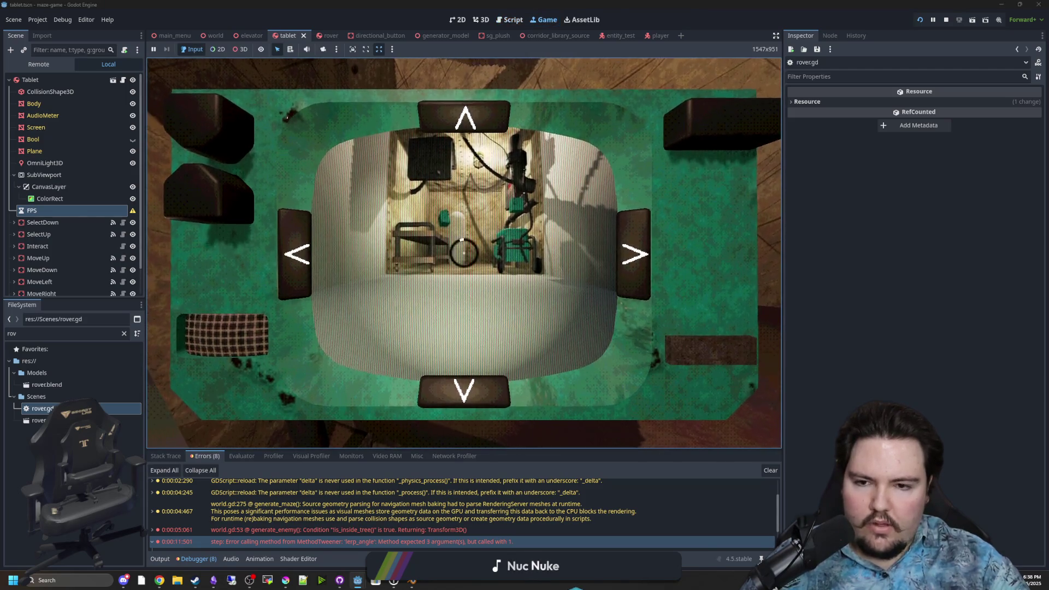
key(e)
key(e)
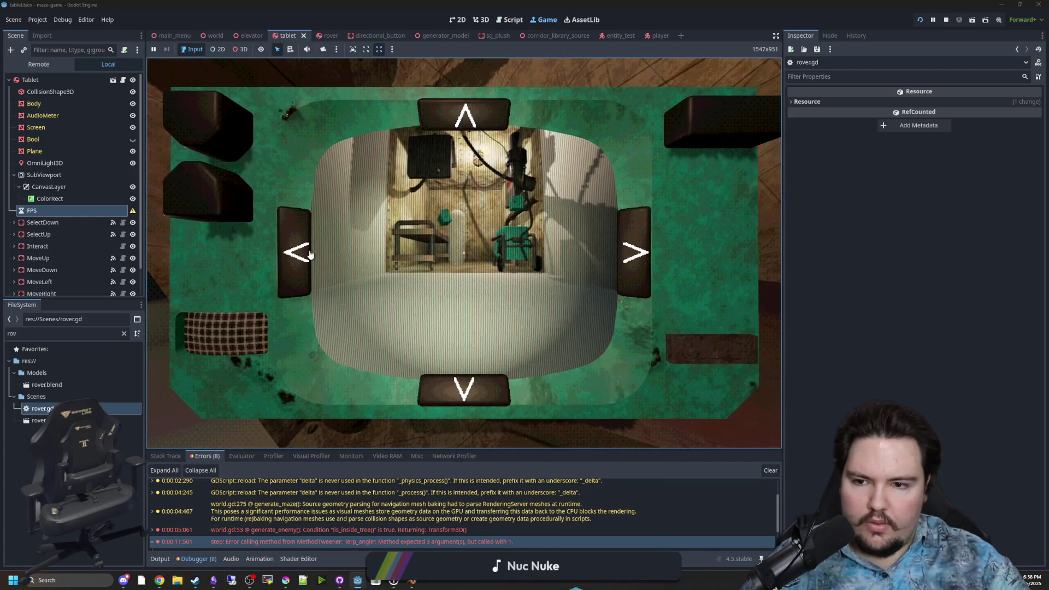
click(310, 255)
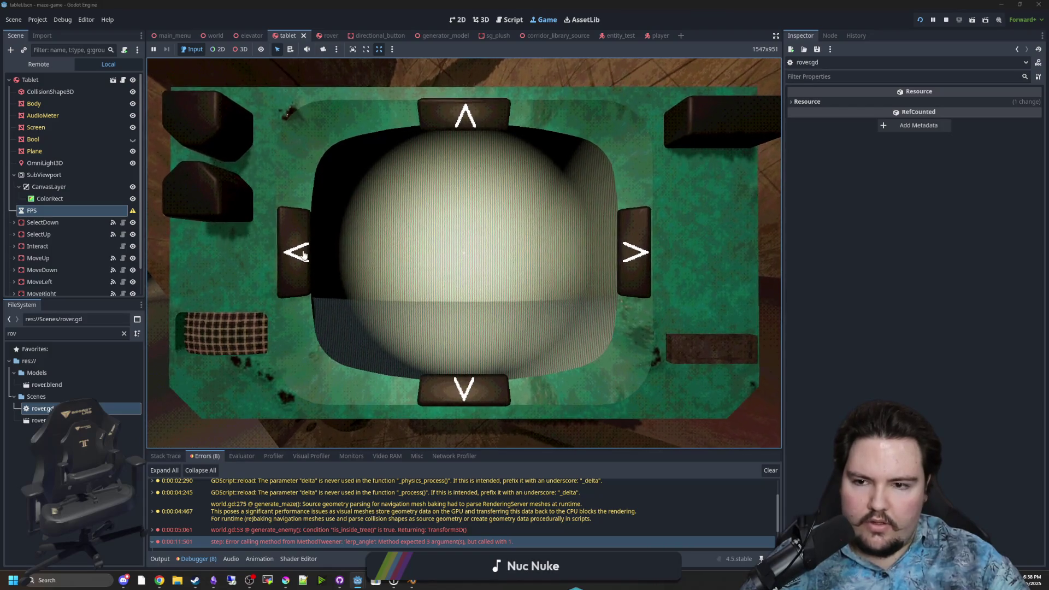
click(304, 255)
click(290, 256)
click(288, 256)
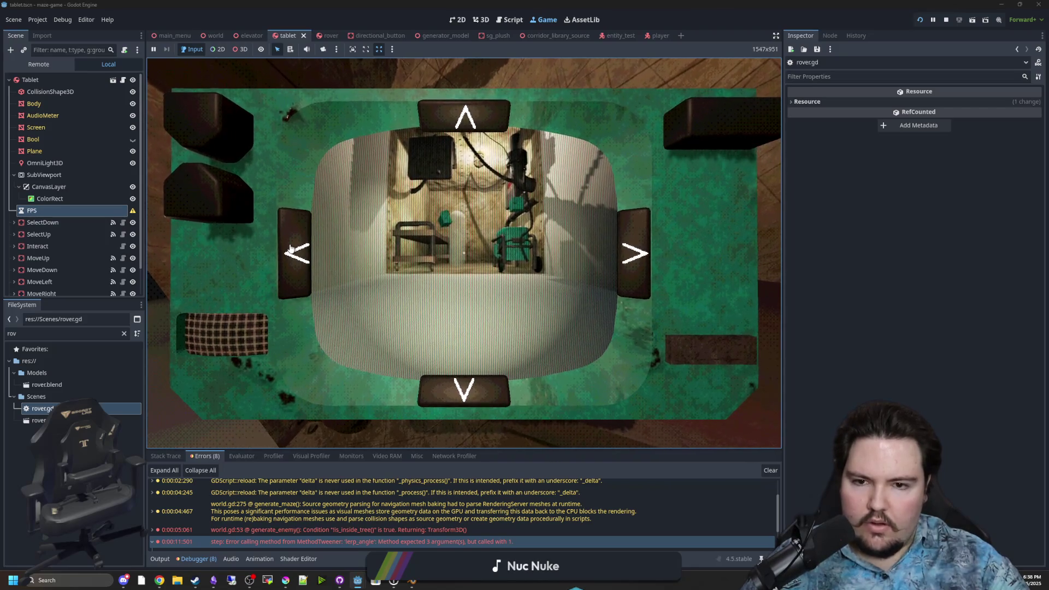
click(290, 249)
click(623, 266)
click(298, 265)
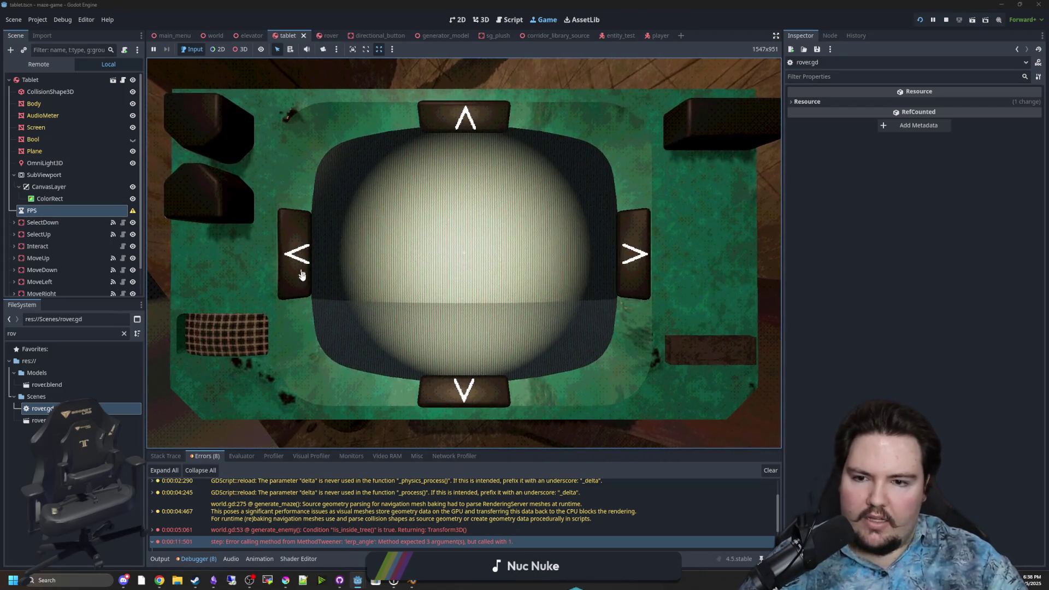
click(309, 268)
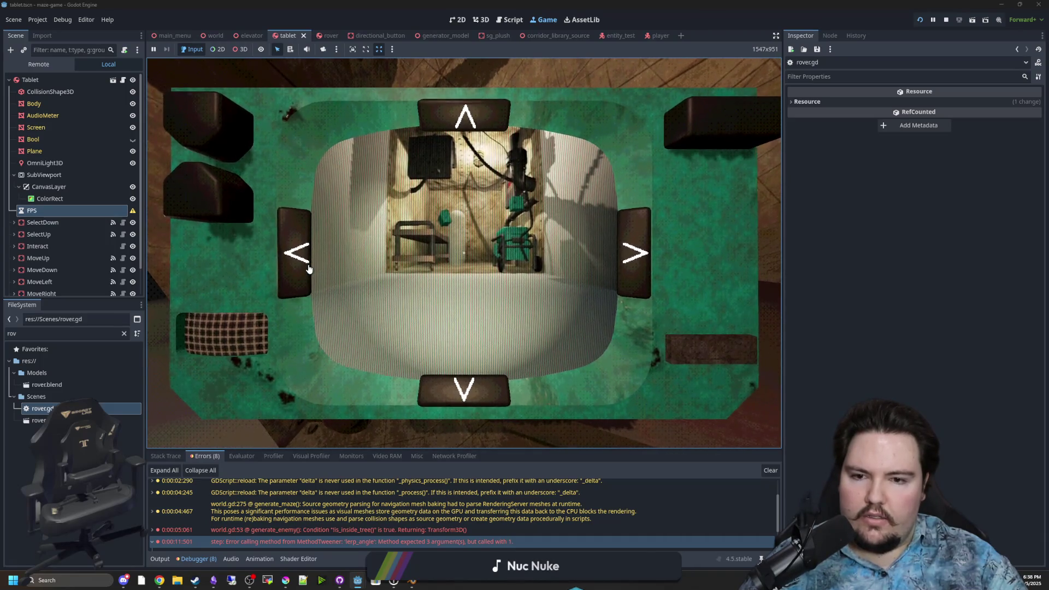
key(Escape)
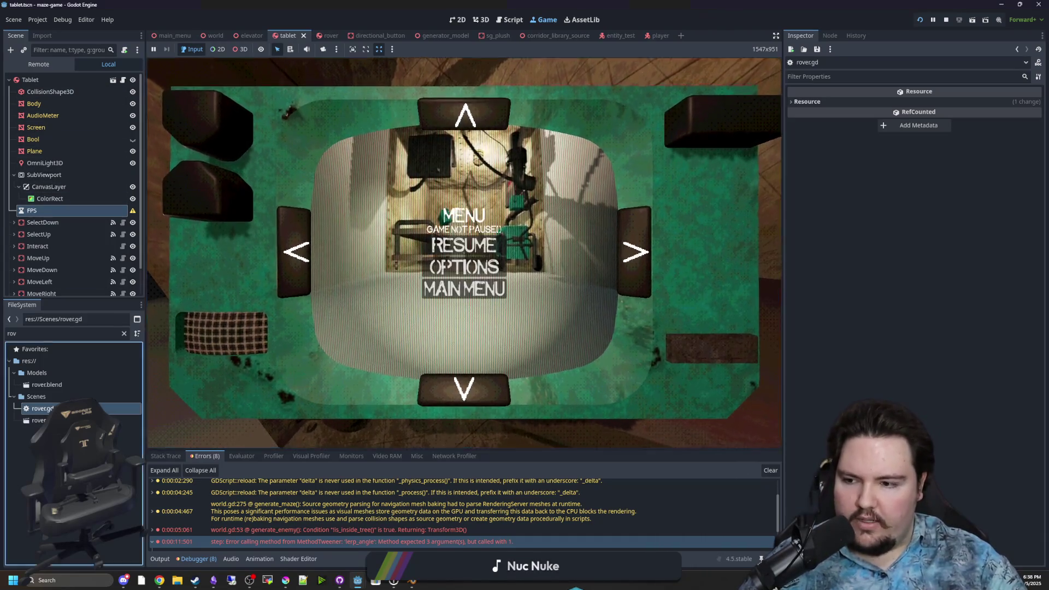
click(513, 19)
click(412, 290)
key(ctrl+s)
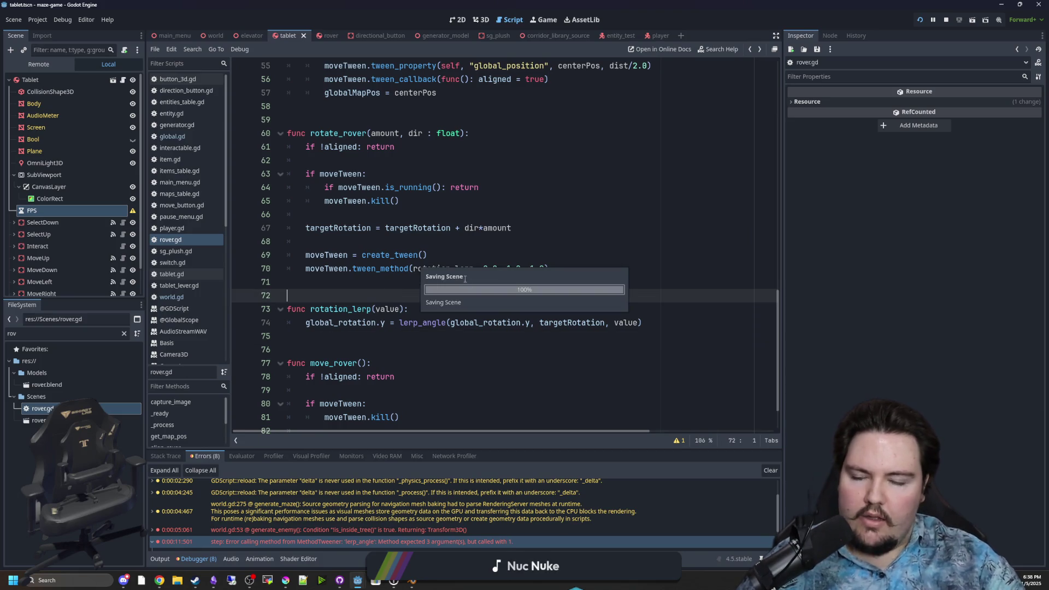
- Declare var lastRot on a new line above rotate_rover in rover.gd
key(Up)
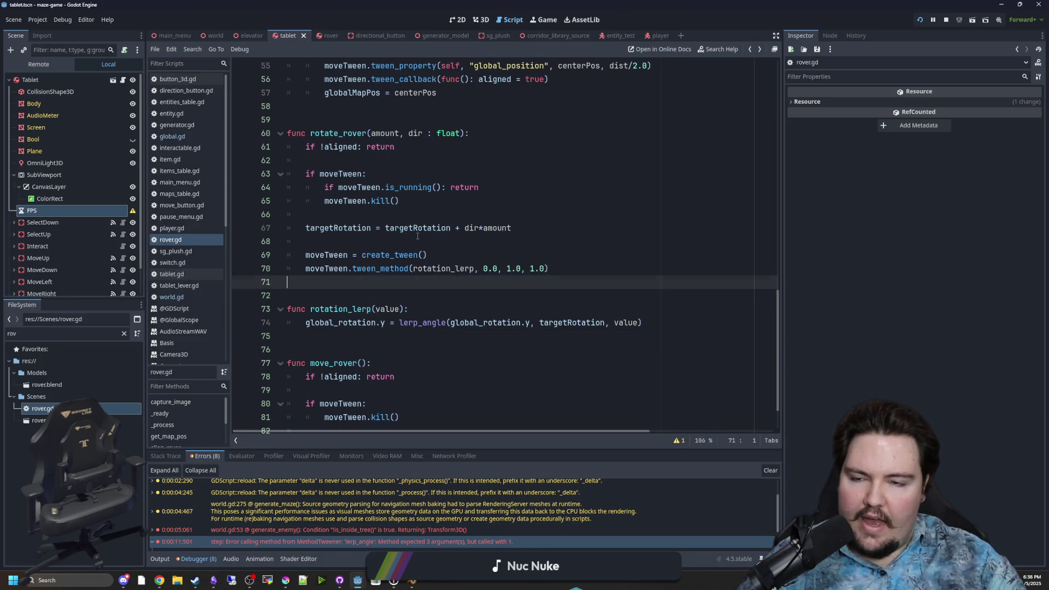
scroll(382, 219, up, 2)
click(339, 189)
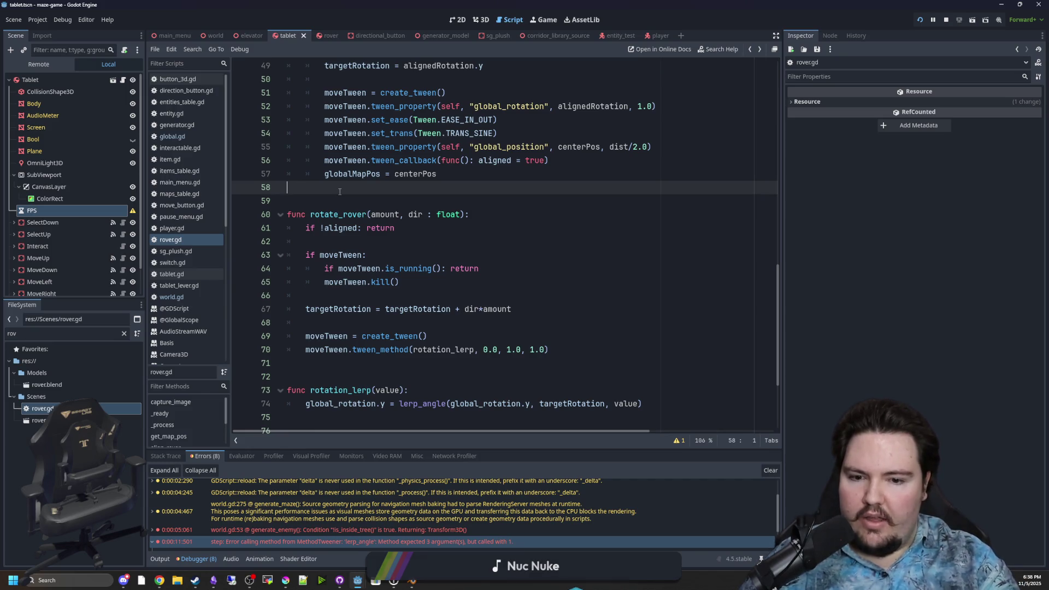
scroll(382, 230, down, 1)
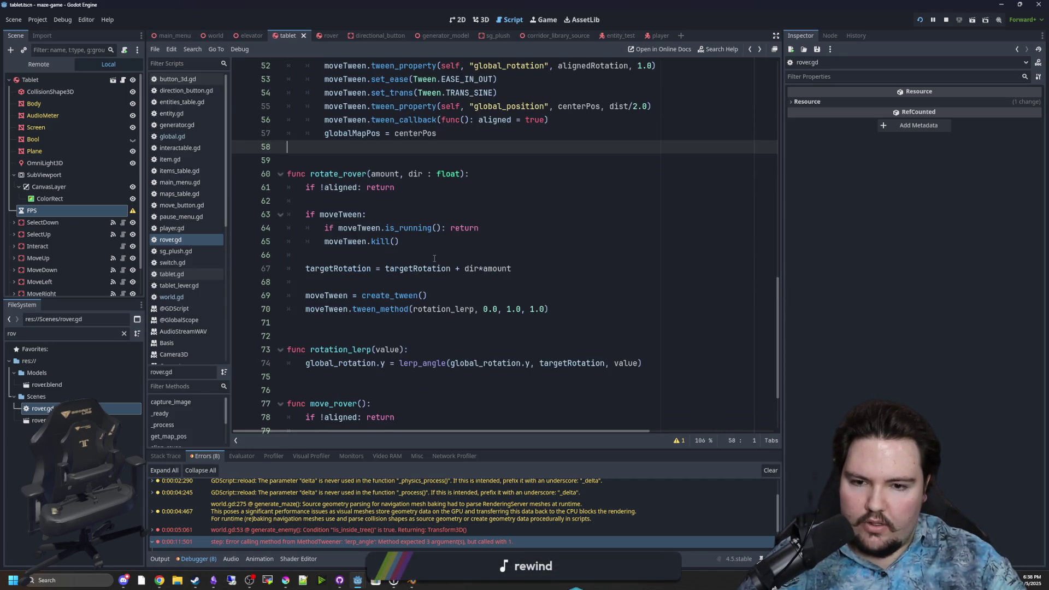
key(Return)
key(Return)
key(Return)
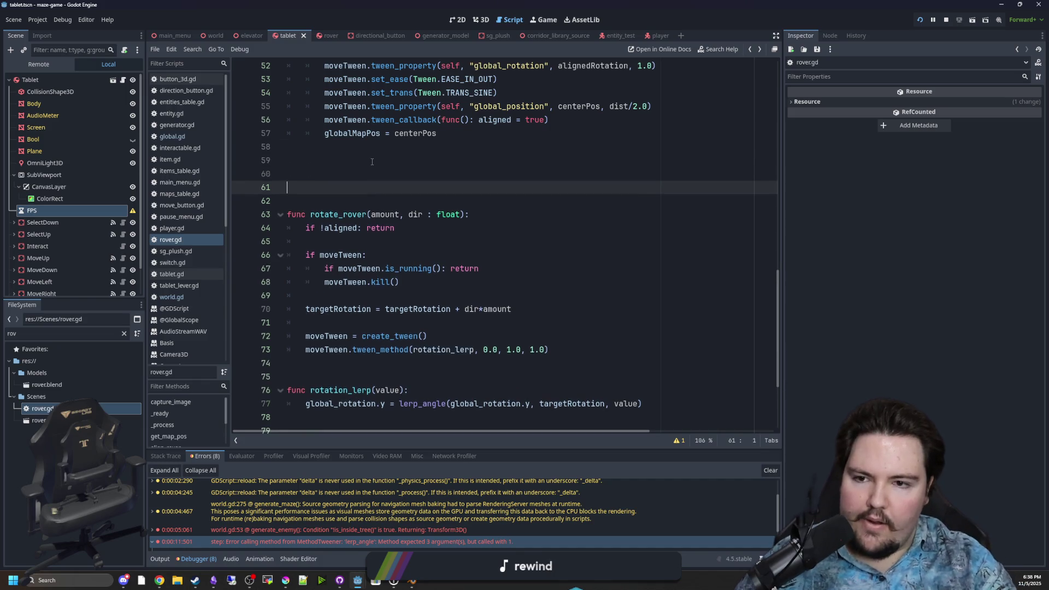
key(Up)
text(var lastRot)
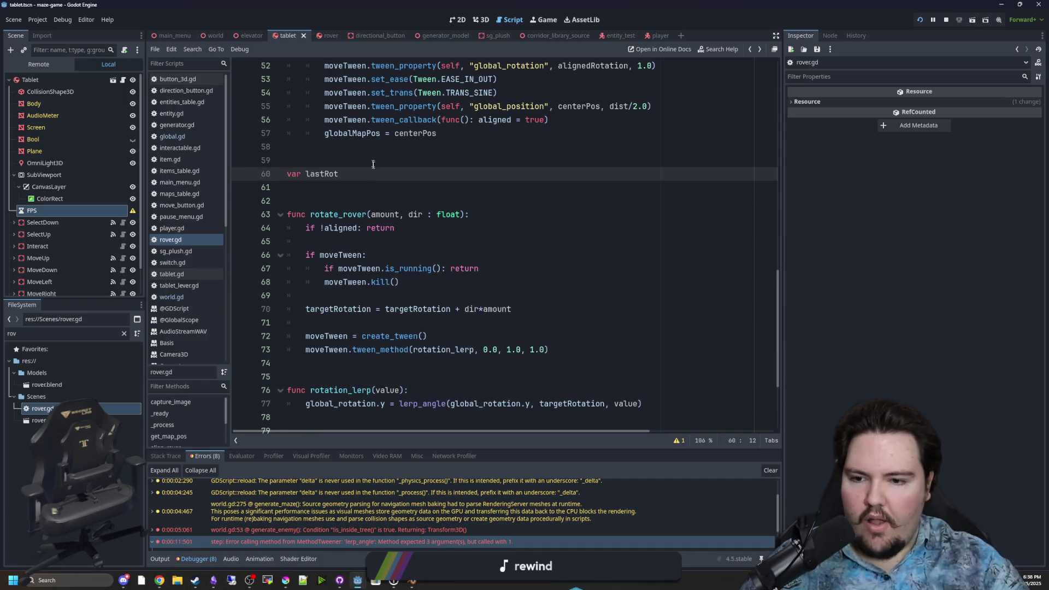
click(347, 298)
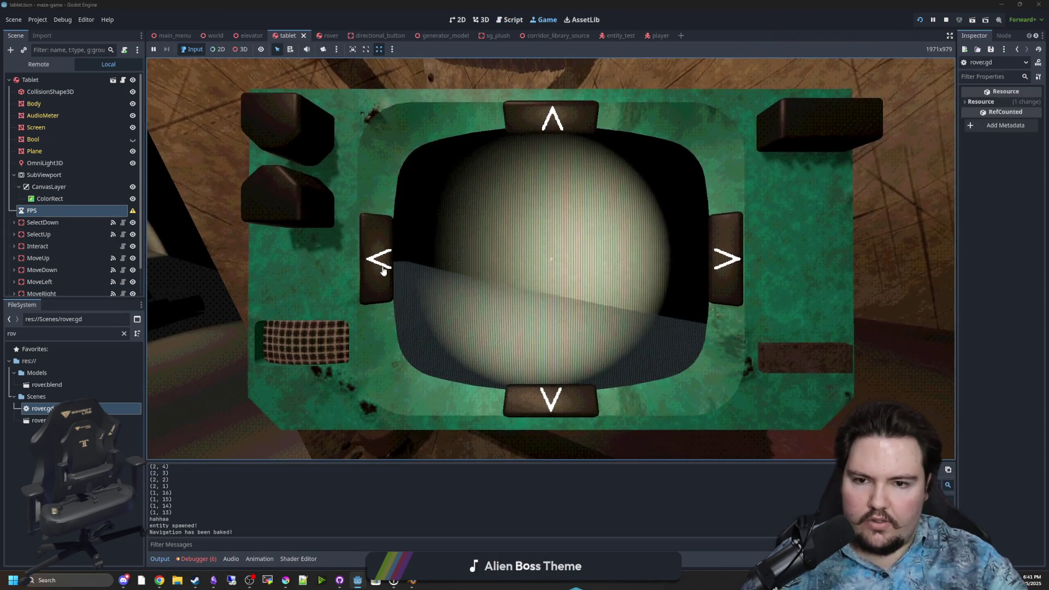
- Turn the rover right and left with the tablet arrows, then stop the game and save
click(722, 265)
click(722, 265)
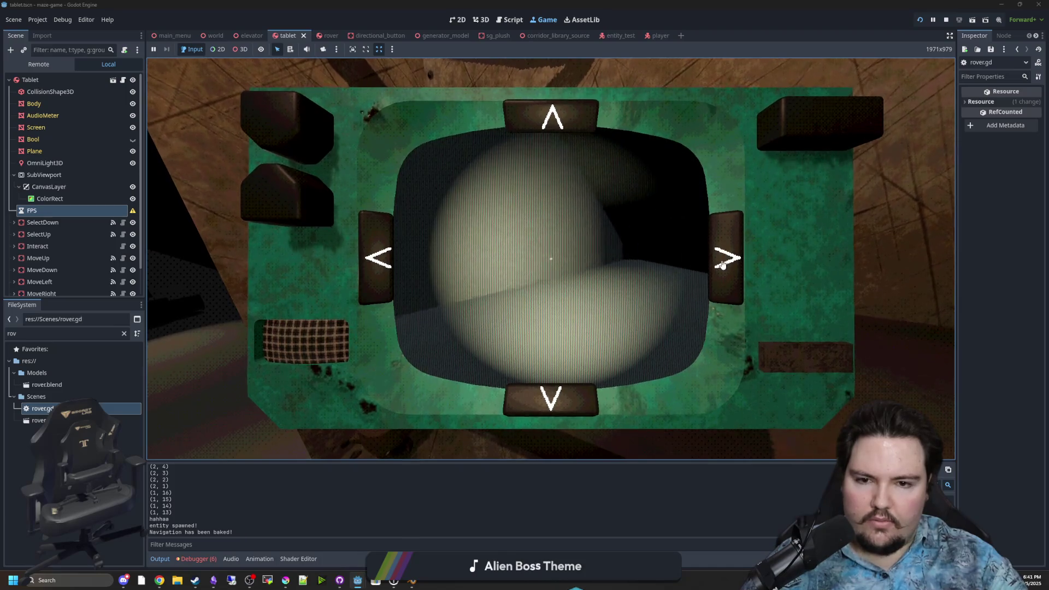
click(385, 259)
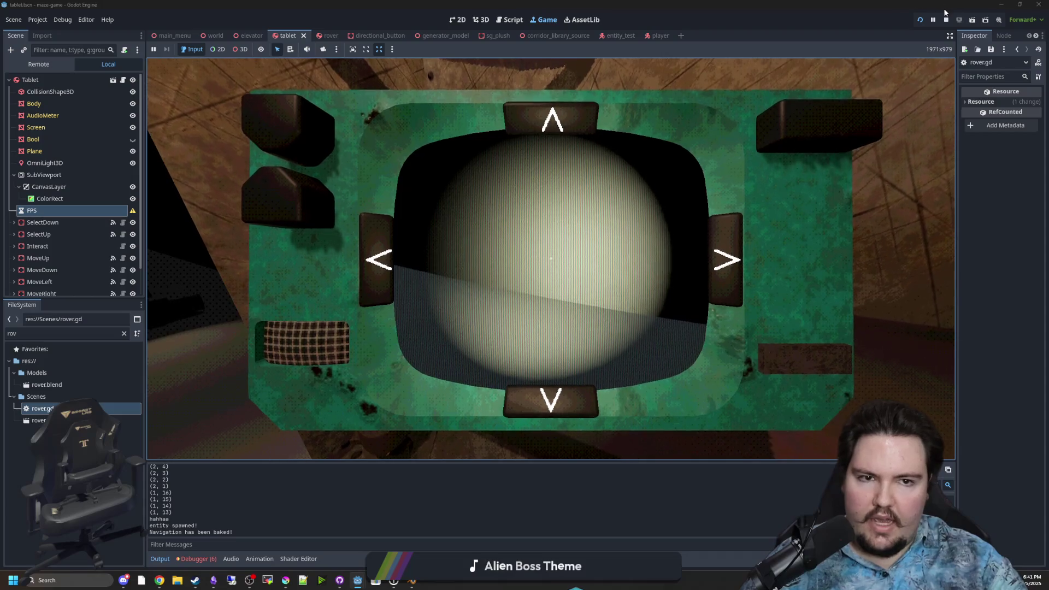
key(F8)
key(ctrl+s)
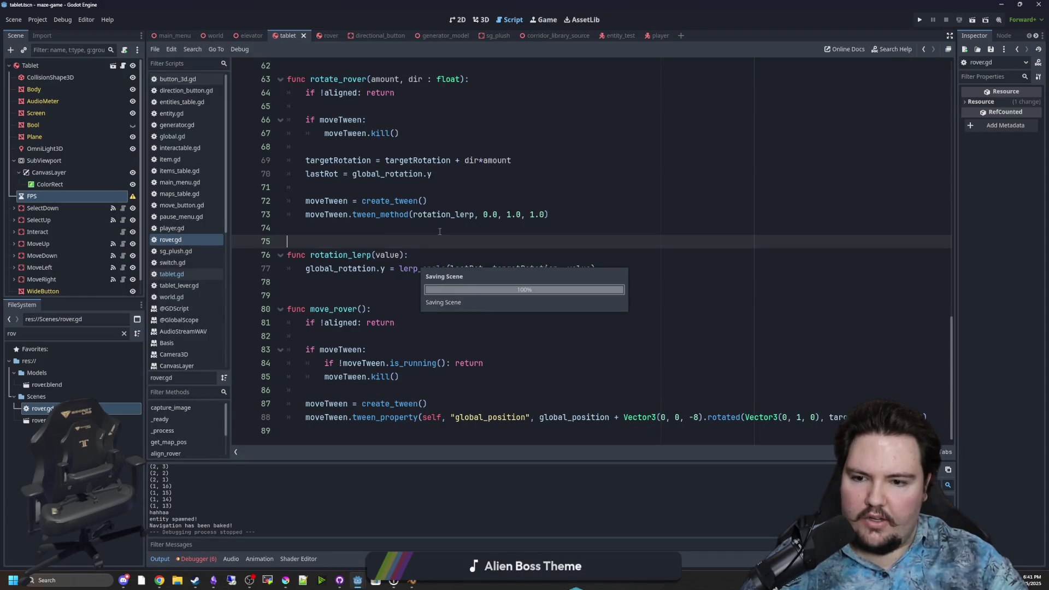
- Rename moveTween to rotateTween in rotate_rover's check on line 66
click(363, 284)
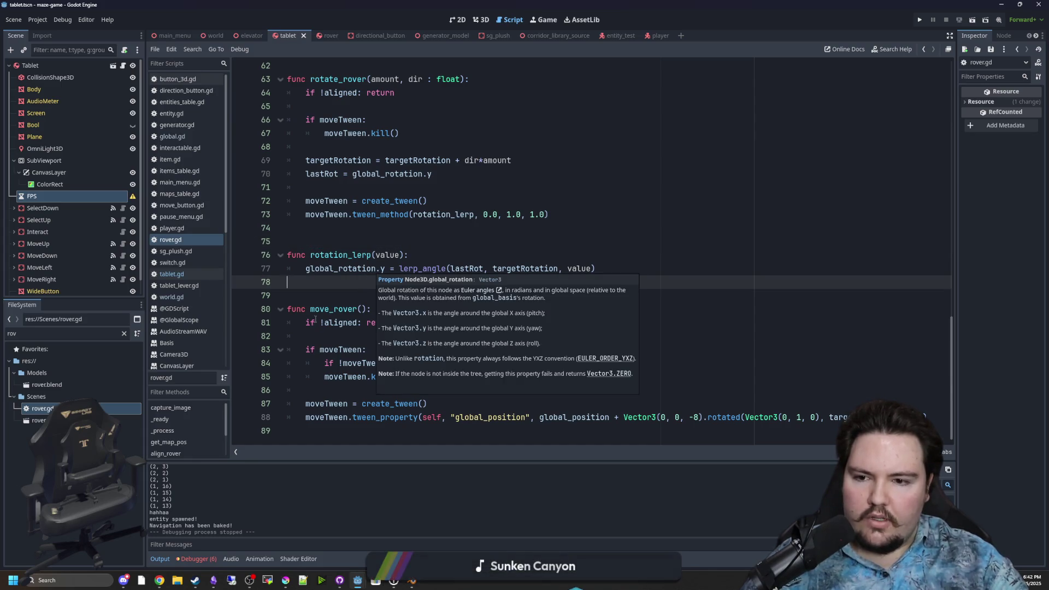
scroll(315, 320, up, 5)
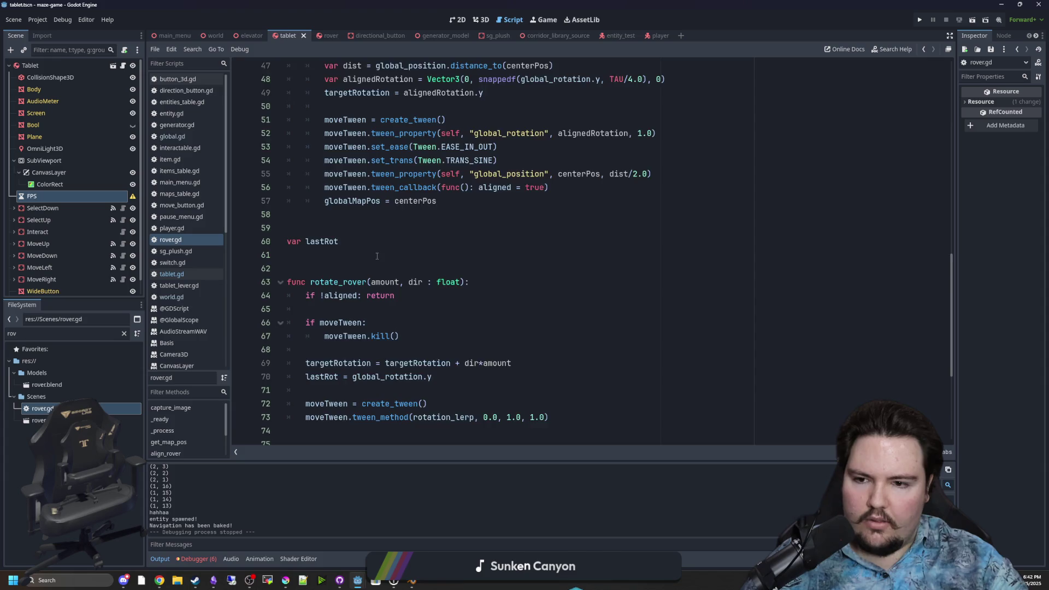
scroll(377, 256, down, 2)
double_click(352, 244)
text(rotateTween)
double_click(360, 244)
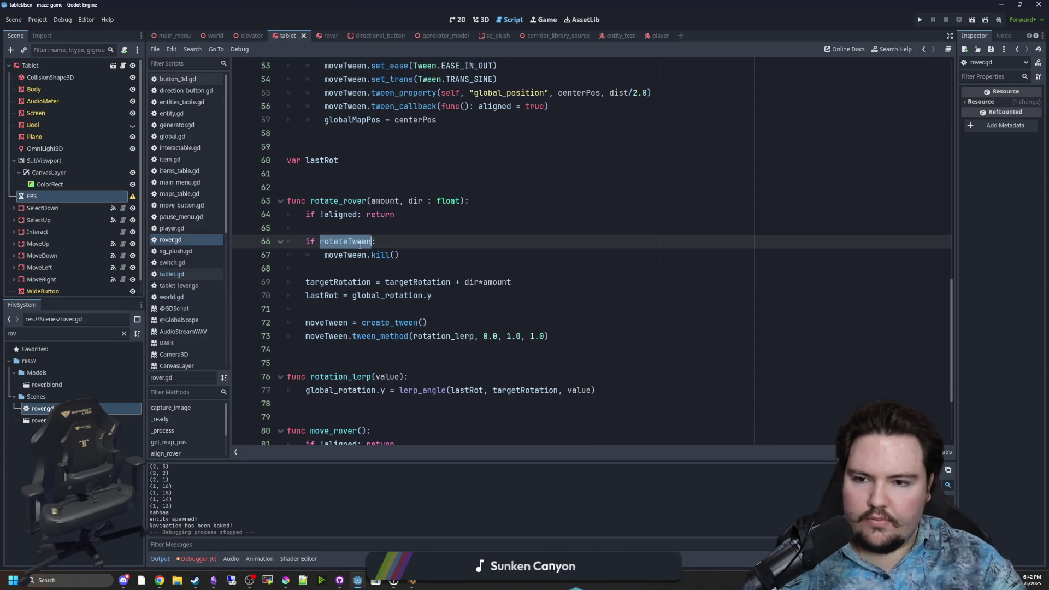
key(ctrl+c)
- Replace moveTween with rotateTween on lines 67, 72 and 73, then save
double_click(345, 256)
key(ctrl+v)
double_click(331, 323)
key(ctrl+v)
double_click(327, 336)
key(ctrl+v)
click(353, 306)
click(369, 186)
key(ctrl+s)
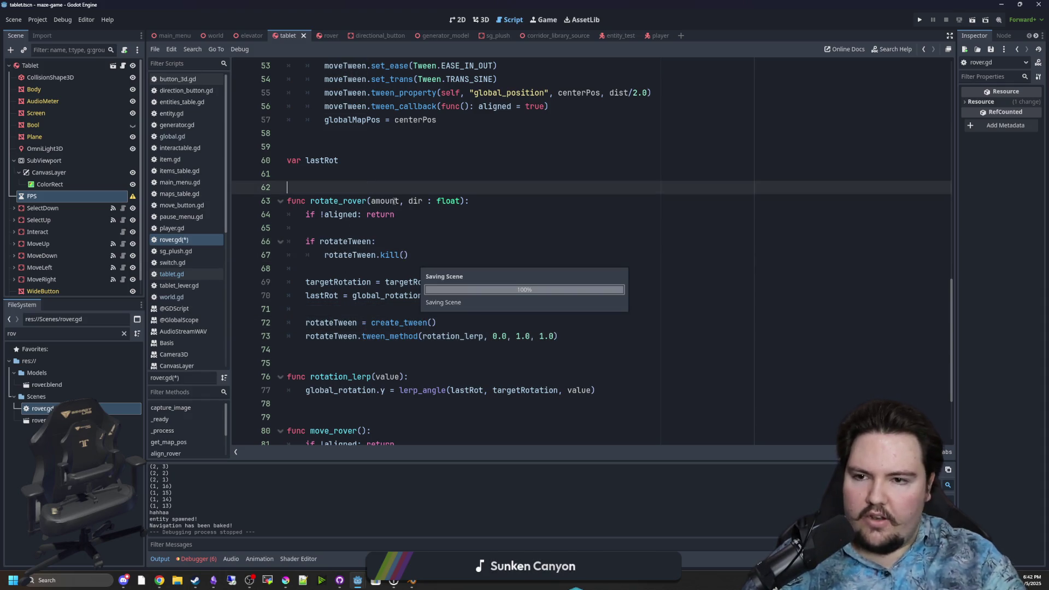
click(919, 20)
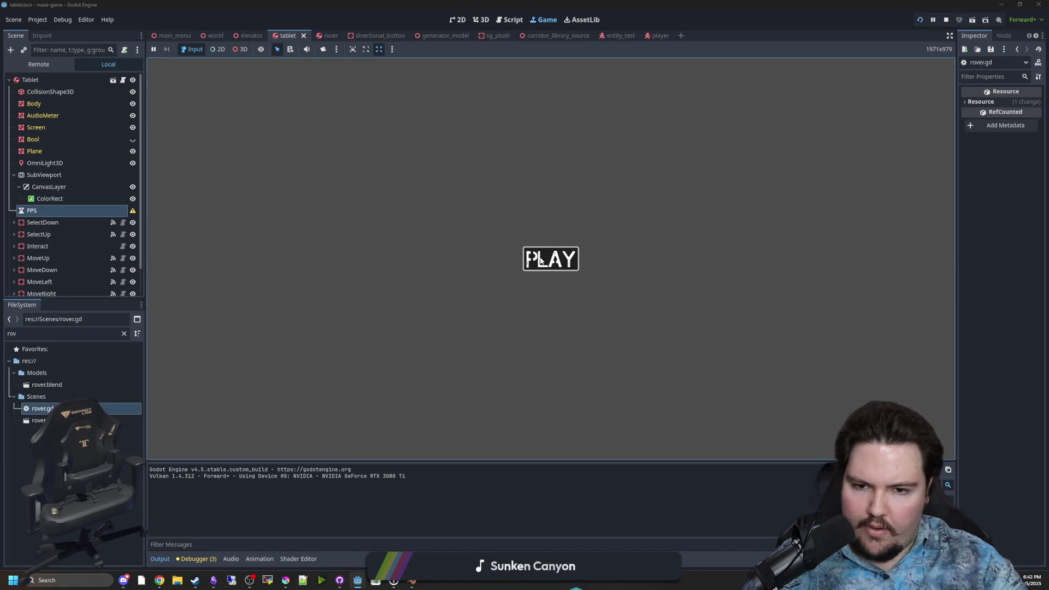
click(549, 258)
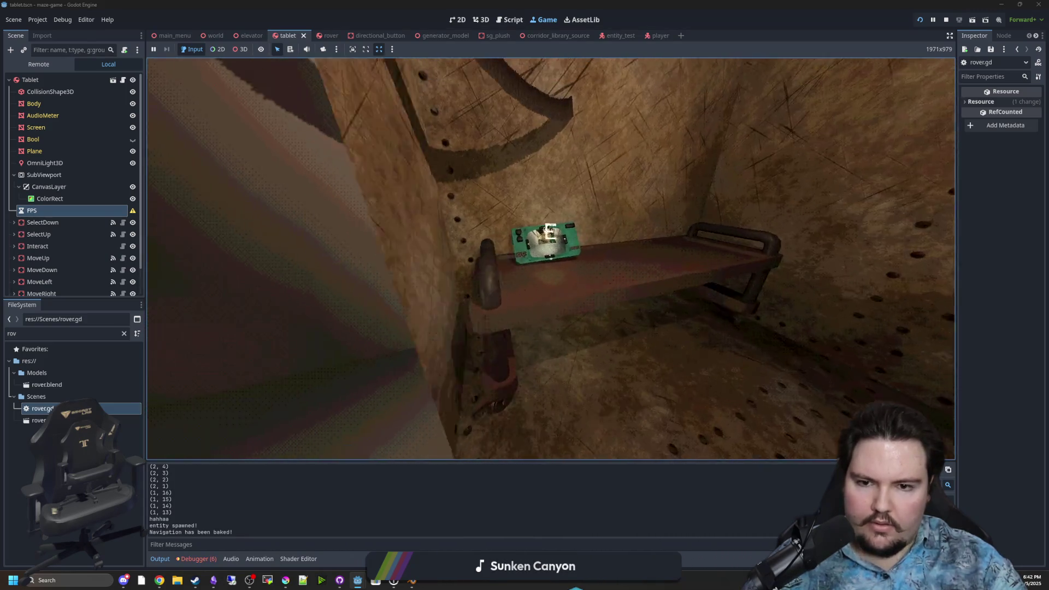
key(e)
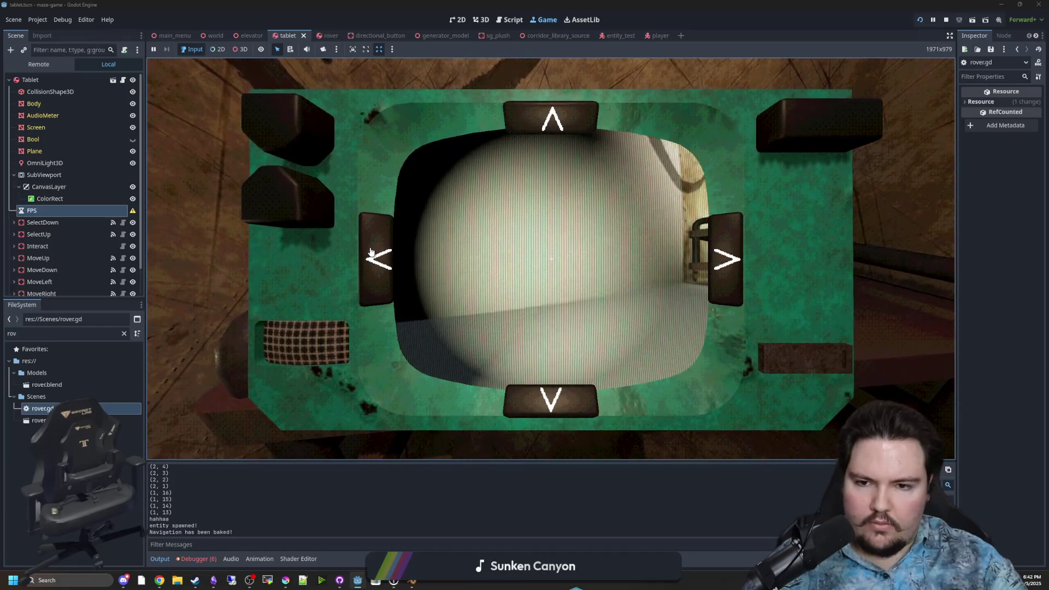
click(371, 252)
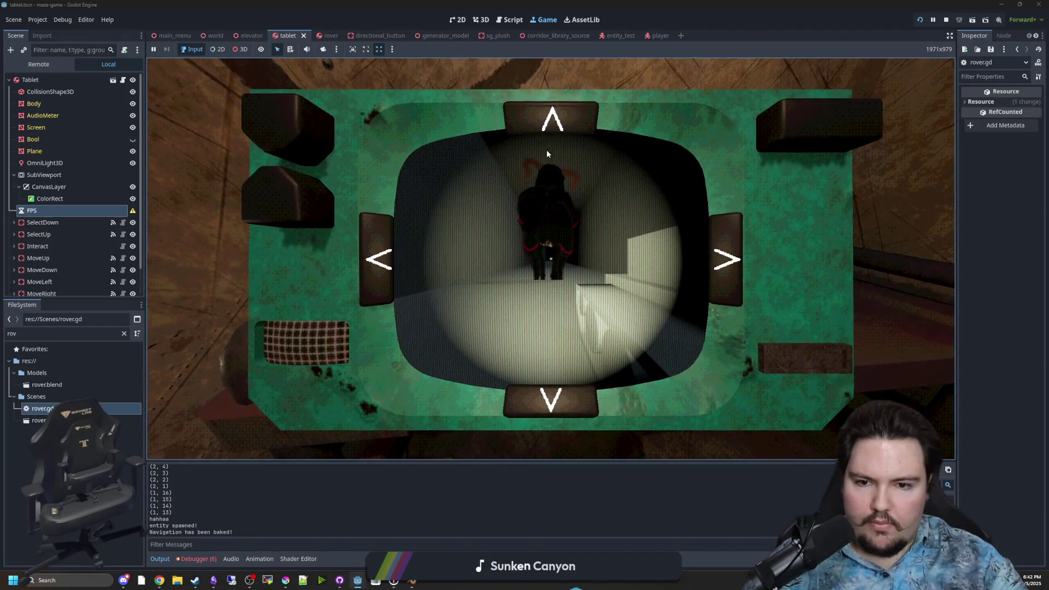
click(547, 121)
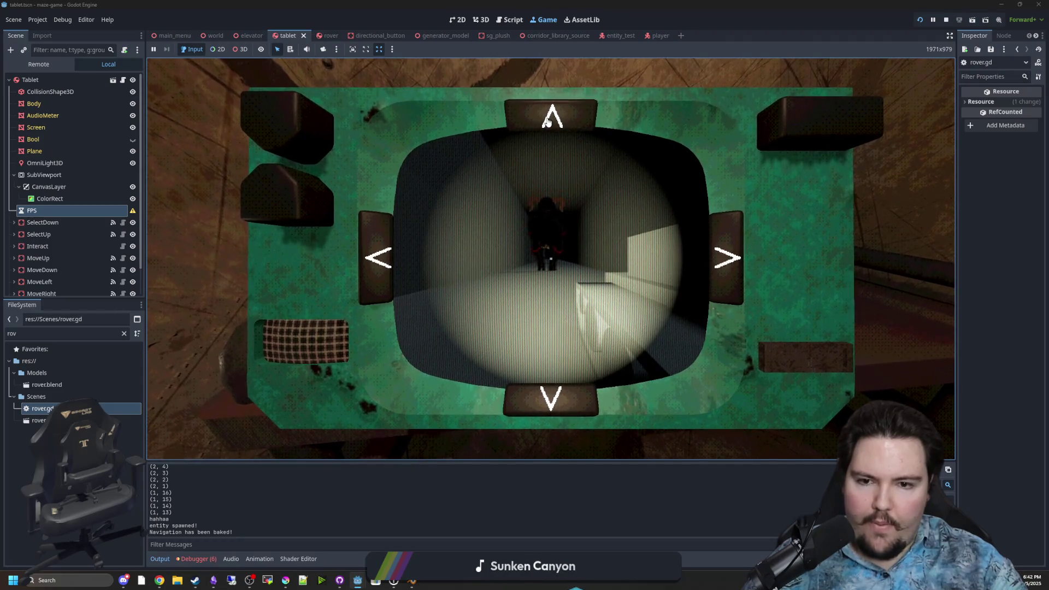
click(546, 414)
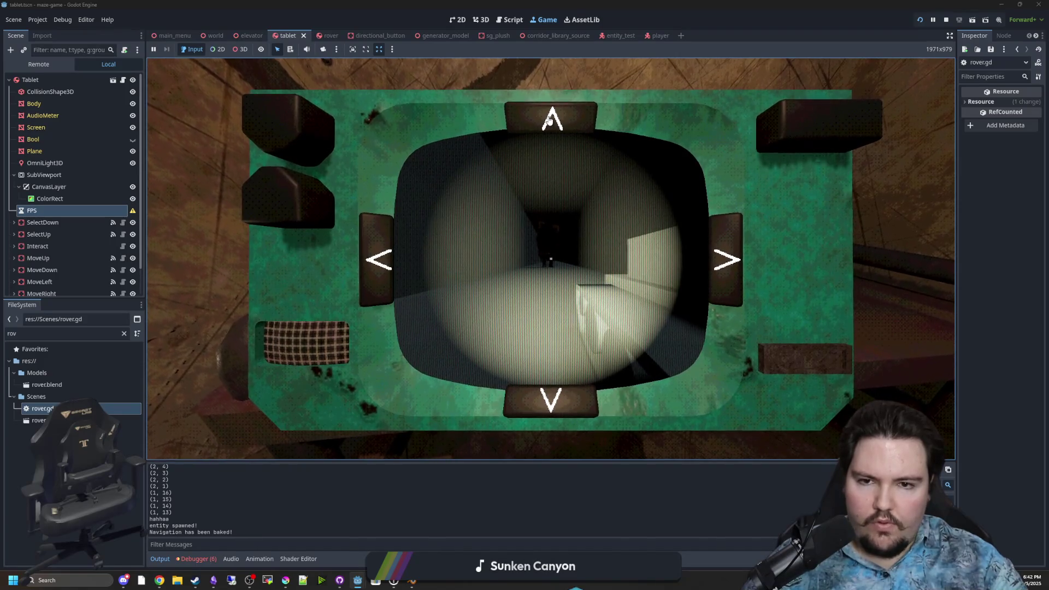
key(F8)
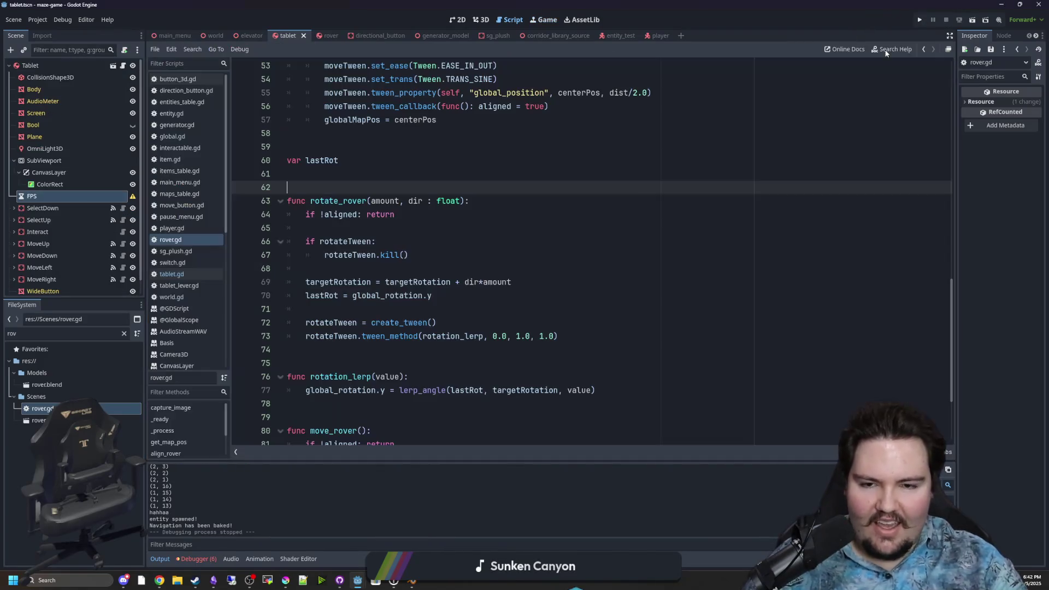
- Save rover.gd and locate the !moveTween.is_running() check in move_rover
click(430, 255)
key(ctrl+s)
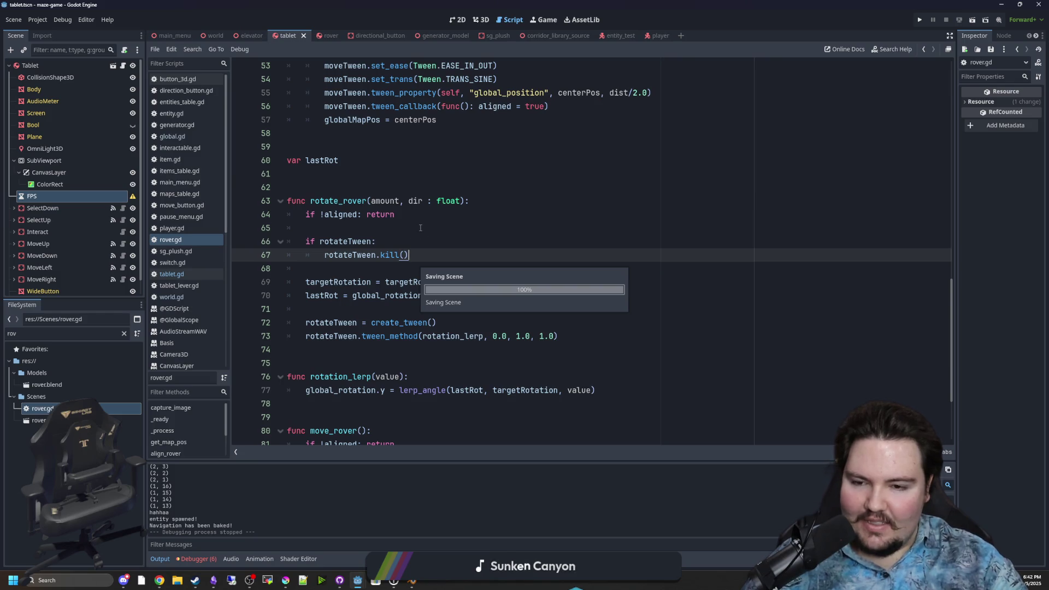
scroll(427, 253, down, 3)
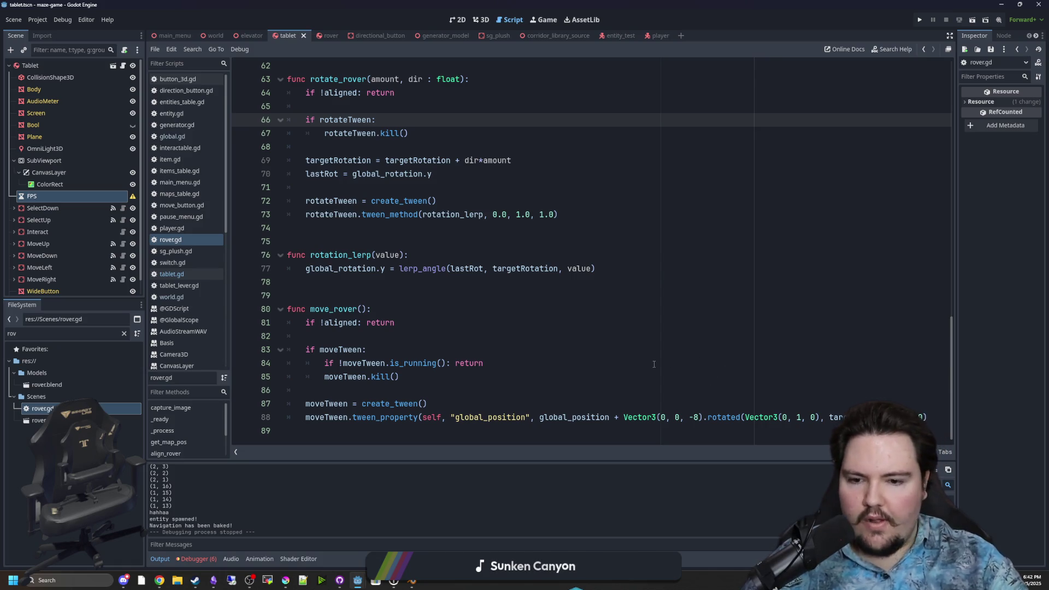
click(533, 350)
key(ctrl+s)
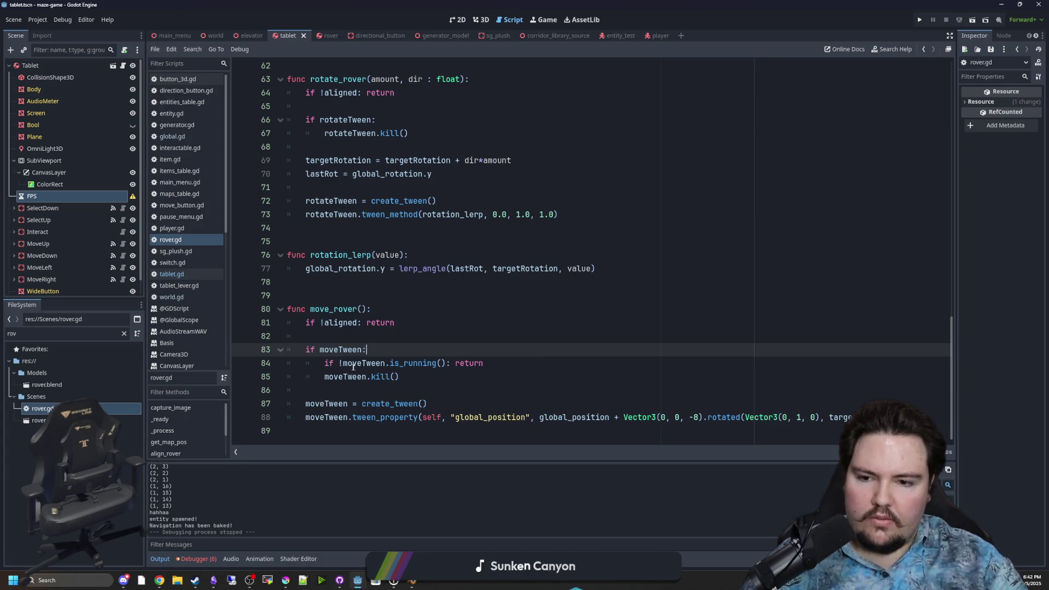
drag(343, 363, 483, 363)
click(352, 340)
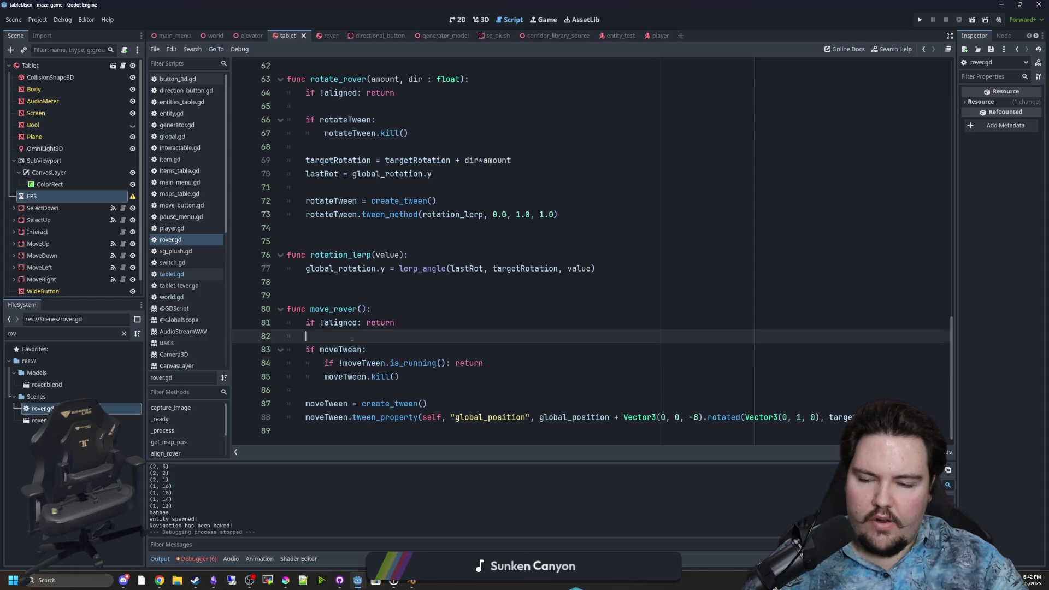
key(ctrl+s)
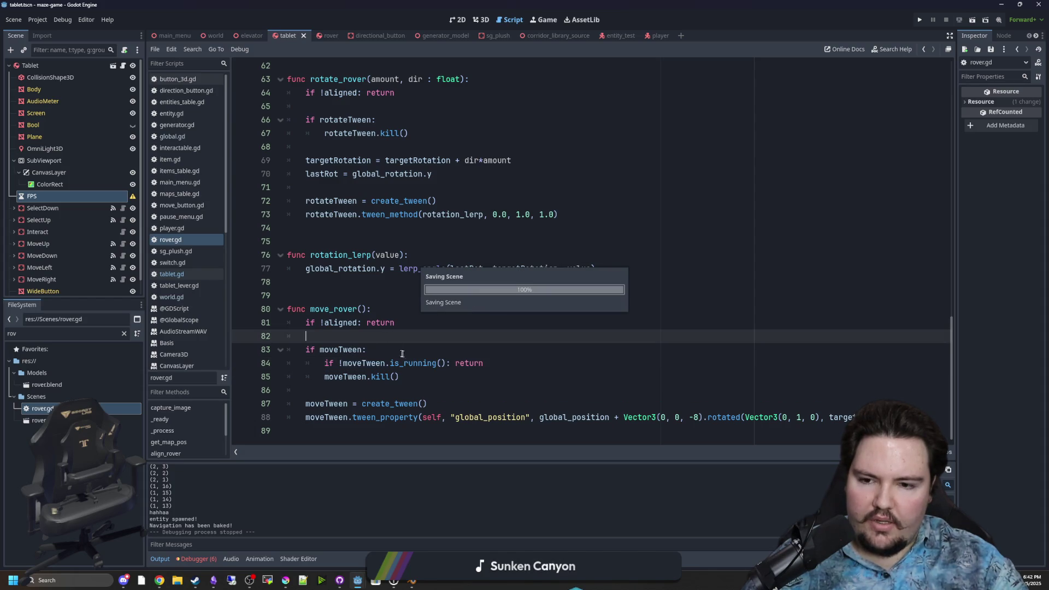
- Add print(!moveTween.is_running()) on a new line 83 and open the is_running docs
drag(447, 363, 339, 365)
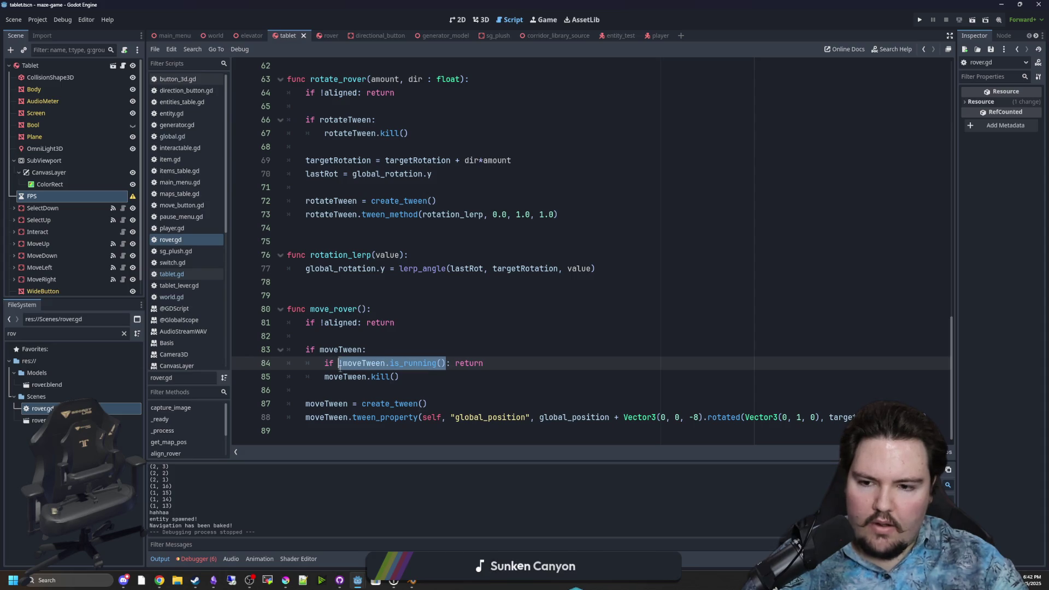
click(383, 338)
key(Return)
text(print()
key(ctrl+v)
ctrl+click(413, 348)
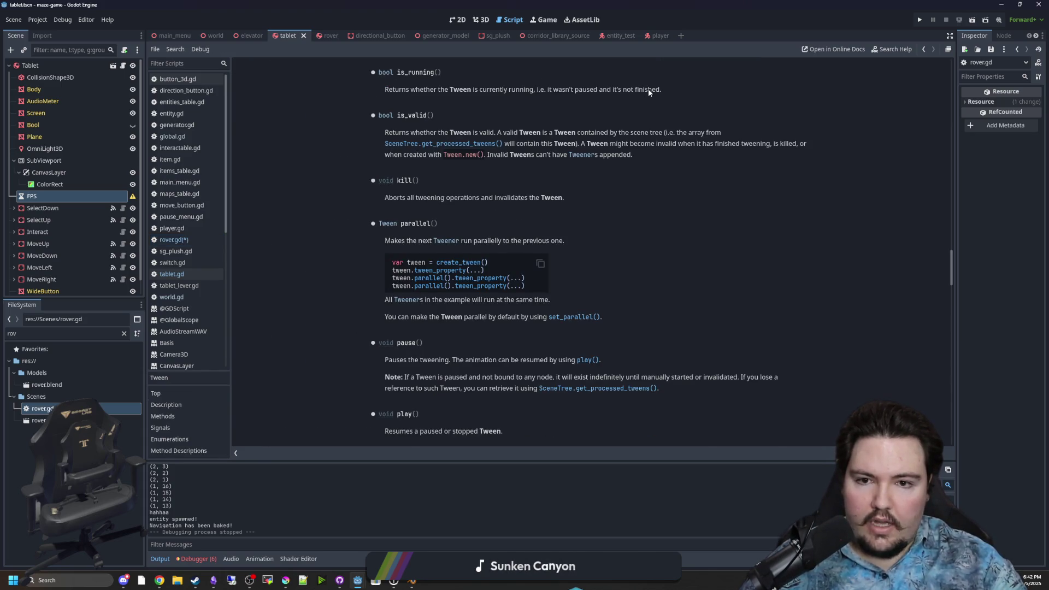
- Save rover.gd and test-run the game, turning the rover left and back, then stop it
key(alt+Left)
scroll(398, 282, down, 1)
key(Up)
key(ctrl+s)
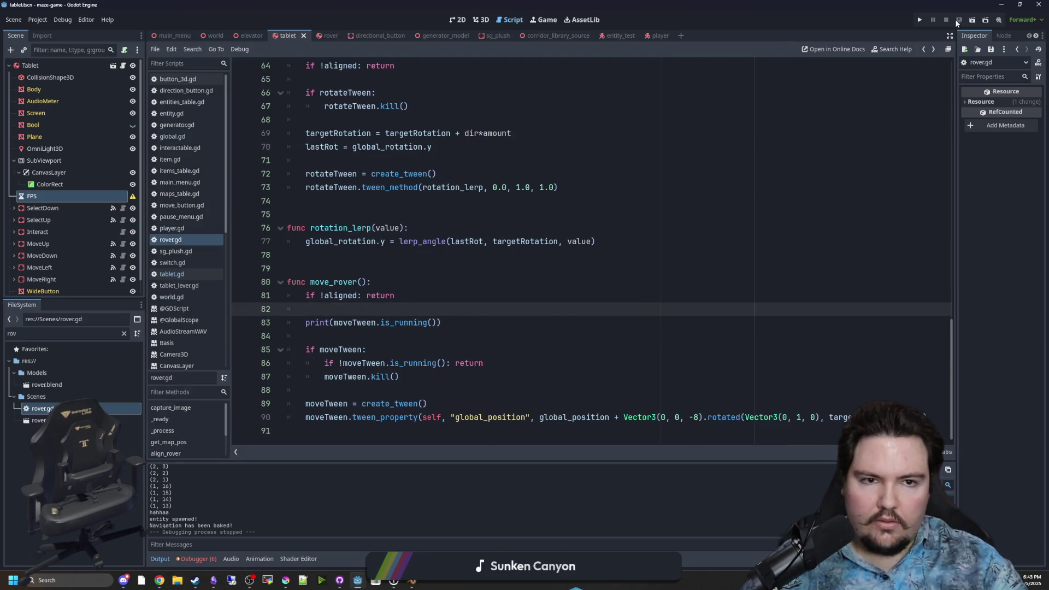
click(920, 21)
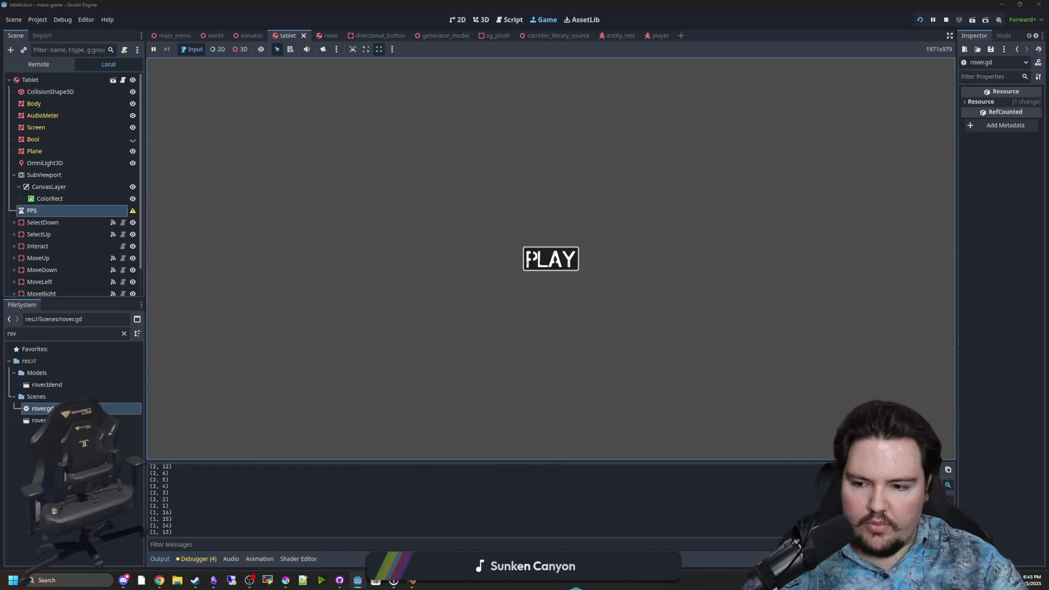
click(551, 258)
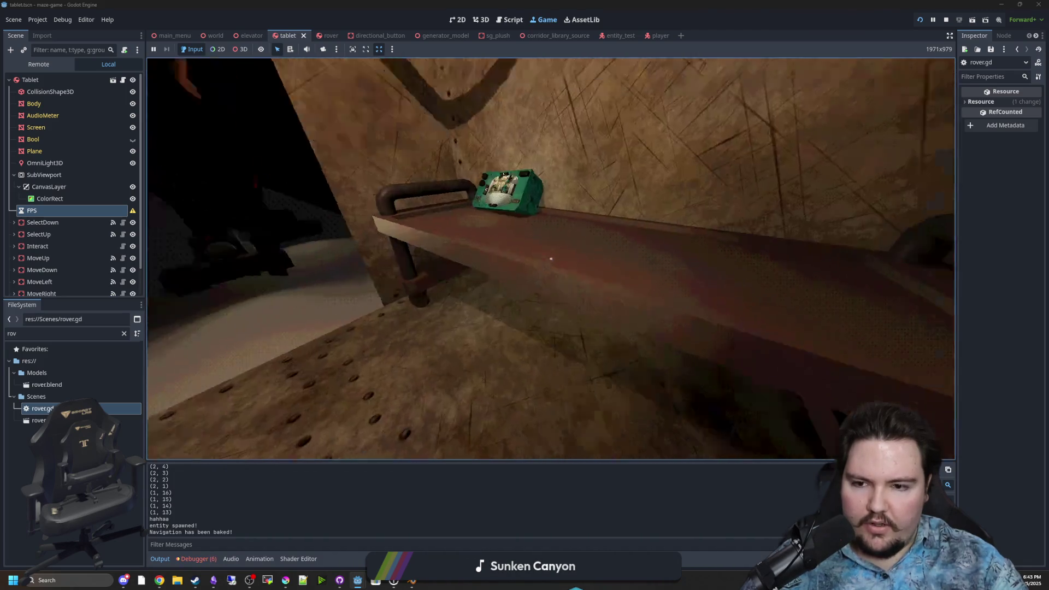
key(e)
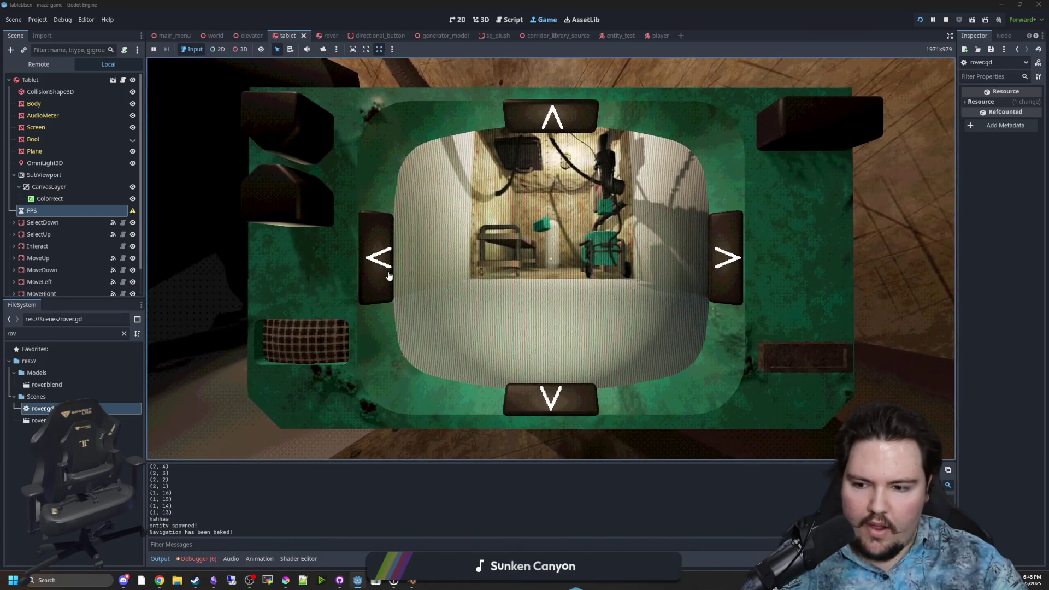
click(389, 275)
click(379, 270)
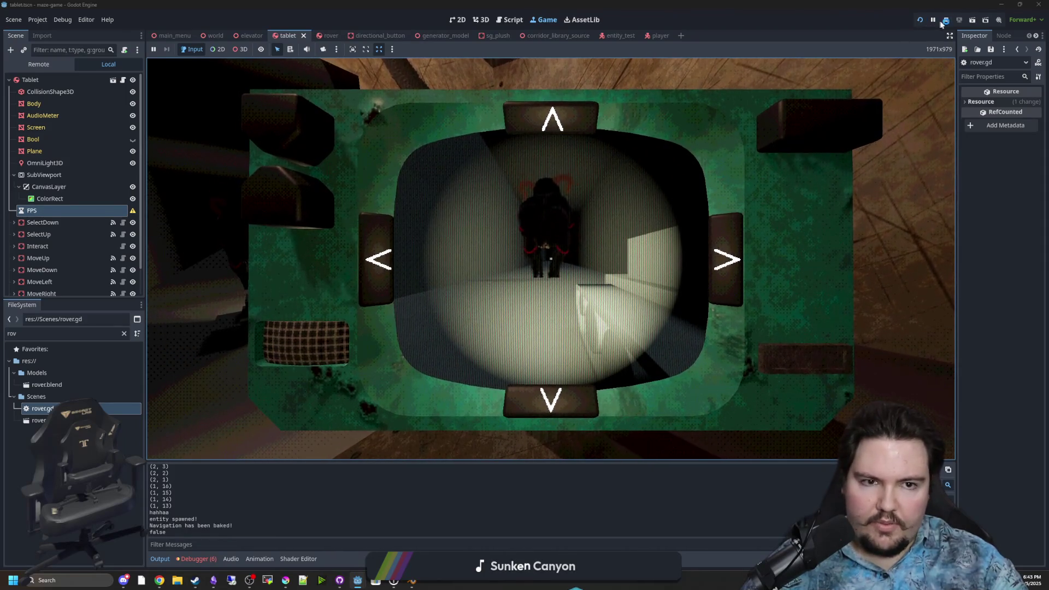
key(F8)
- Delete the debug print line from move_rover
mouse_move(441, 322)
mouse_down()
mouse_move(306, 322)
mouse_move(401, 298)
mouse_up()
key(BackSpace)
key(Up)
key(Up)
key(Up)
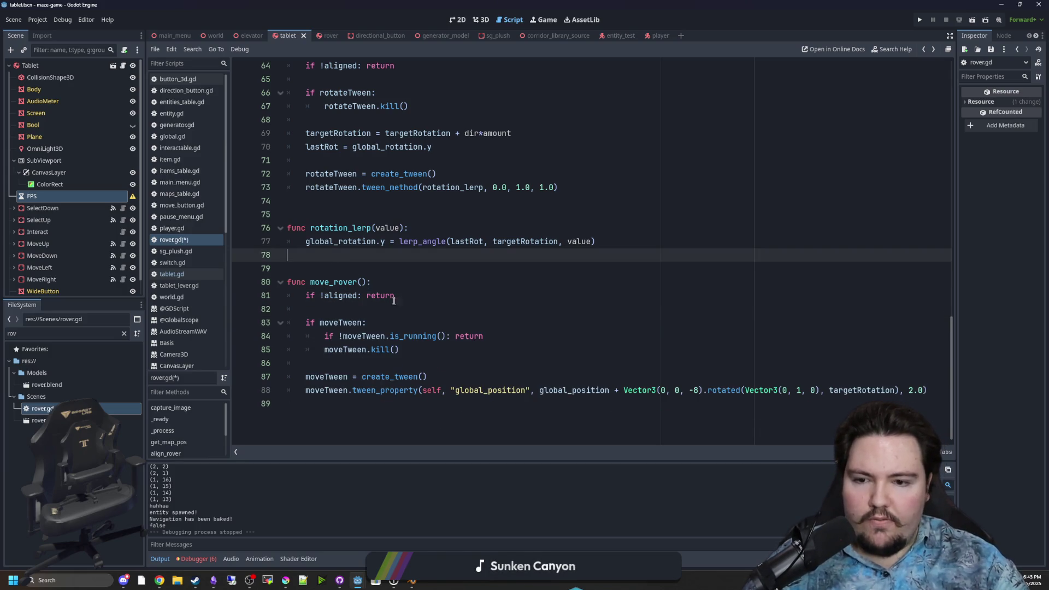
- Scroll rover.gd up to align_rover and back down to move_rover's is_running check
click(384, 311)
double_click(342, 377)
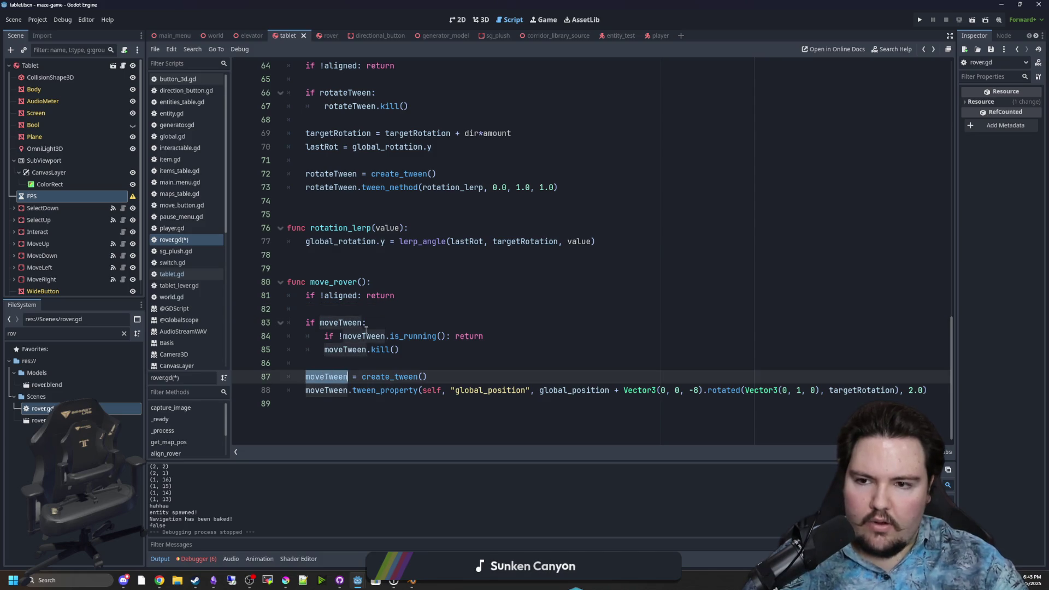
scroll(340, 328, up, 4)
scroll(338, 303, up, 1)
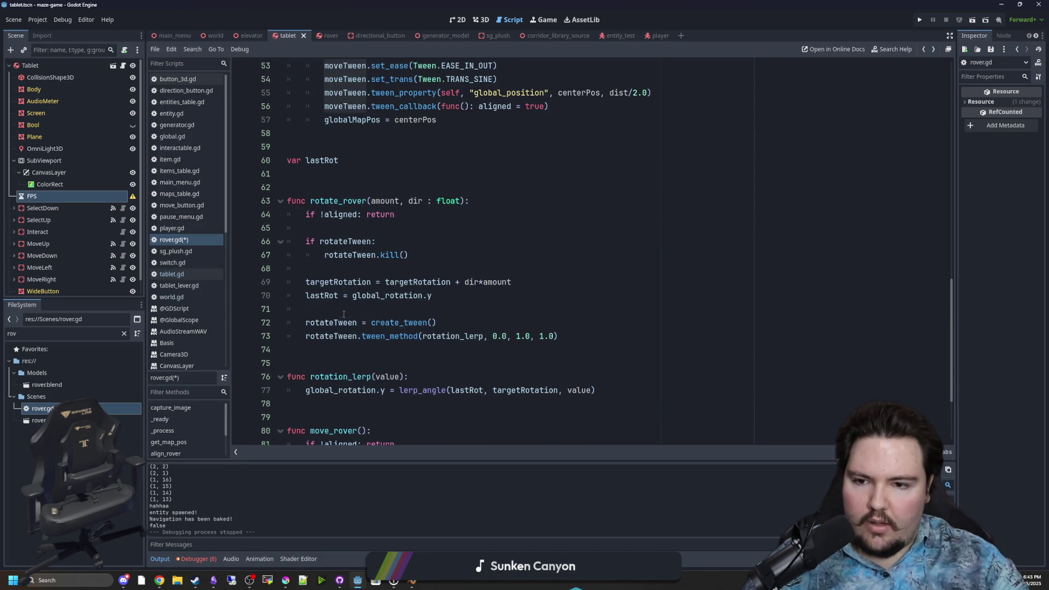
click(341, 254)
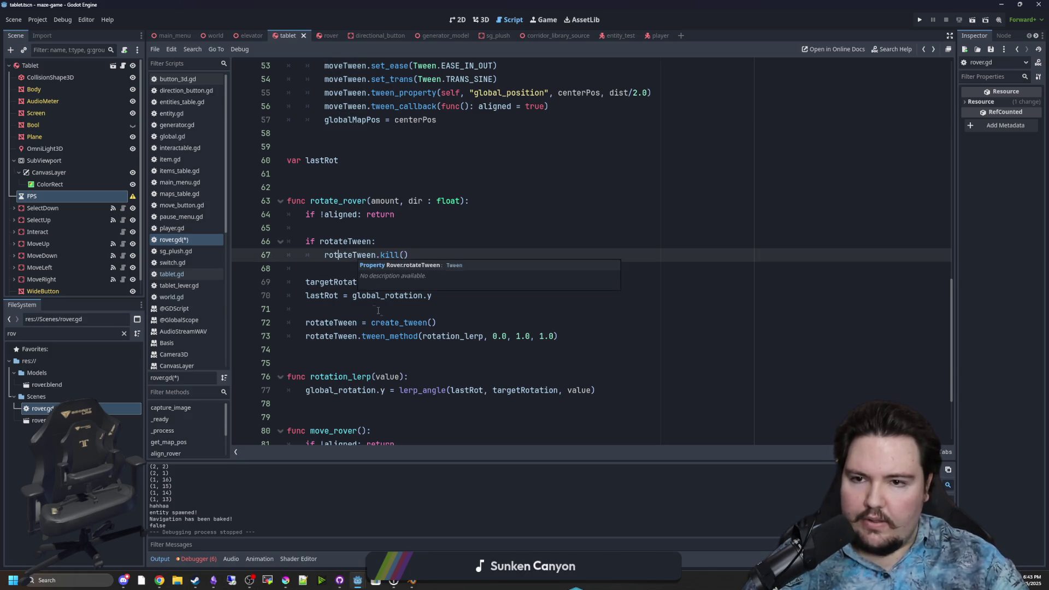
scroll(426, 295, up, 5)
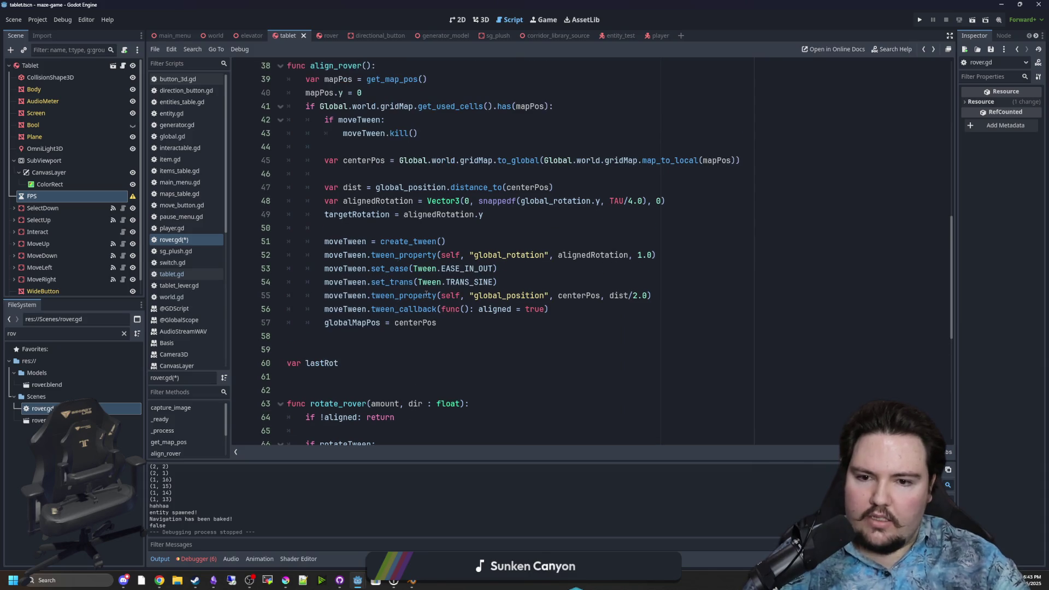
scroll(501, 317, up, 1)
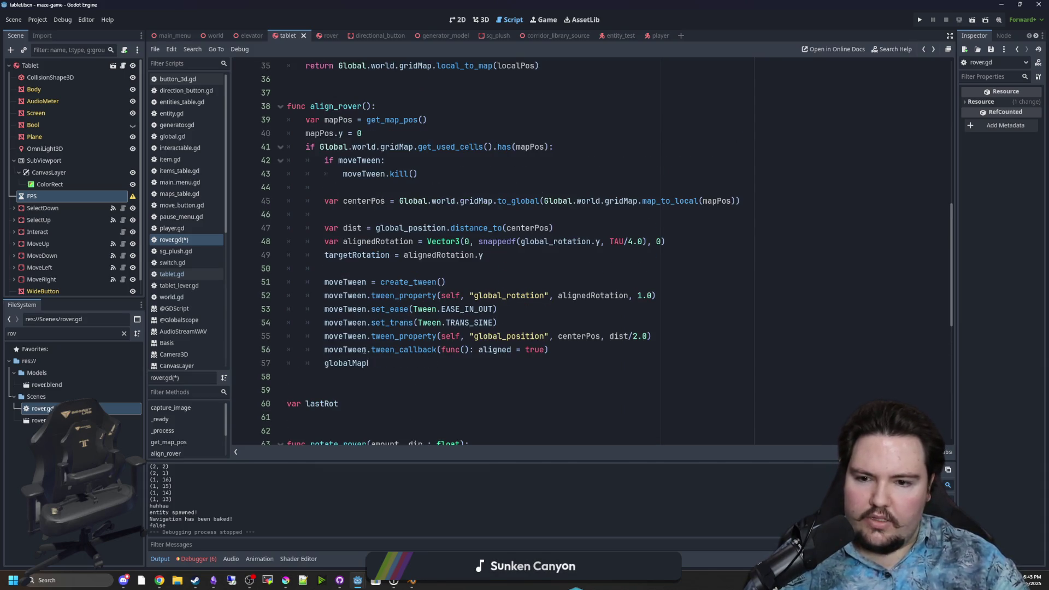
click(550, 324)
click(460, 283)
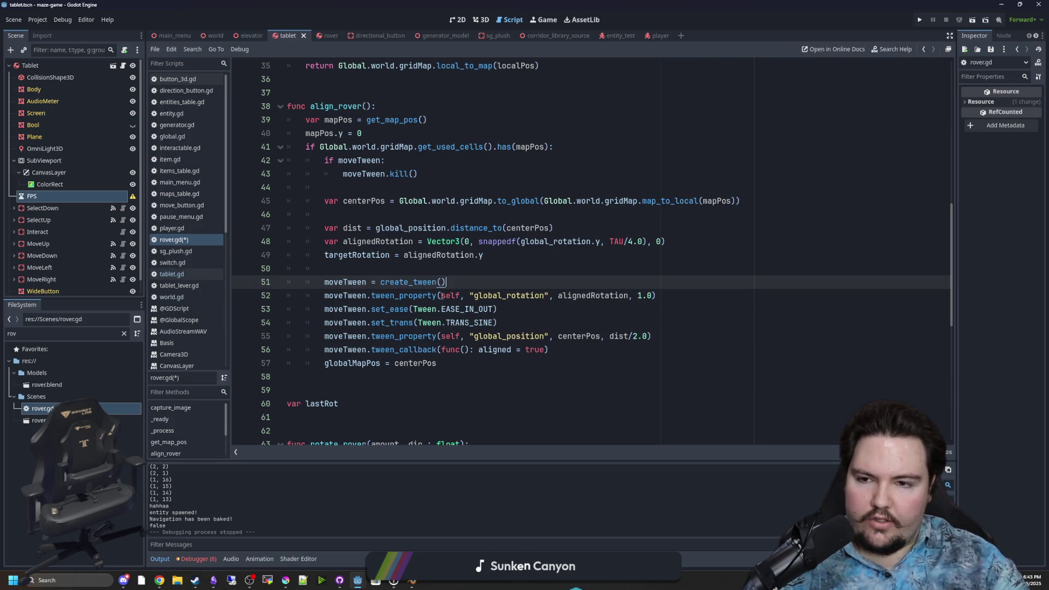
scroll(442, 296, up, 1)
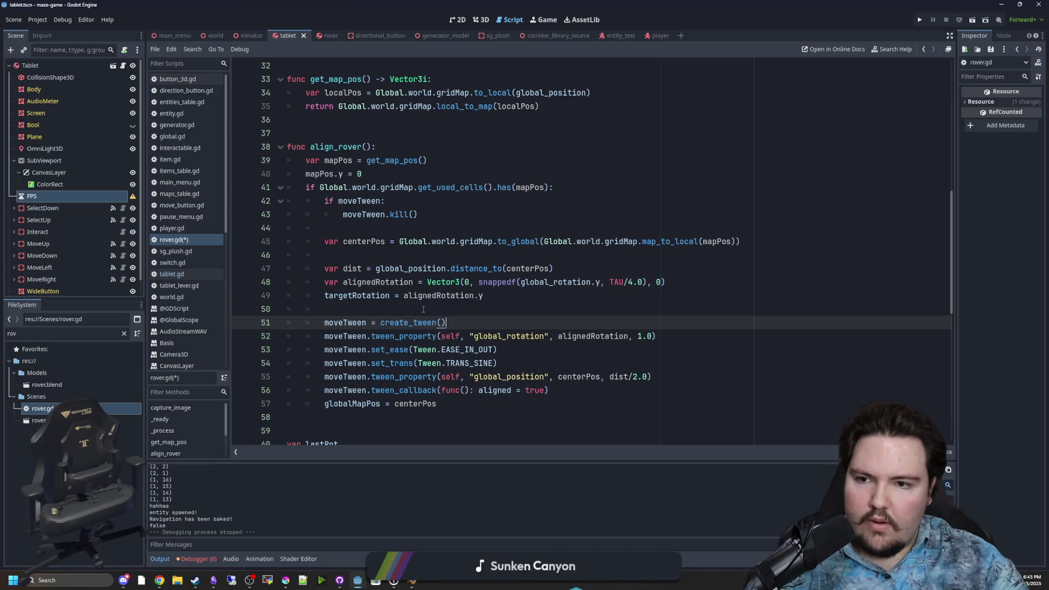
scroll(423, 309, down, 7)
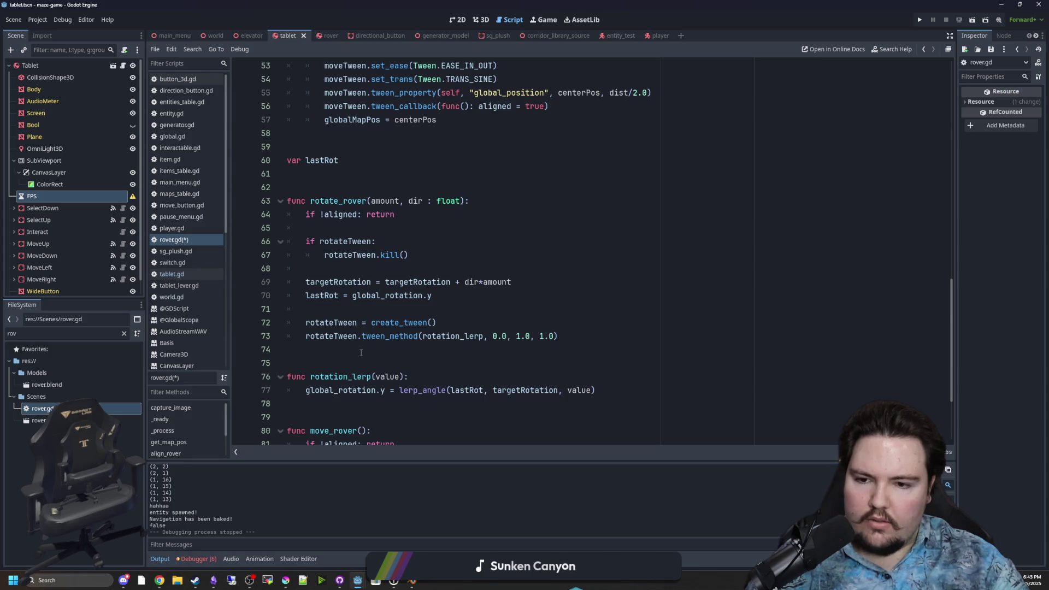
scroll(362, 353, down, 3)
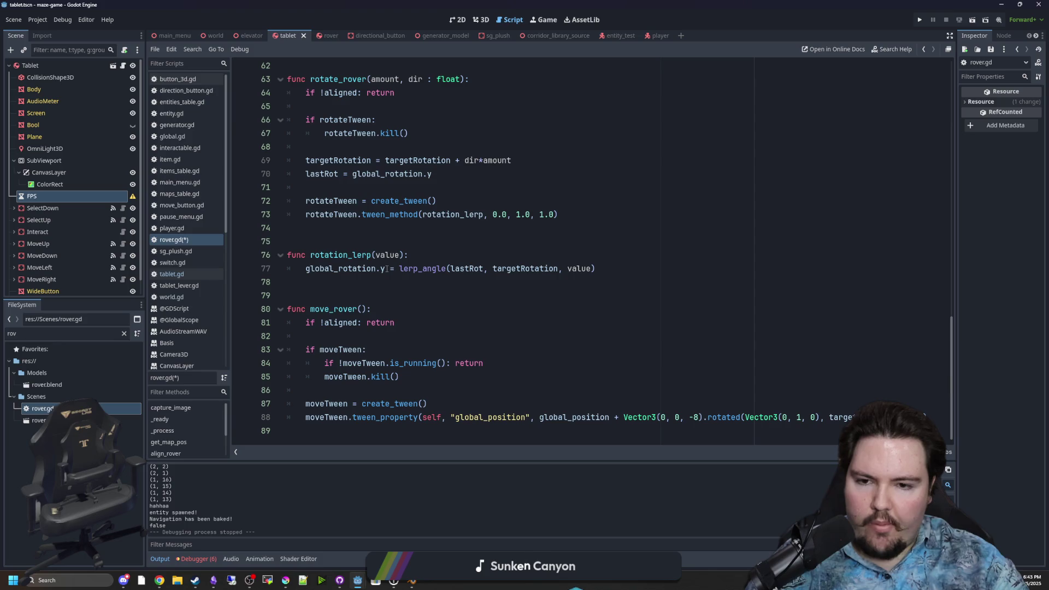
click(346, 280)
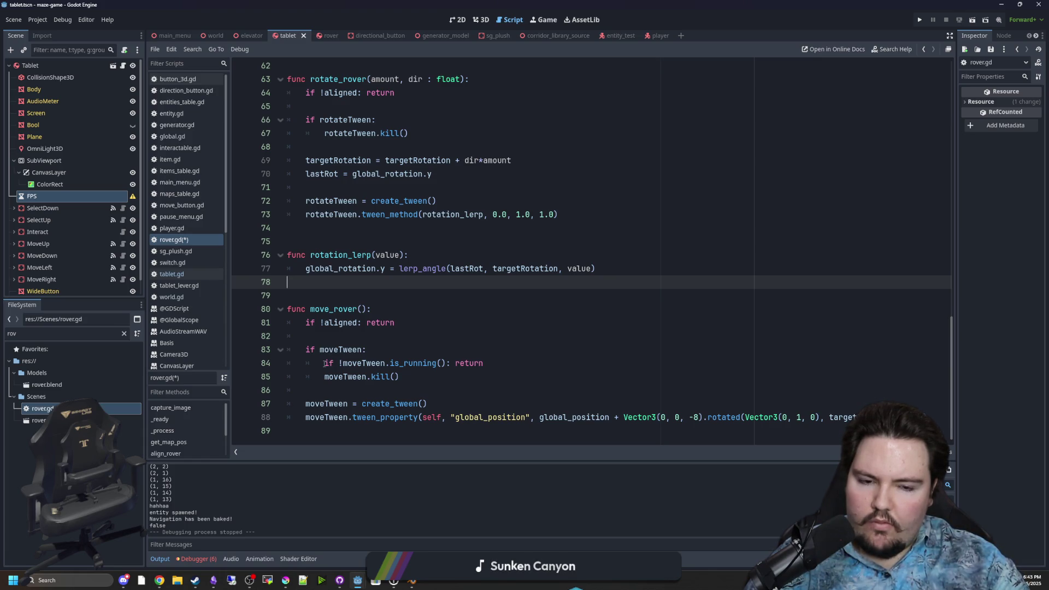
click(325, 364)
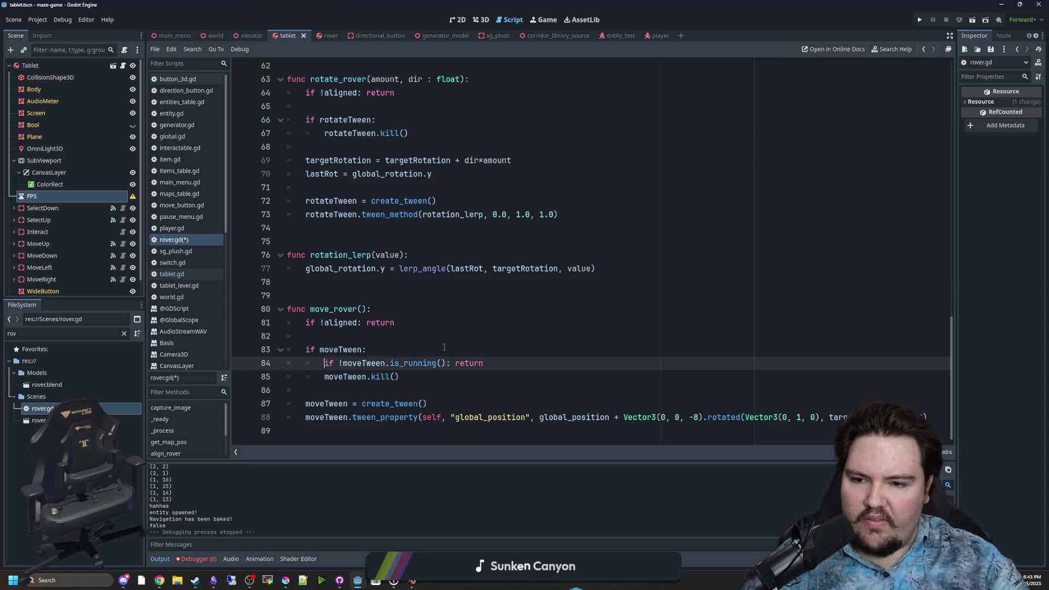
text(#)
- Delete the is_running line and append moveTween.tween_callback(func(): moving = false)
key(shift+Up)
key(BackSpace)
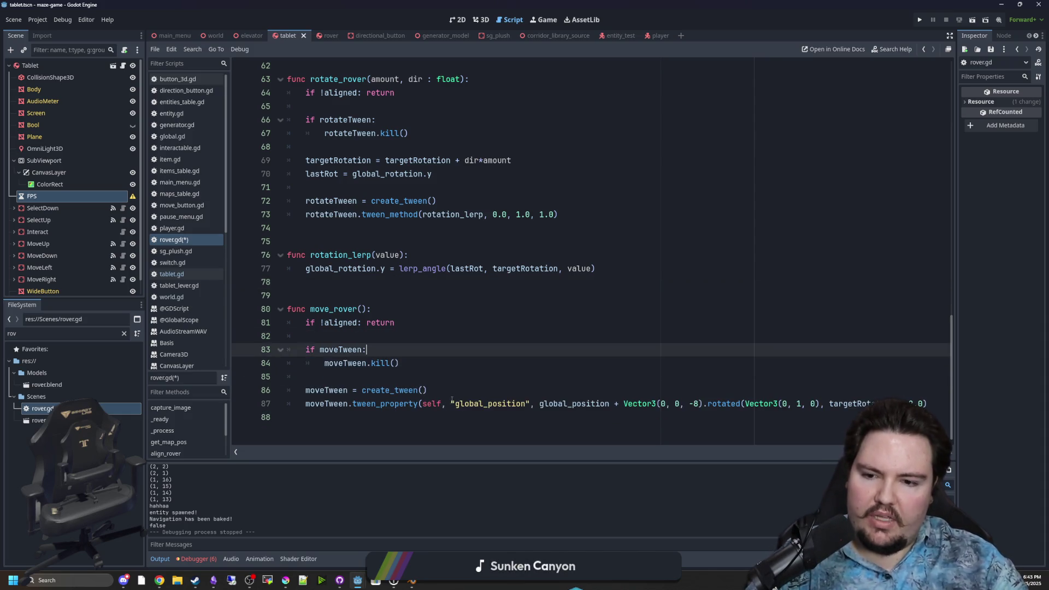
click(375, 413)
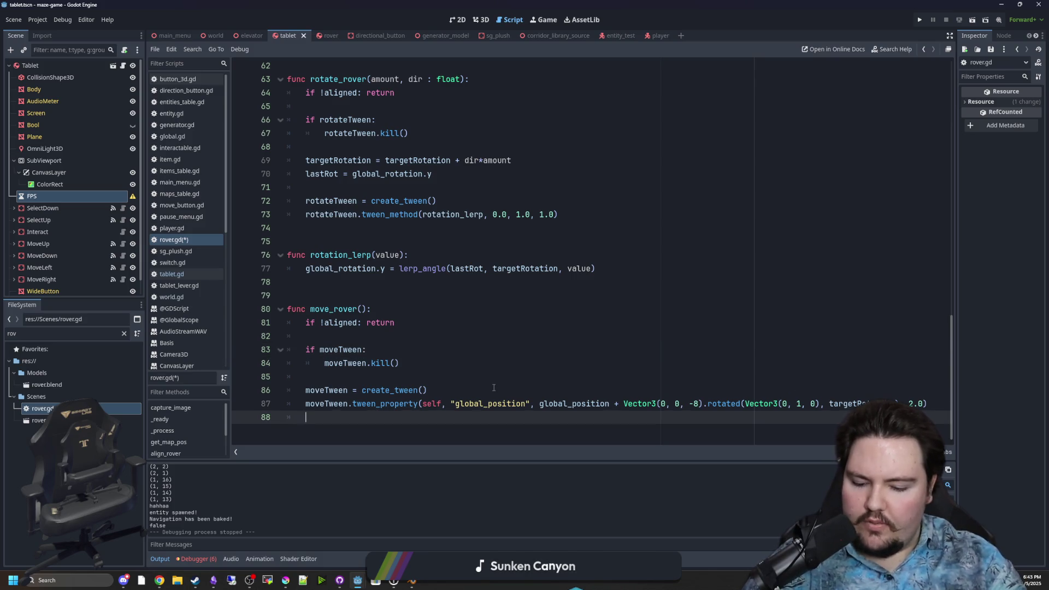
text(moveTween.tween_ca)
key(Return)
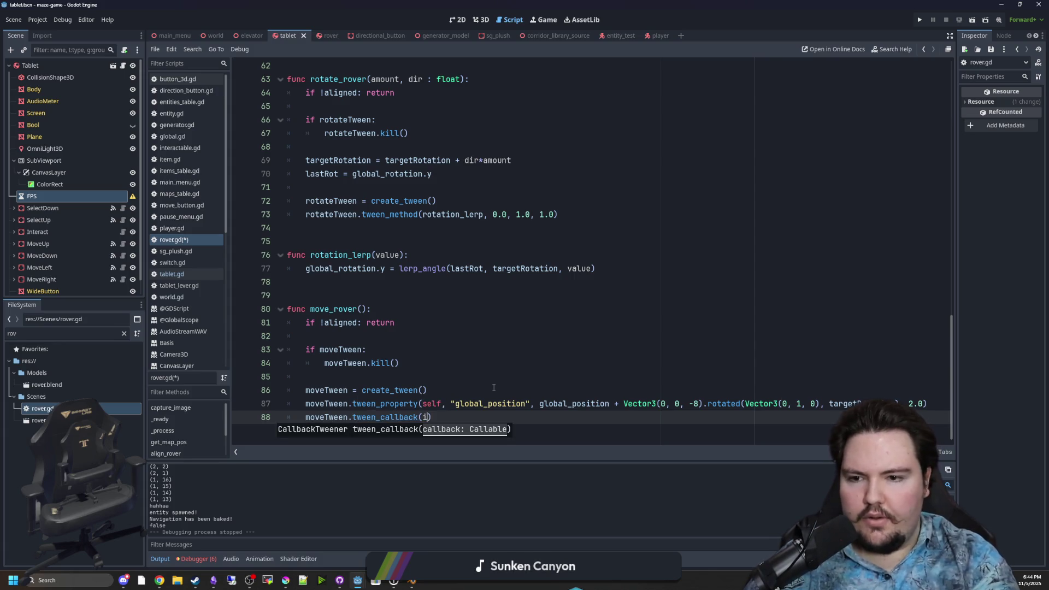
key(BackSpace)
key(BackSpace)
key(BackSpace)
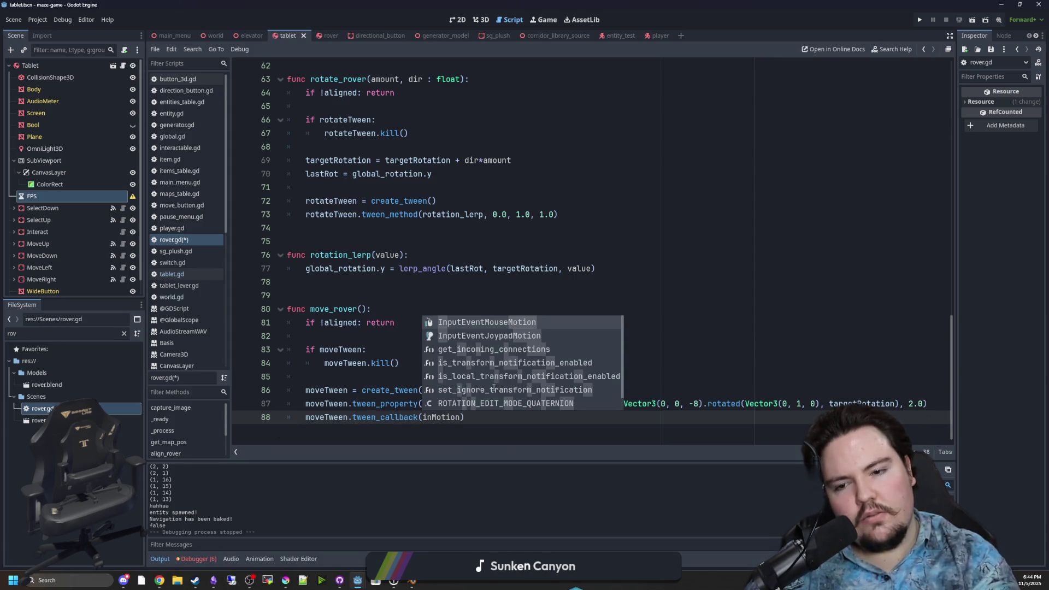
text(moving =)
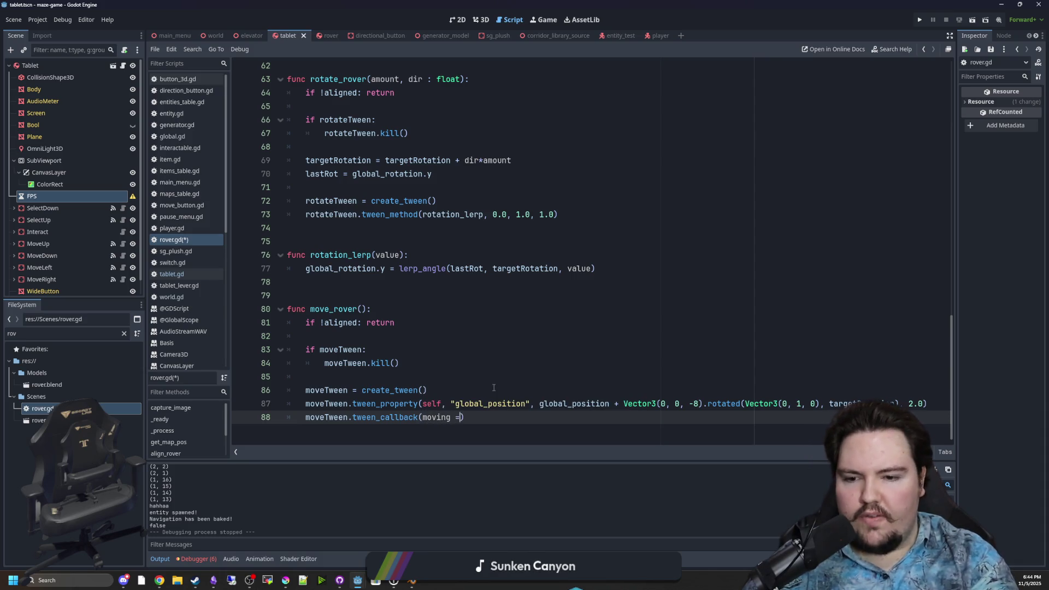
key(BackSpace)
key(BackSpace)
key(BackSpace)
text(func(): moving = false)
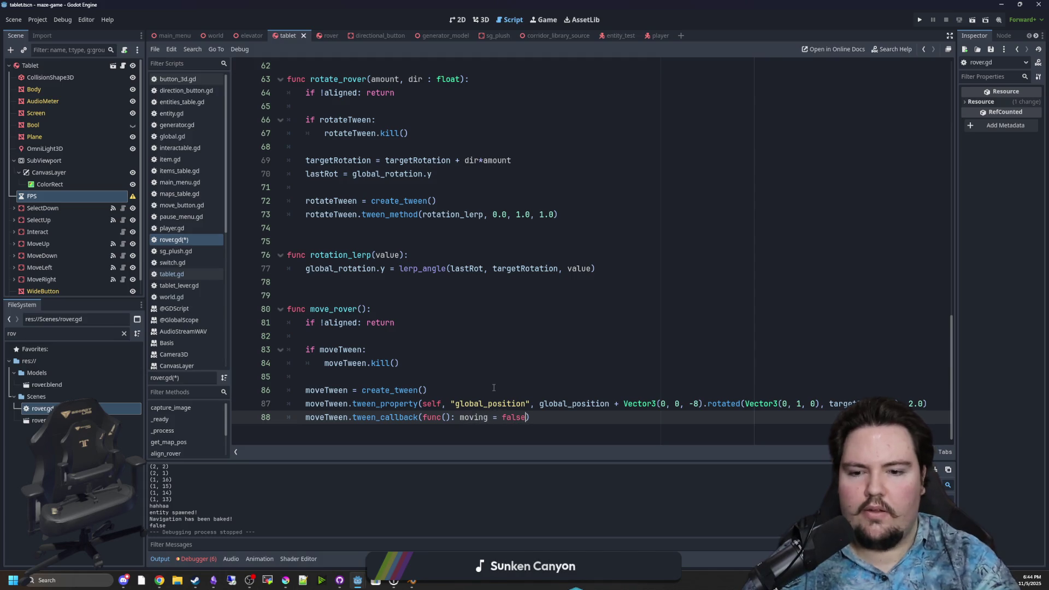
- Inspect the flagged moving identifier and add a blank line after the callback
click(494, 388)
click(475, 417)
double_click(475, 417)
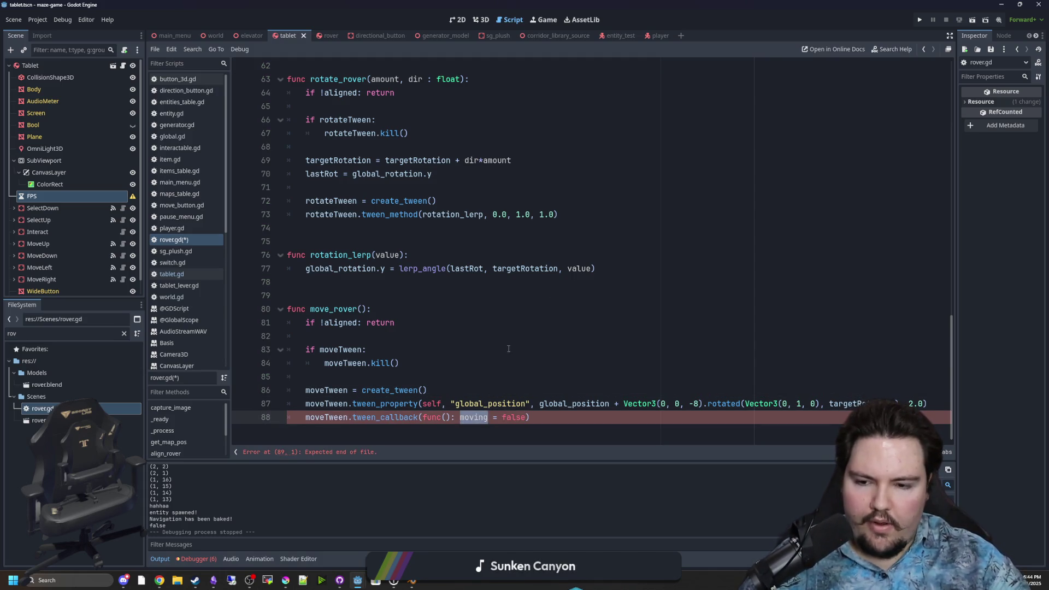
click(445, 372)
key(Down)
key(Down)
key(Down)
key(End)
key(Return)
key(Up)
key(Up)
key(Up)
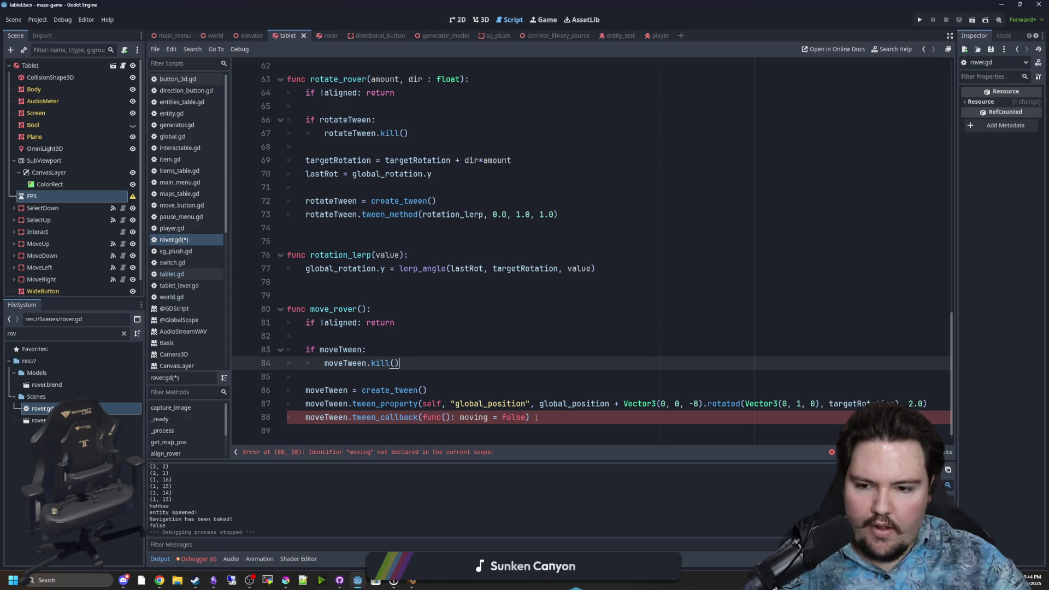
click(488, 428)
- Declare 'var moving = false' below the aligned variable in rover.gd
scroll(492, 328, up, 15)
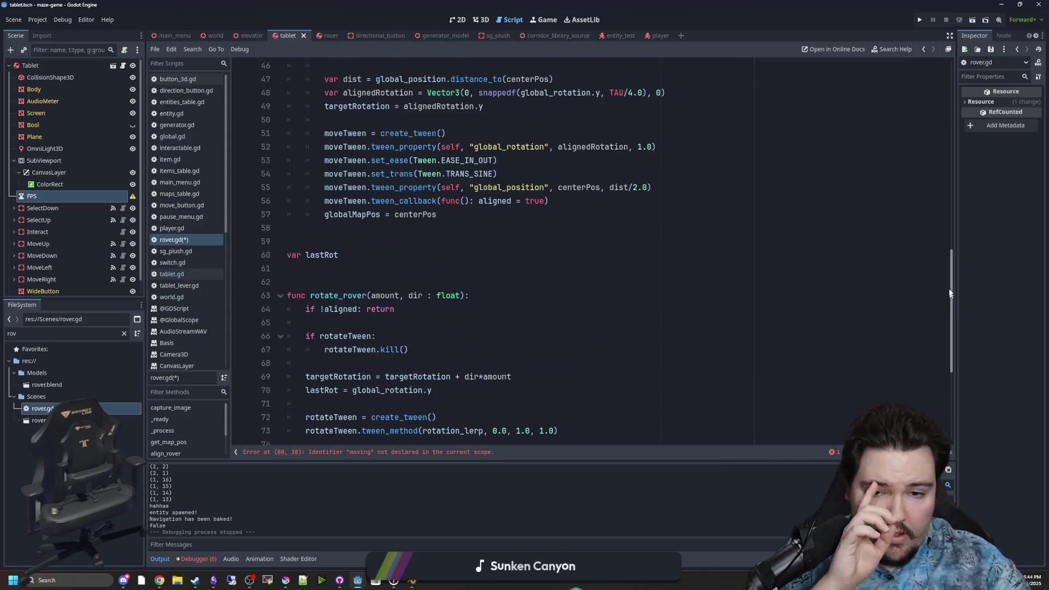
scroll(423, 181, up, 4)
click(422, 185)
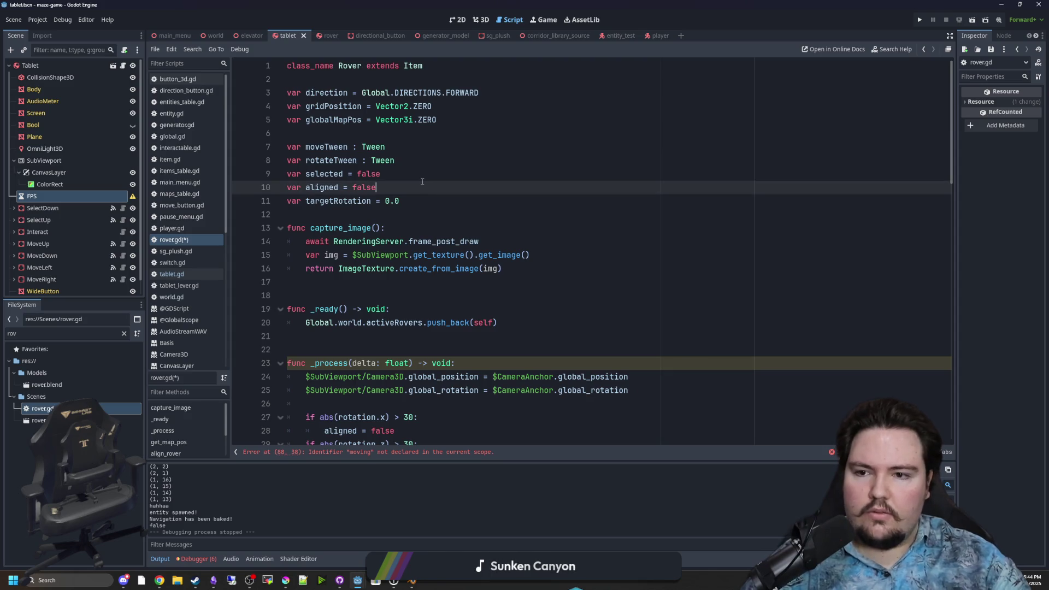
key(Return)
text(var moving = false)
key(Up)
double_click(323, 201)
- Insert 'moving = true' before create_tween in move_rover
scroll(447, 209, down, 9)
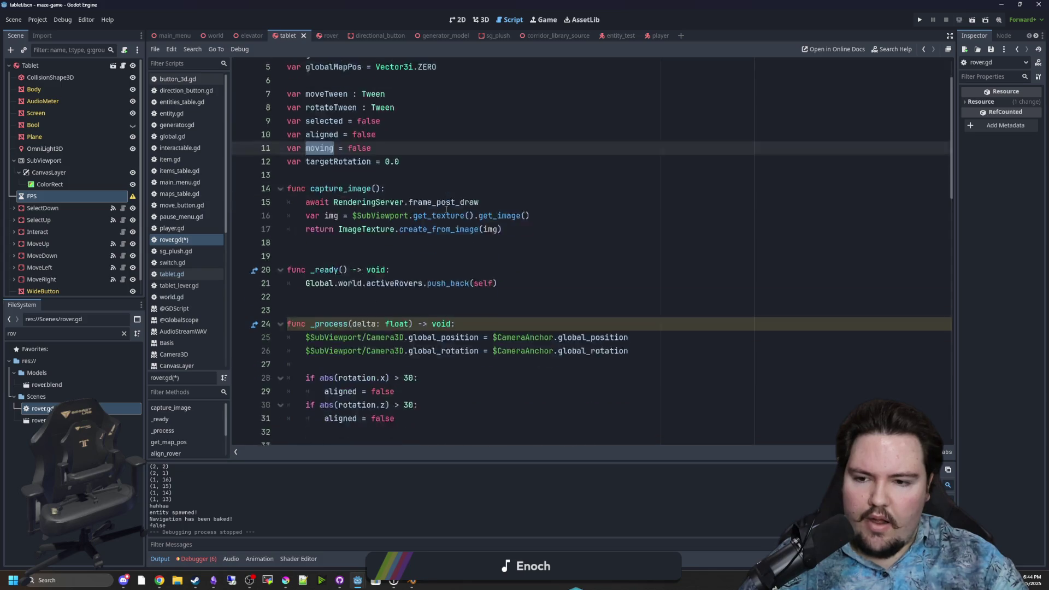
scroll(523, 204, down, 12)
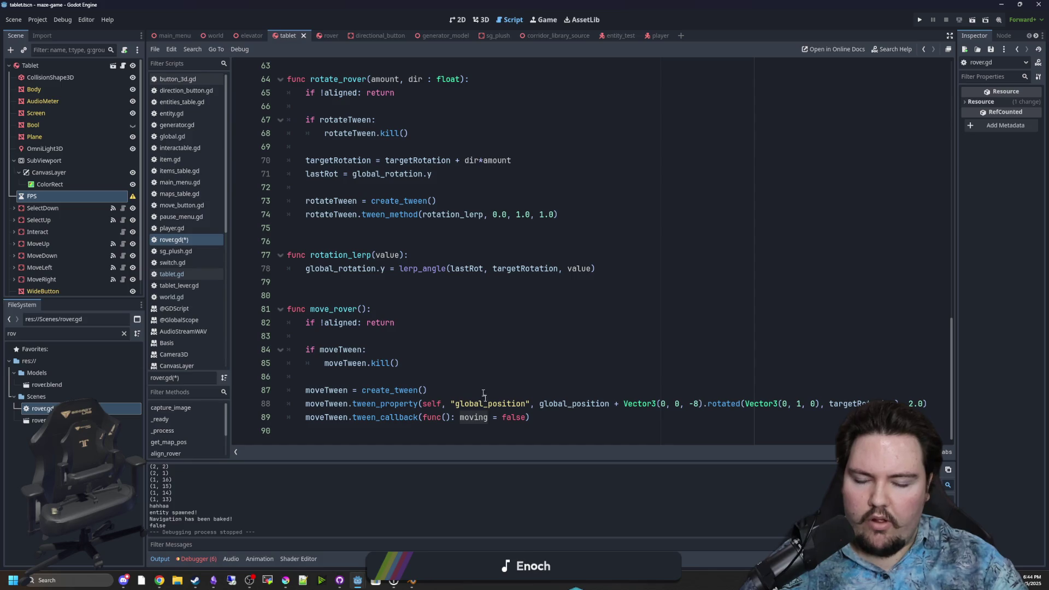
double_click(473, 417)
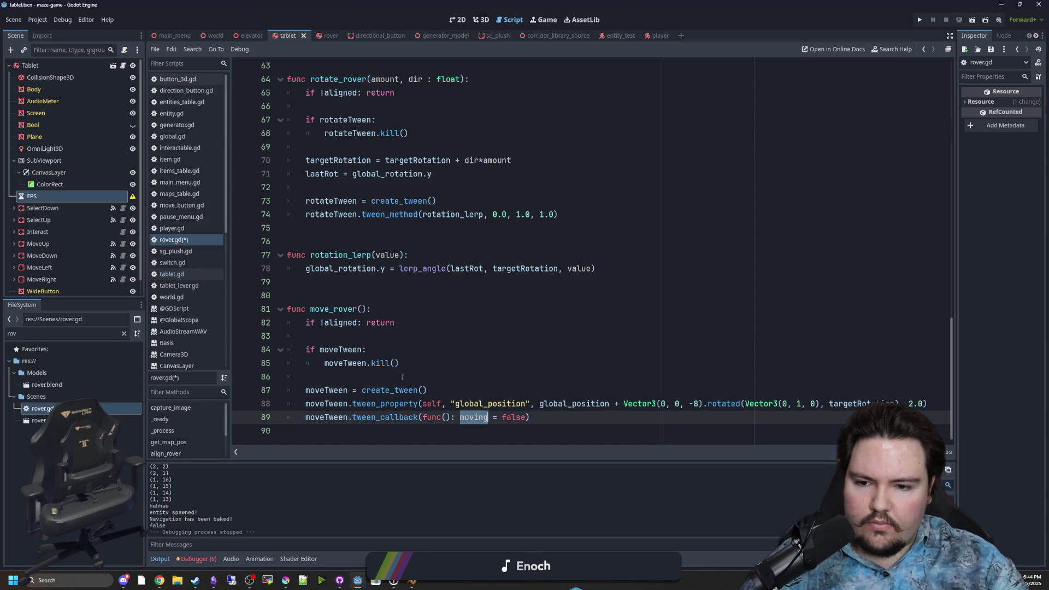
click(438, 380)
key(Return)
text(moving = true)
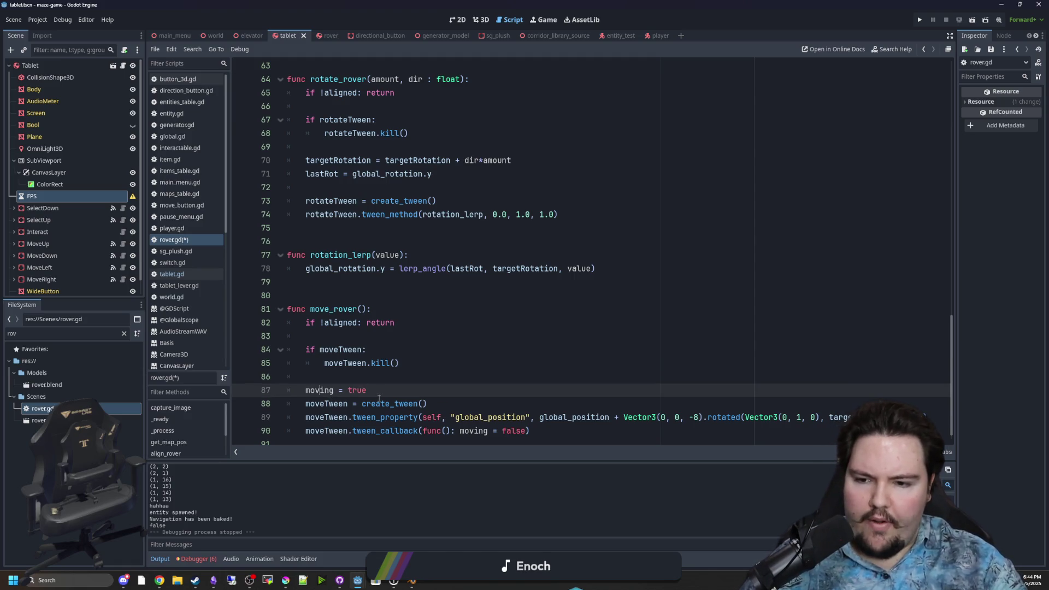
key(shift+Home)
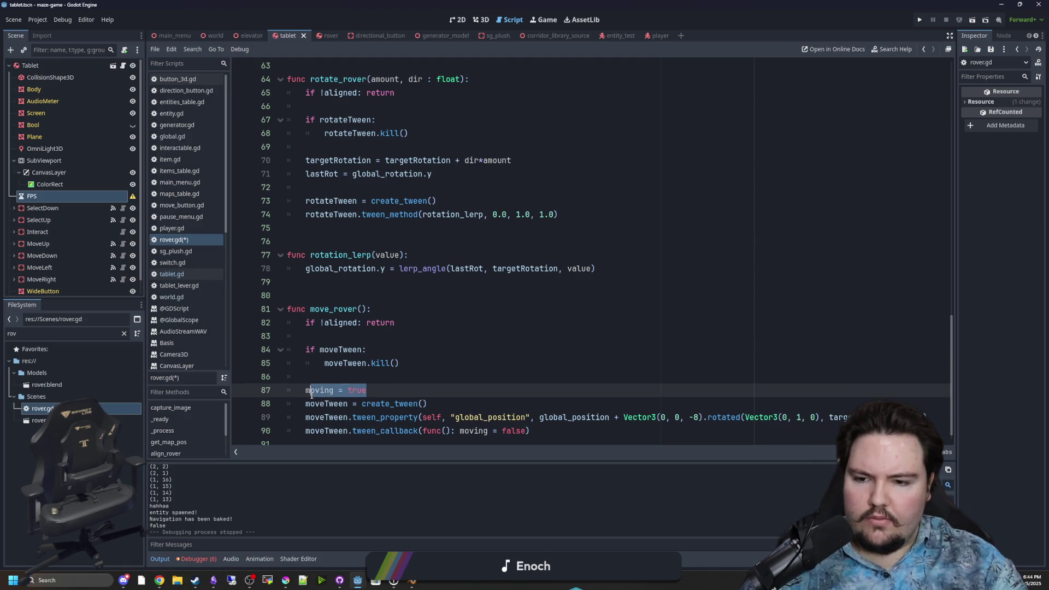
- Save the rover.gd script with Ctrl+S
scroll(404, 325, up, 9)
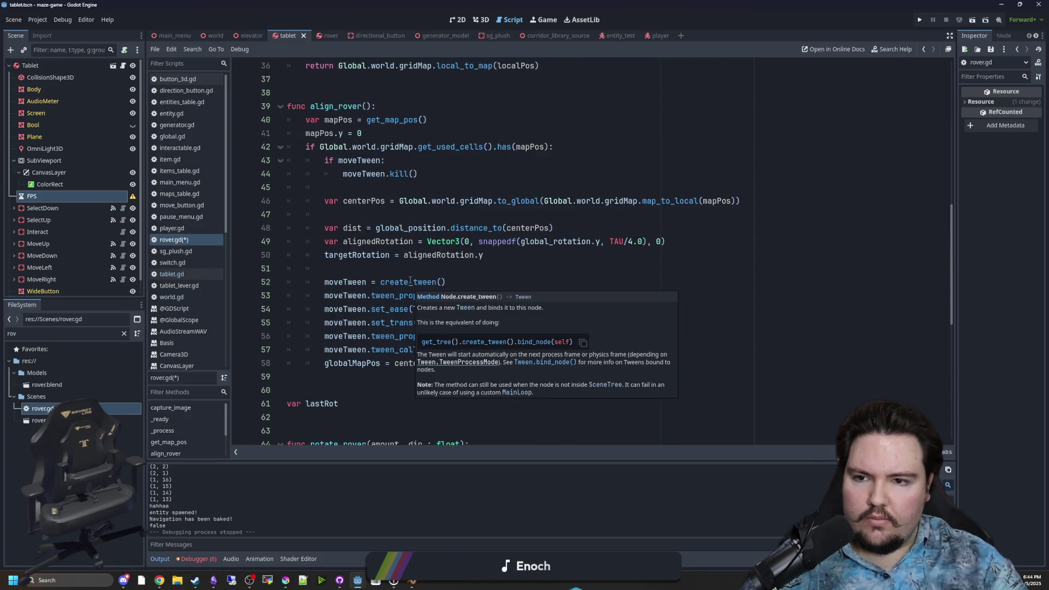
click(400, 268)
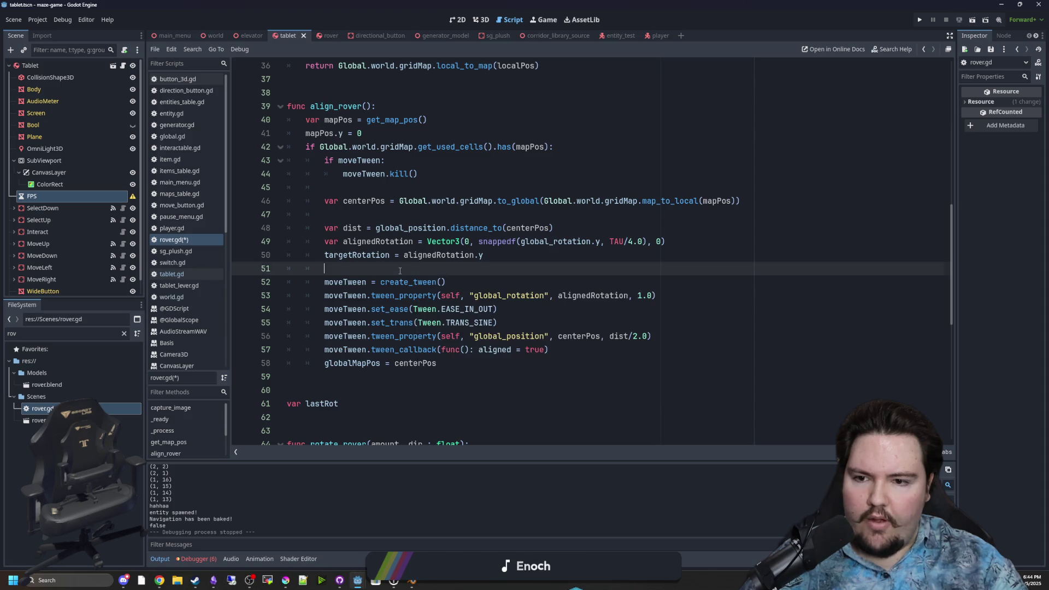
click(375, 395)
key(ctrl+s)
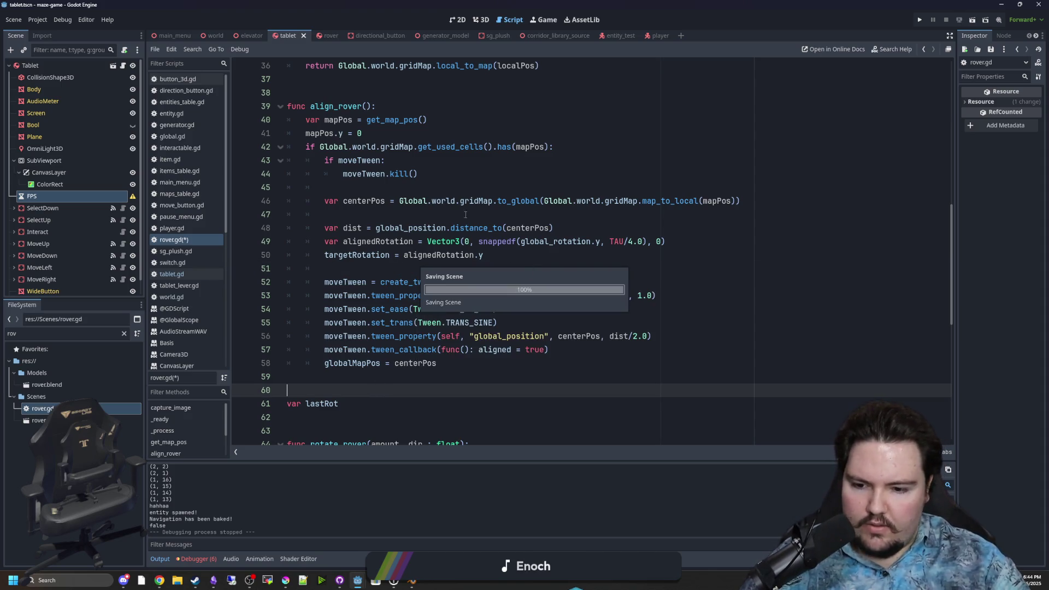
scroll(465, 215, up, 5)
- Run the game from PLAY and drive the rover into the first corridors
key(F5)
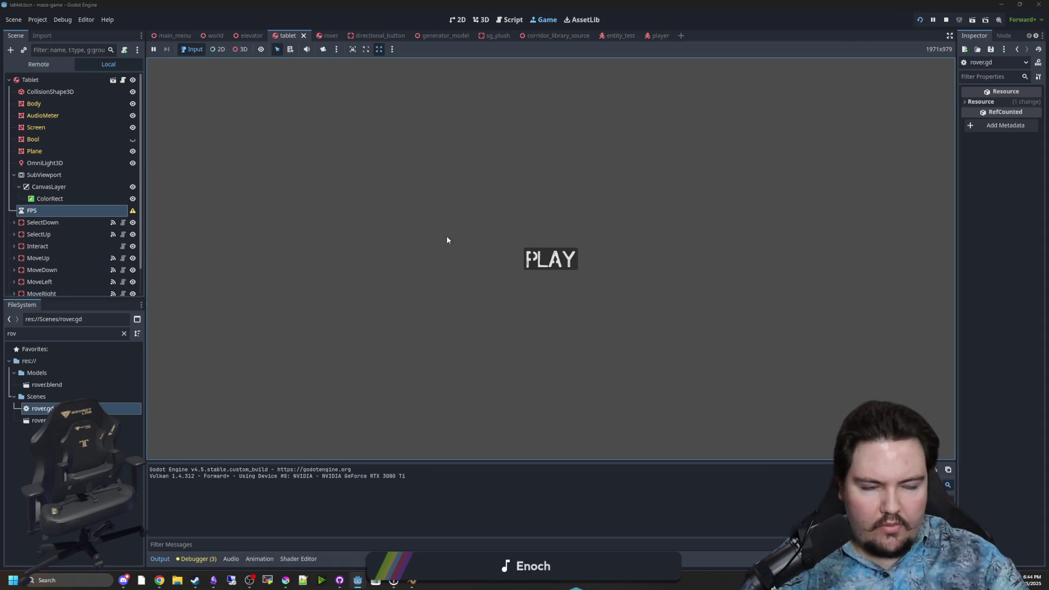
click(528, 256)
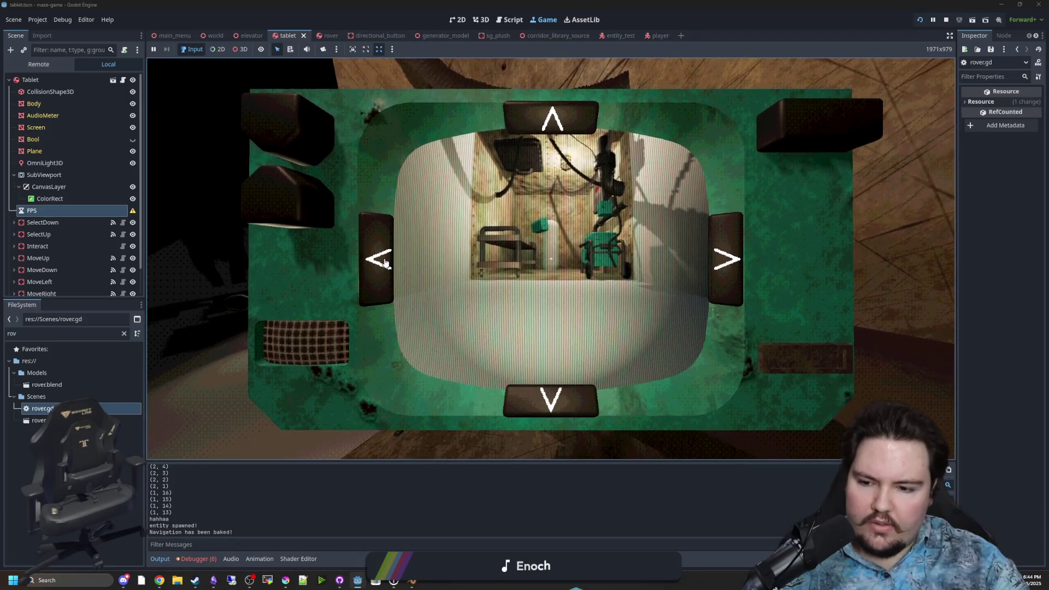
click(385, 263)
click(385, 263)
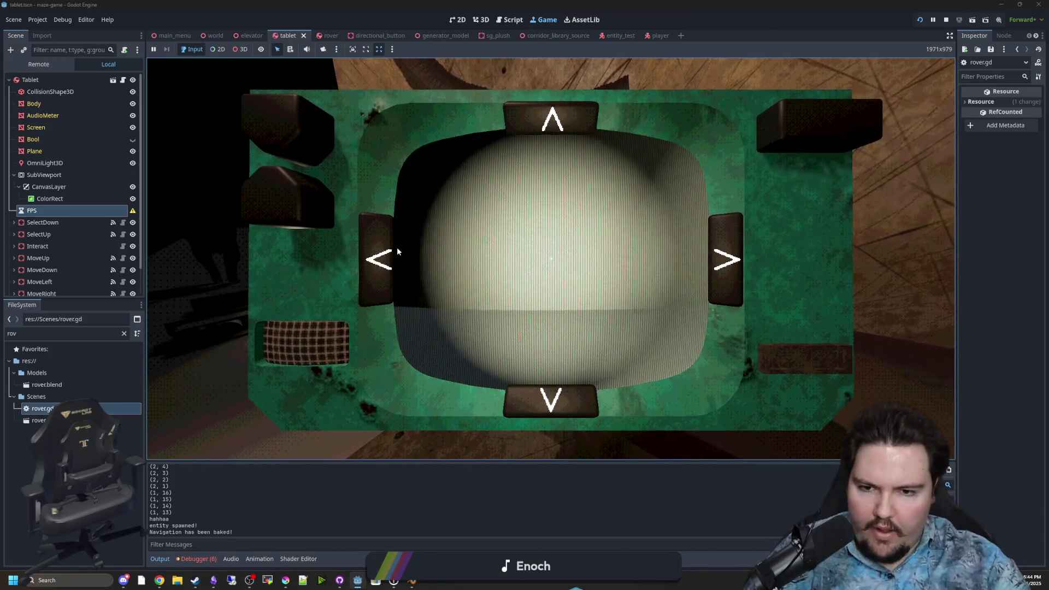
click(385, 259)
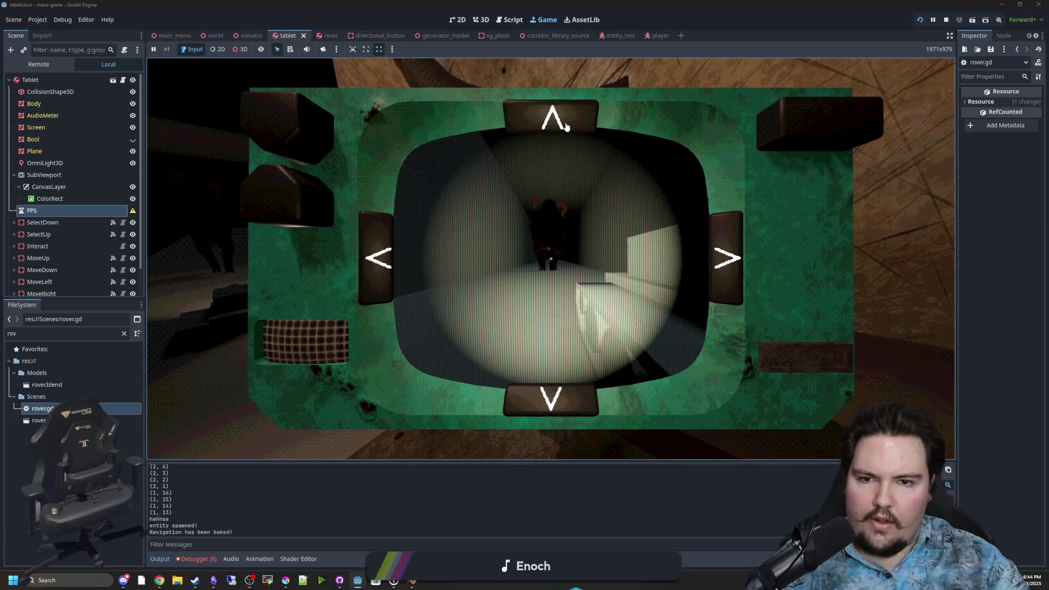
click(567, 127)
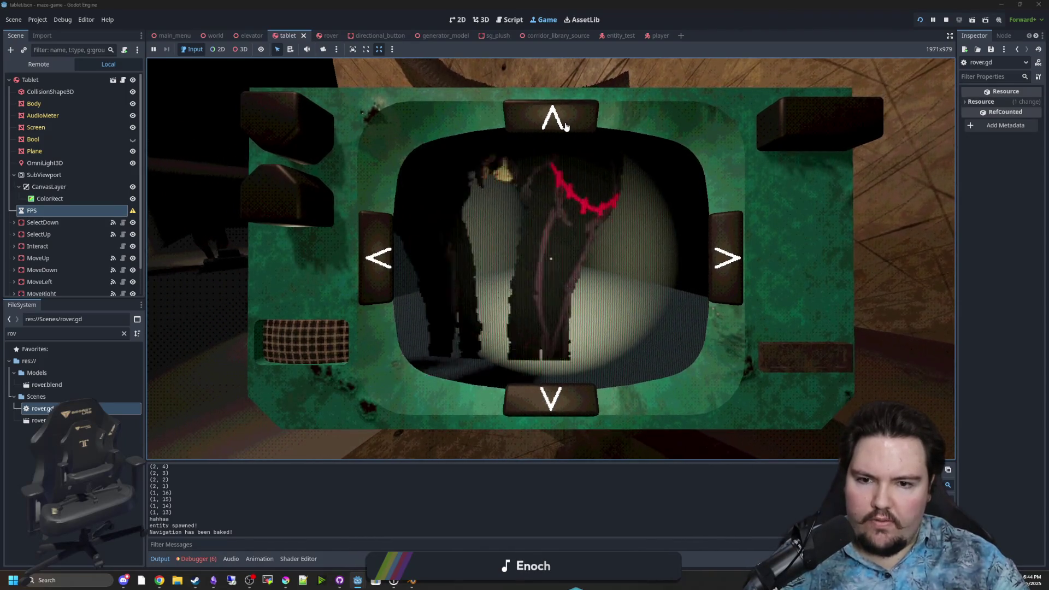
click(723, 249)
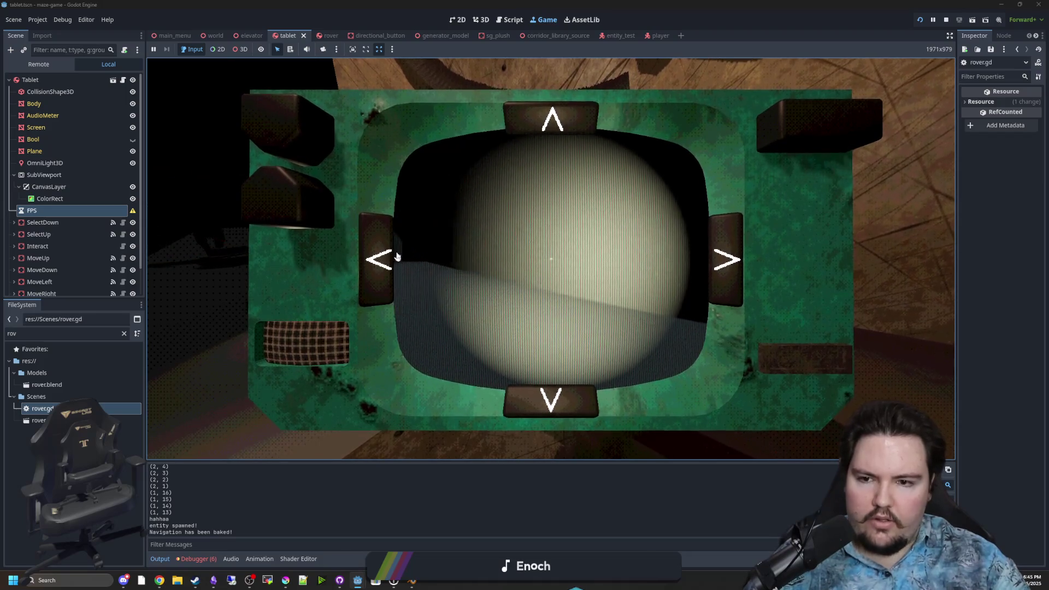
click(554, 111)
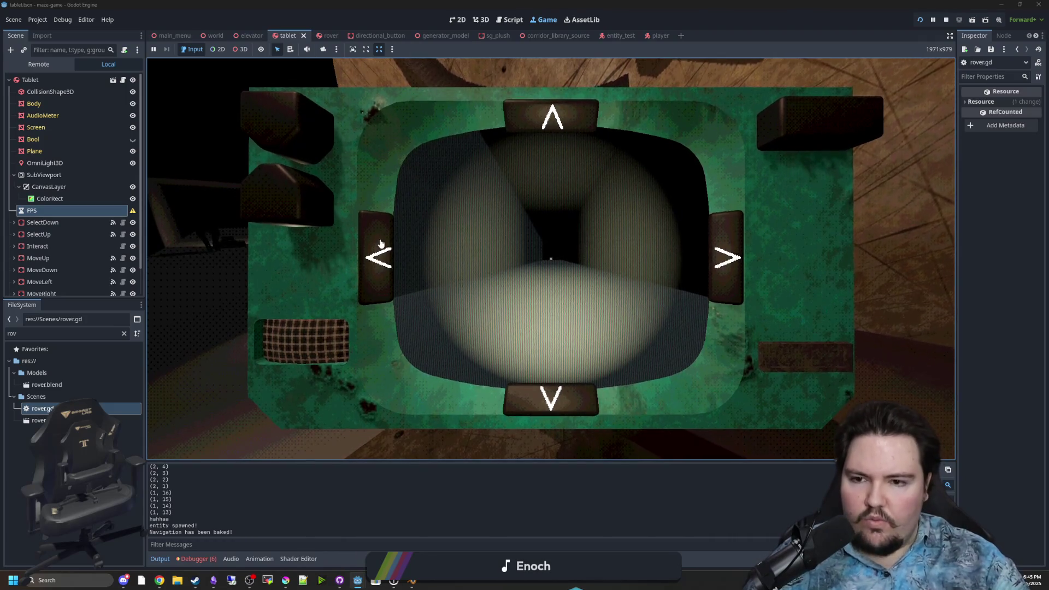
- Turn the rover right toward another corridor and drive it to the wall
click(382, 261)
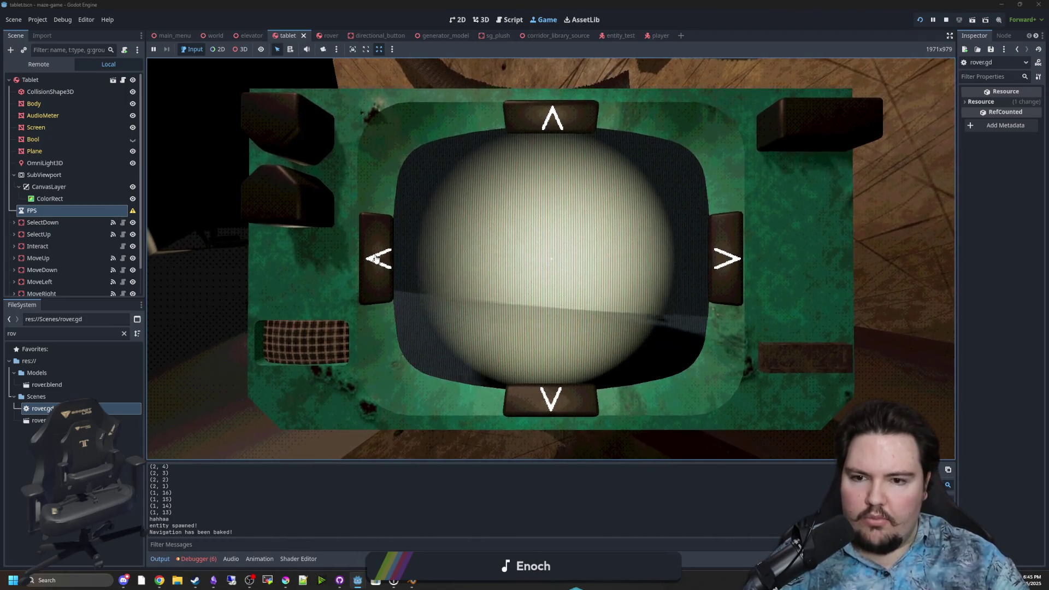
click(376, 259)
click(720, 254)
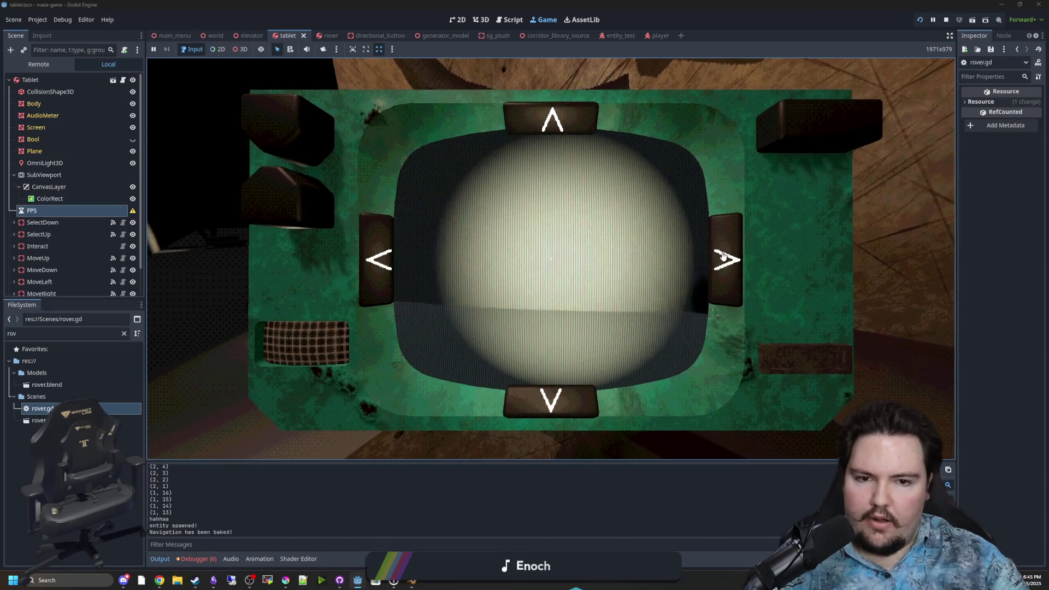
click(365, 253)
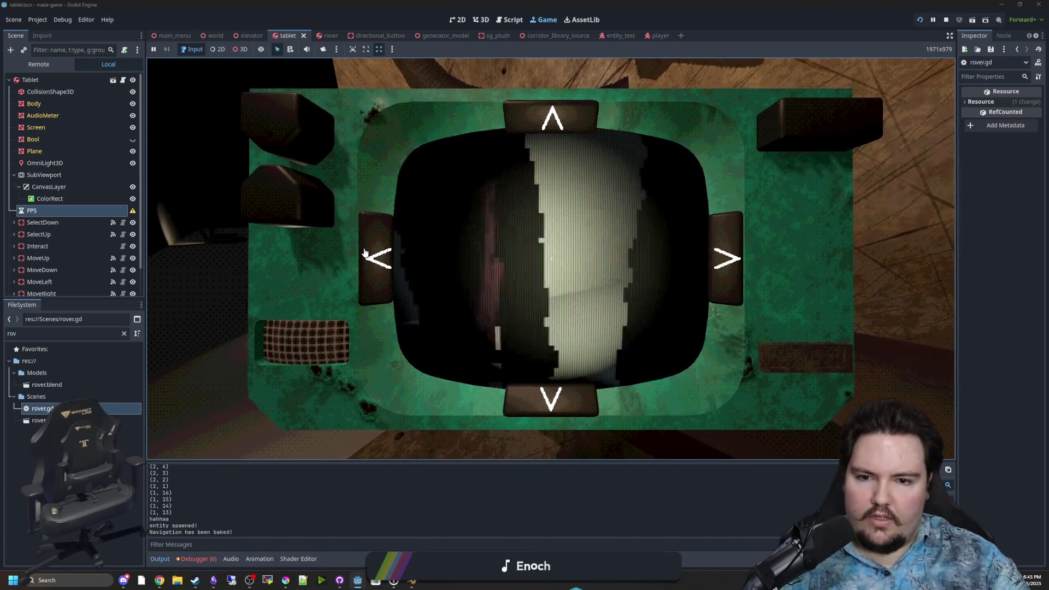
click(725, 252)
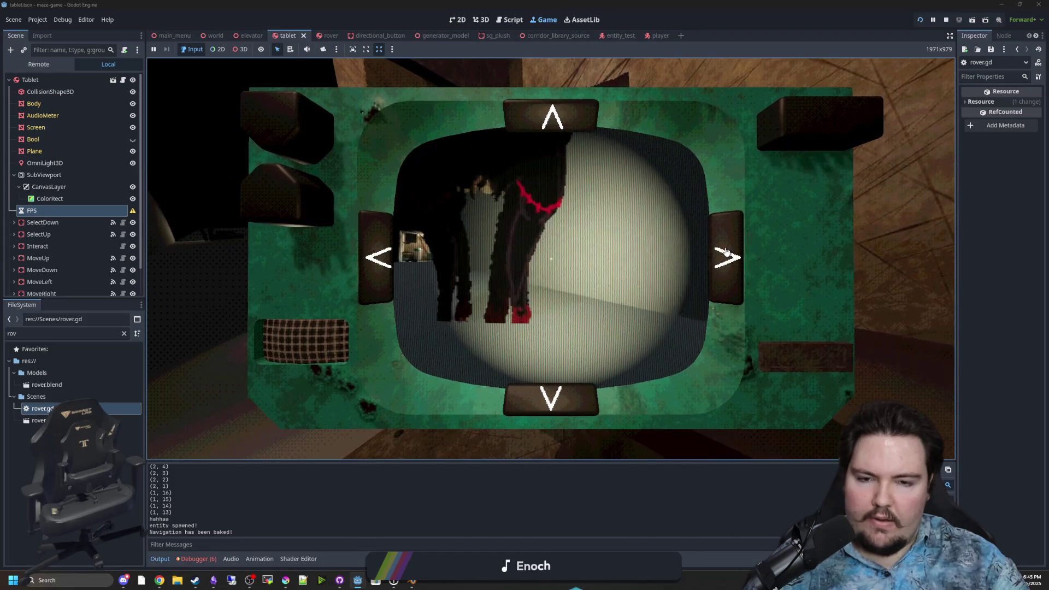
click(725, 255)
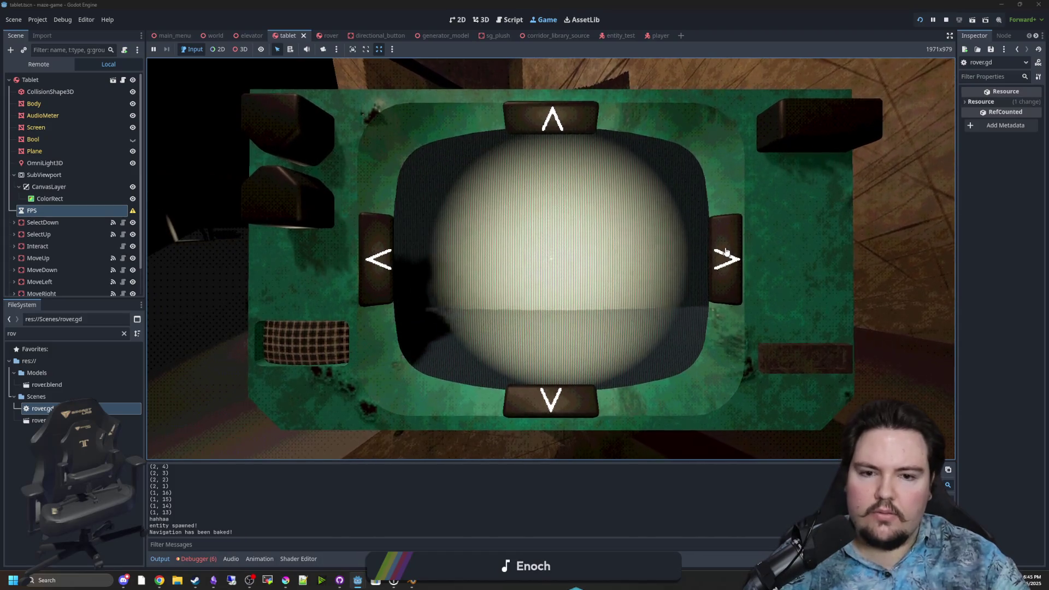
click(534, 123)
click(535, 123)
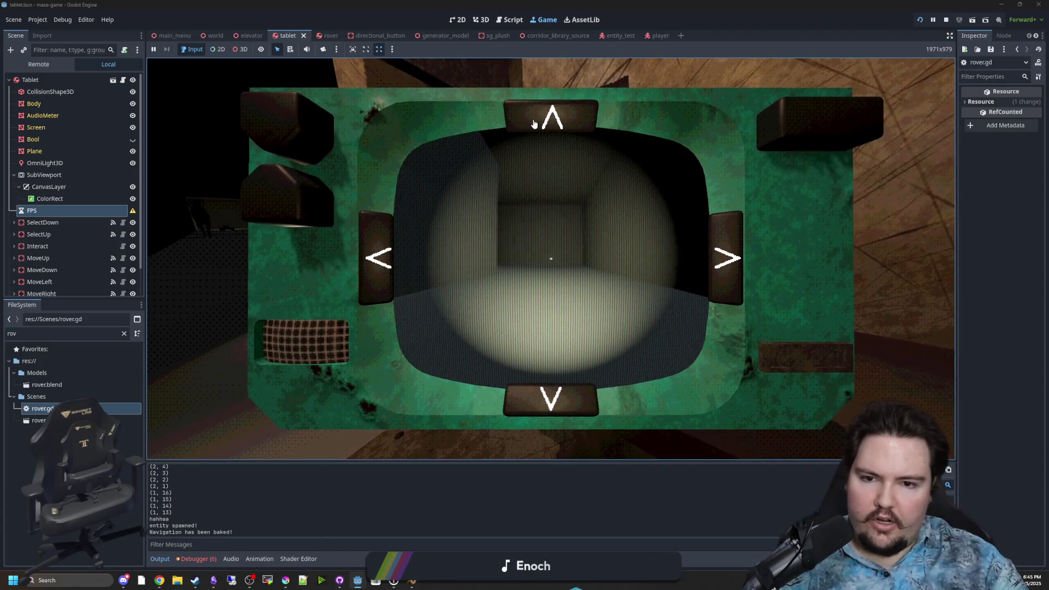
- Drive the rover down the open corridor, then stop the game
click(383, 230)
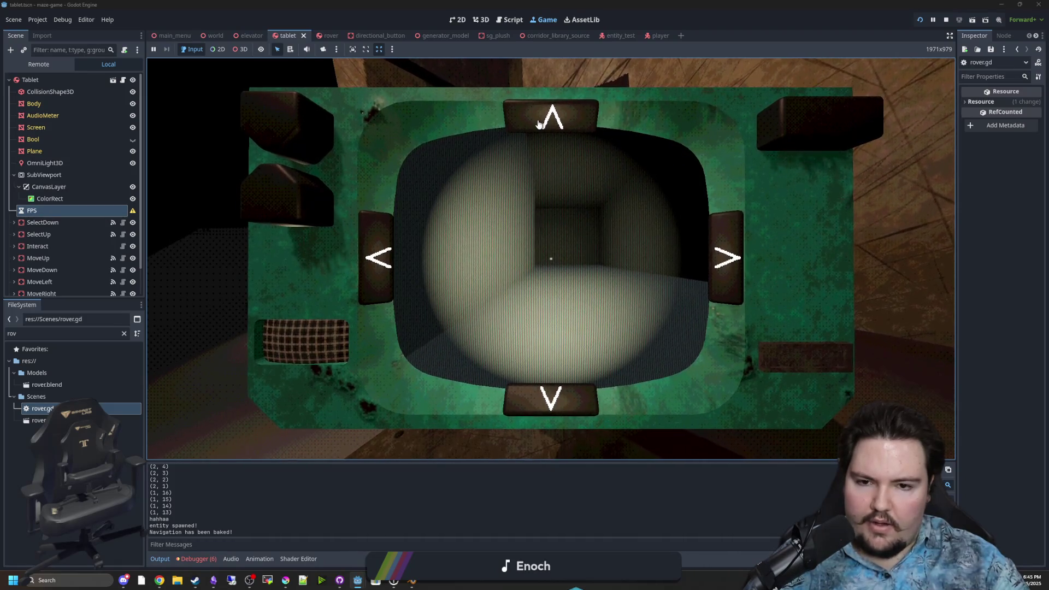
click(727, 274)
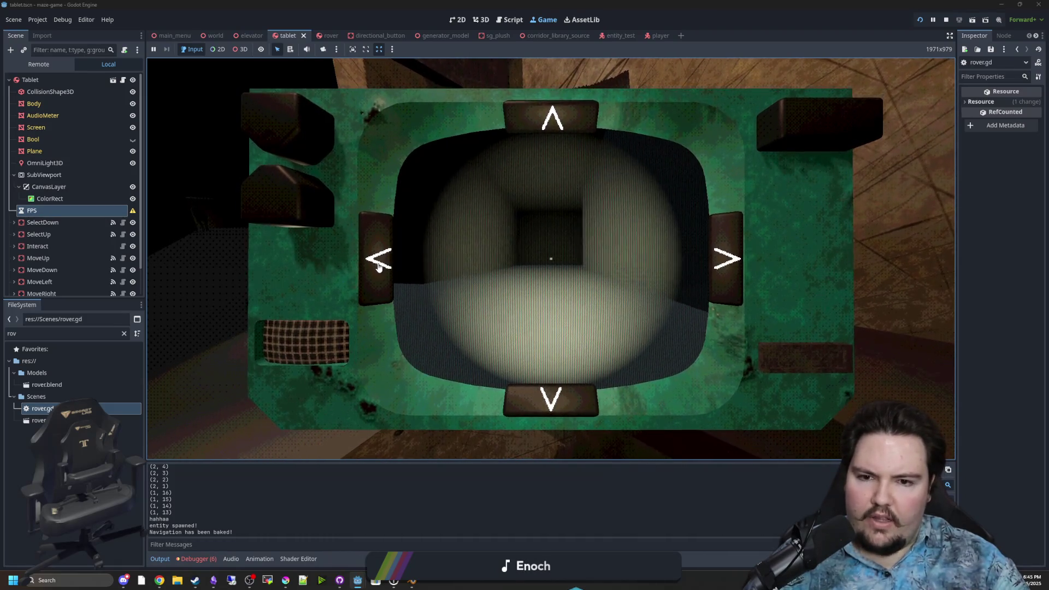
click(555, 123)
click(396, 257)
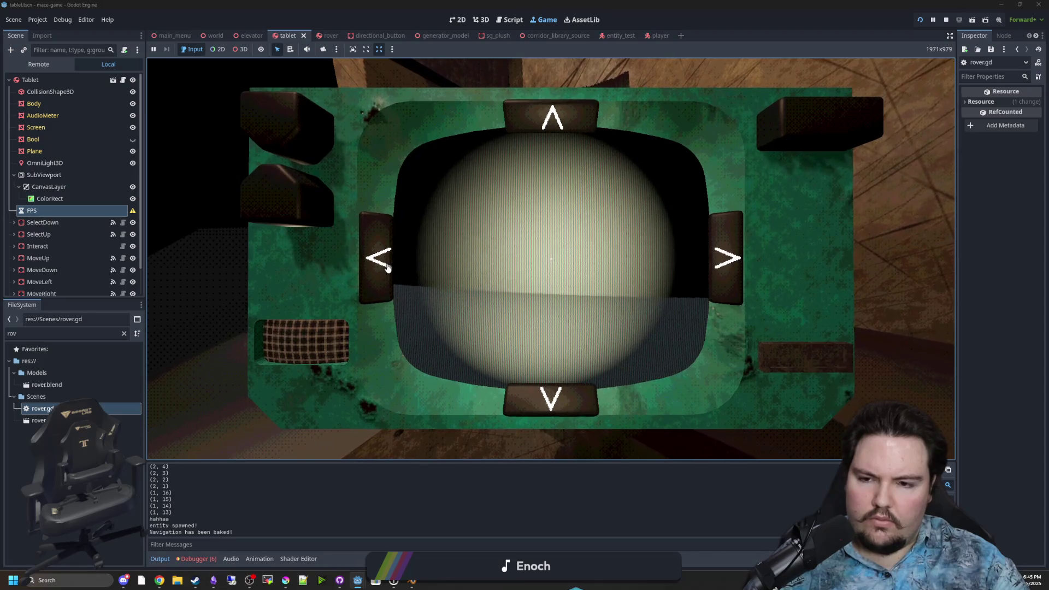
click(573, 120)
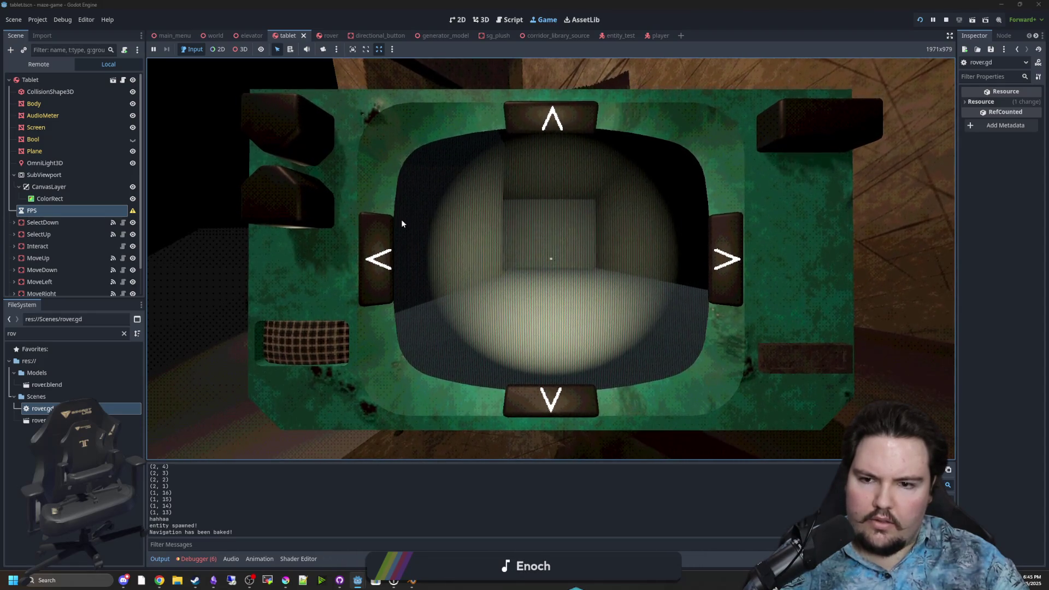
click(377, 252)
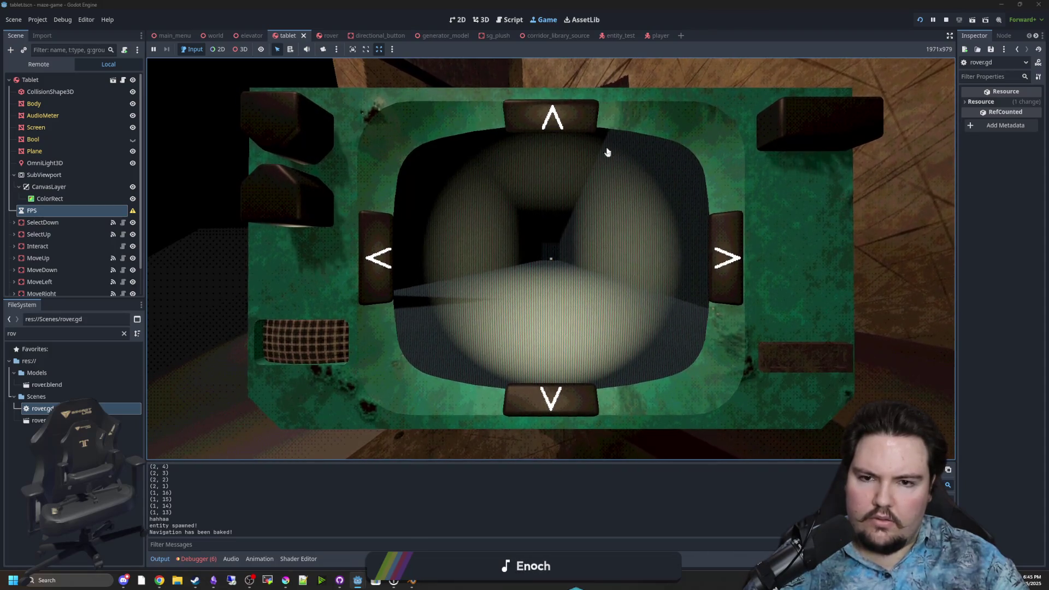
click(946, 19)
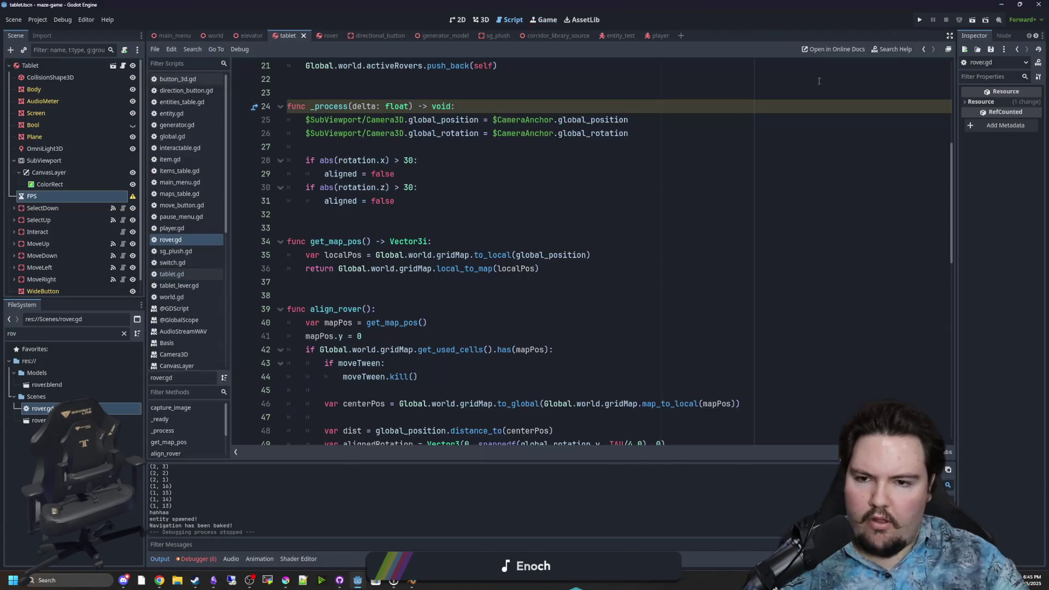
- Add the 'if !moving: return' guard under the aligned check in move_rover and save
scroll(456, 283, down, 4)
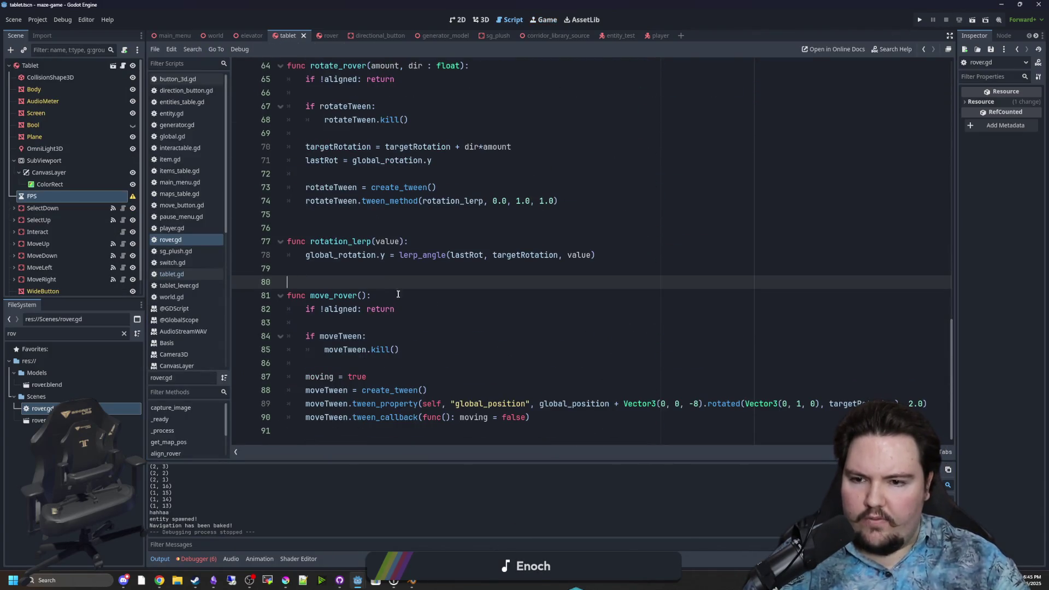
click(412, 310)
key(Return)
text(if )
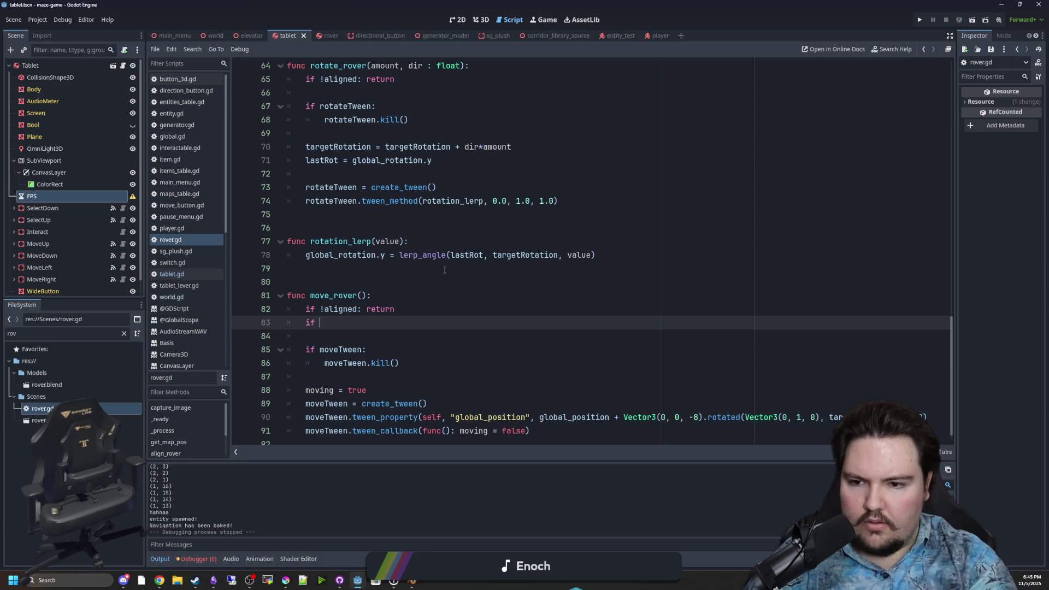
text(rn)
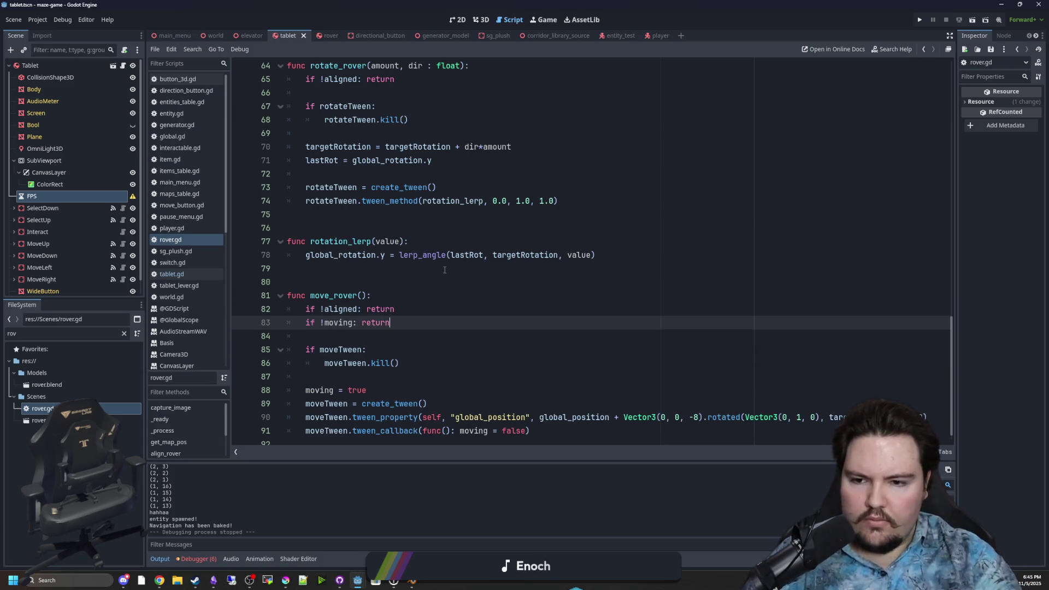
click(444, 269)
key(ctrl+s)
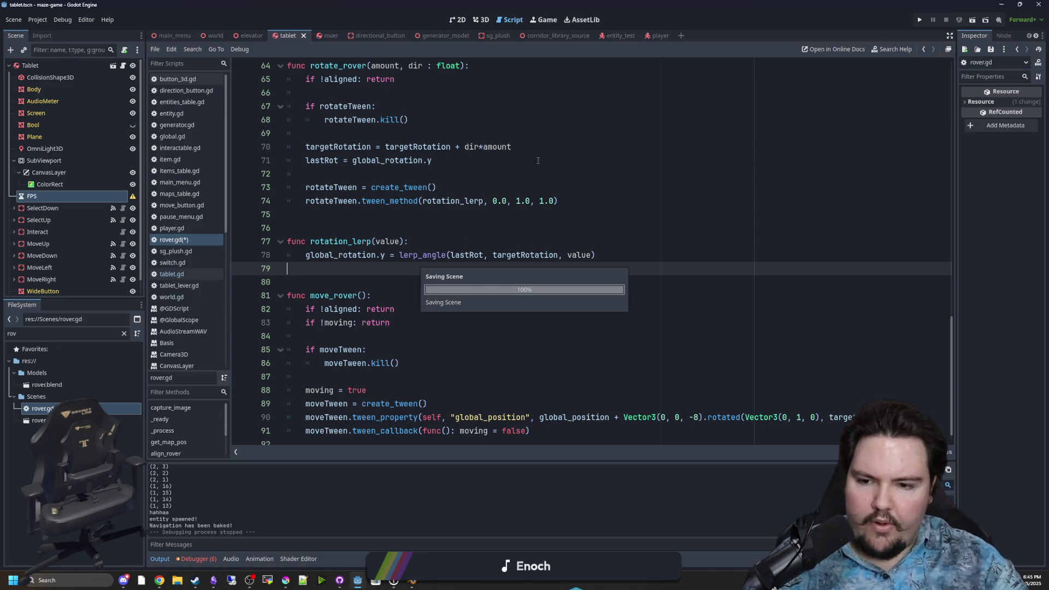
- Play-test the rover from the PLAY screen, then stop the game with F8
click(920, 19)
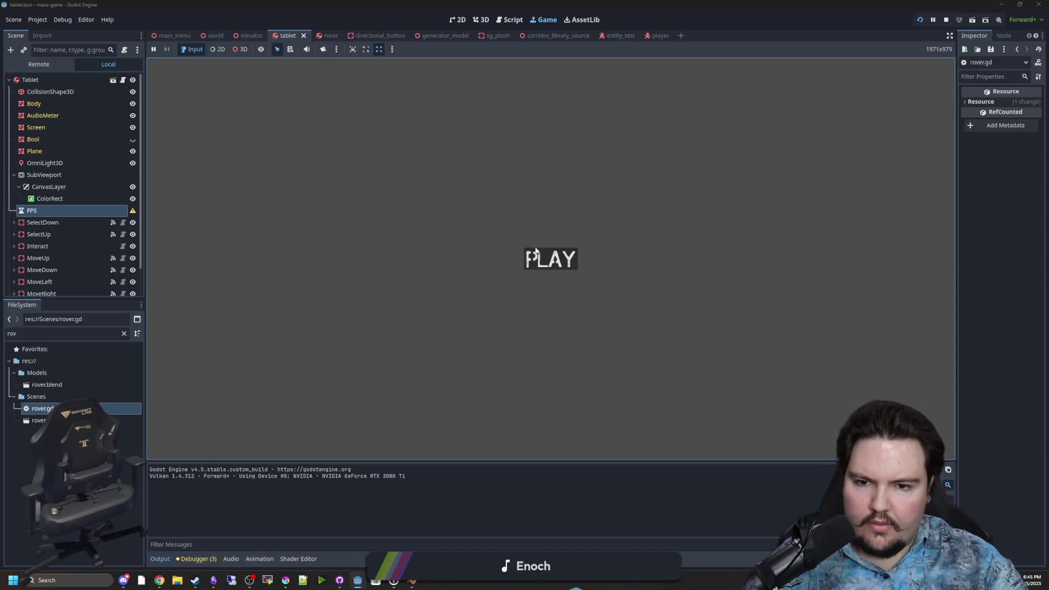
click(550, 257)
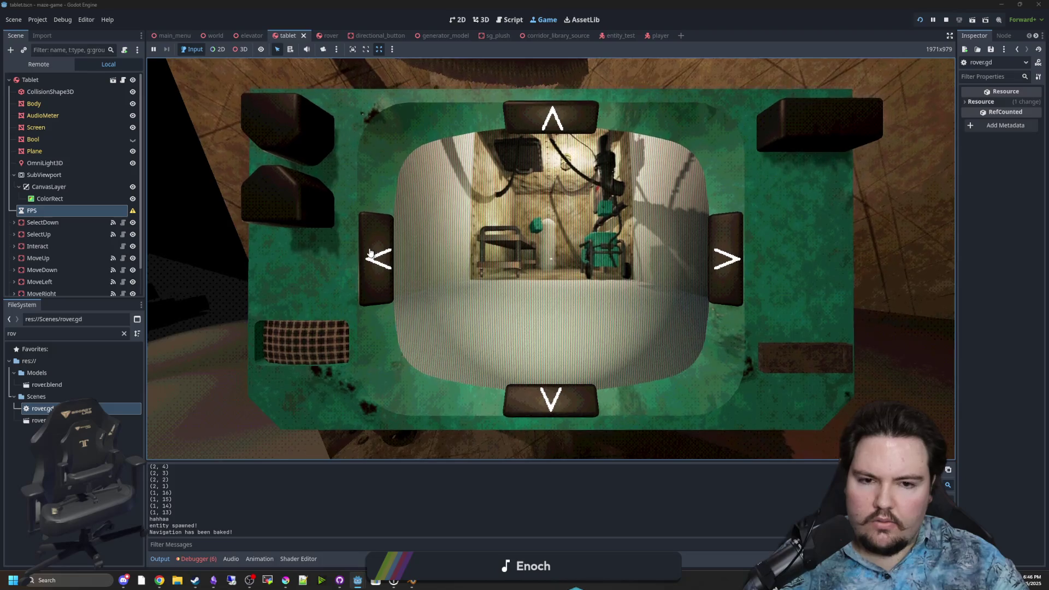
key(F8)
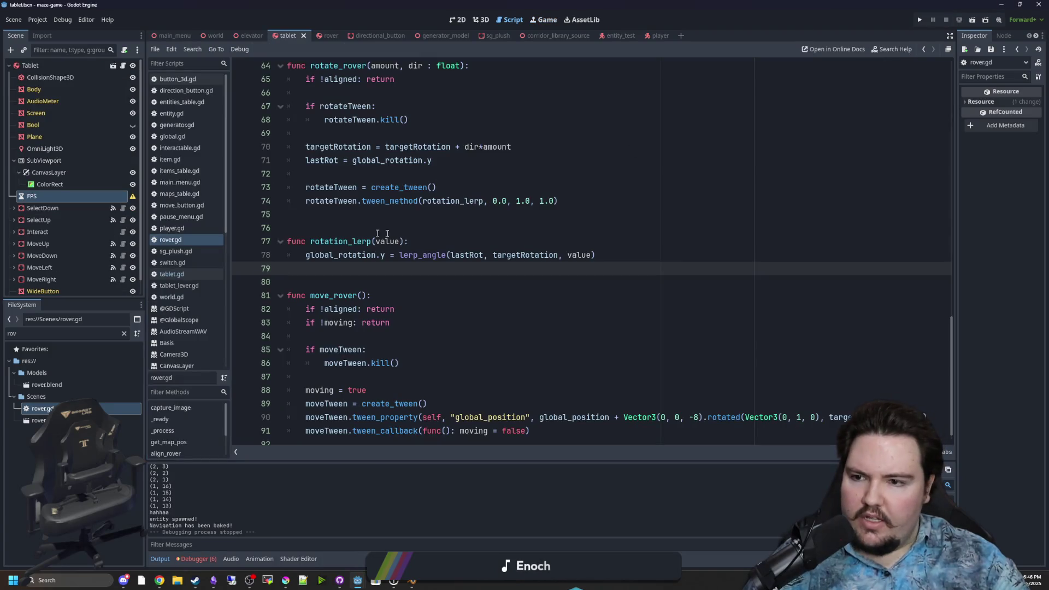
- Open tablet.gd and inspect the align_rover call in select_rover
click(387, 239)
click(123, 65)
click(421, 226)
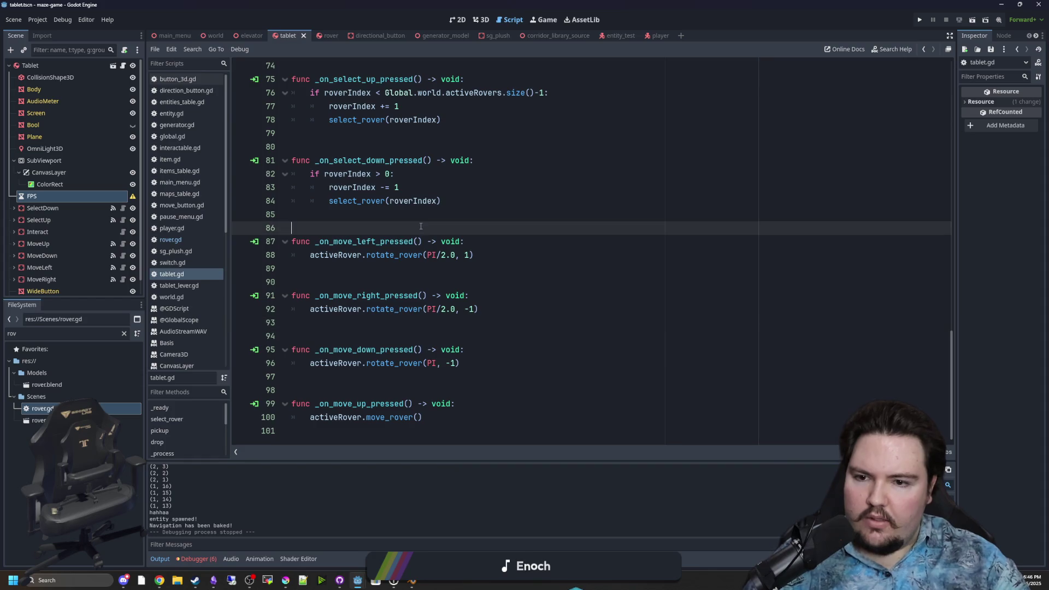
scroll(420, 226, up, 20)
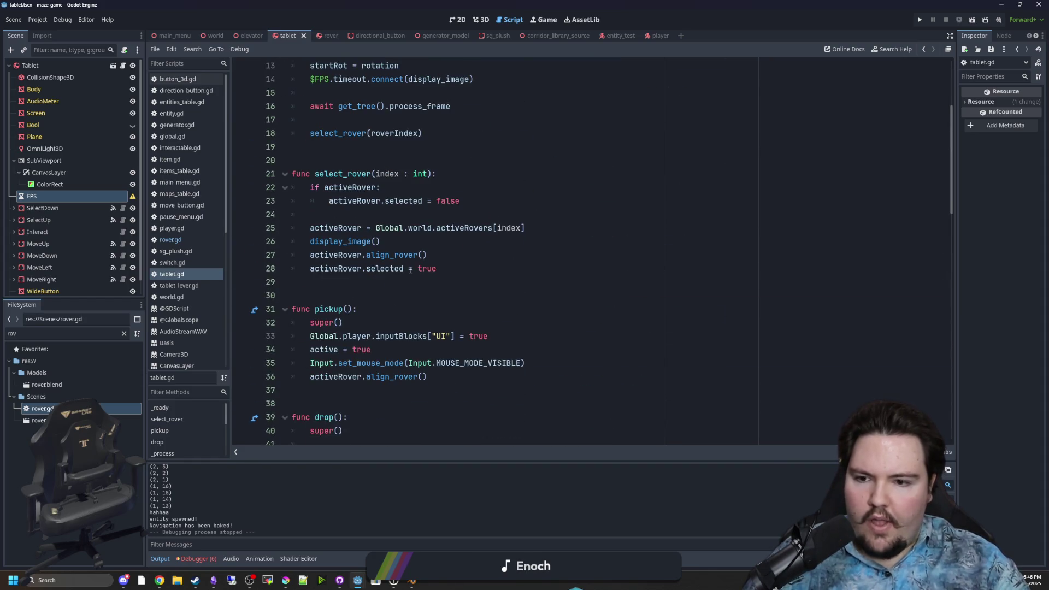
scroll(388, 251, down, 1)
click(380, 260)
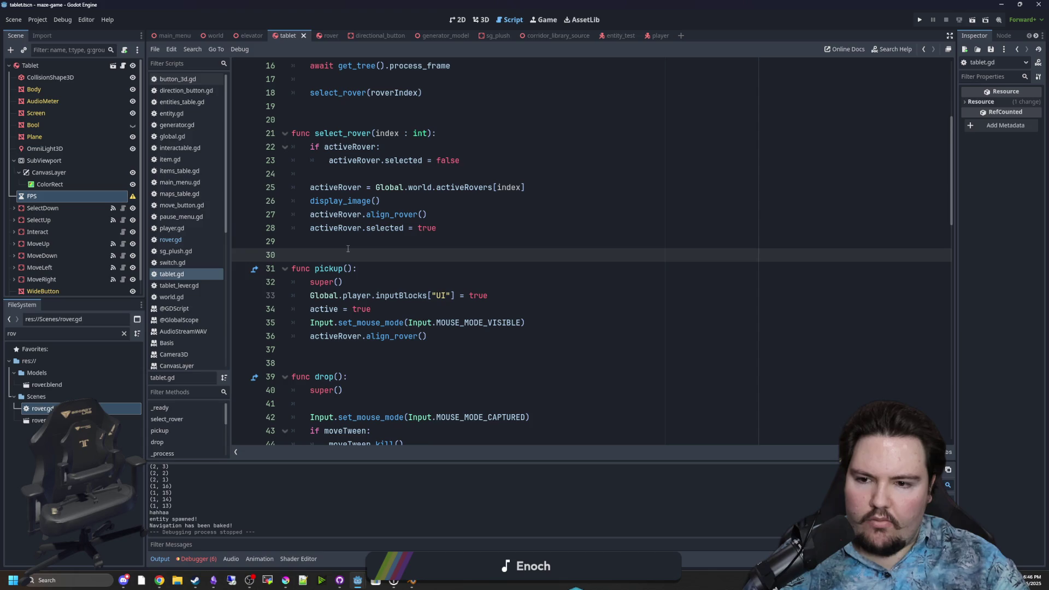
key(Up)
key(ctrl+s)
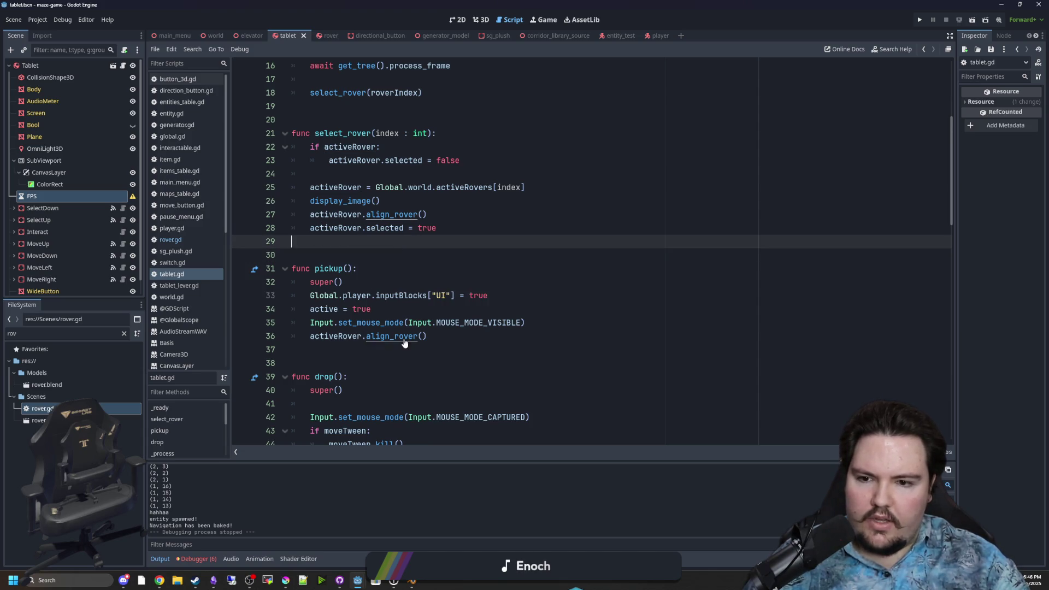
- Inspect the align_rover call in pickup, then jump to align_rover's definition in rover.gd
mouse_move(411, 339)
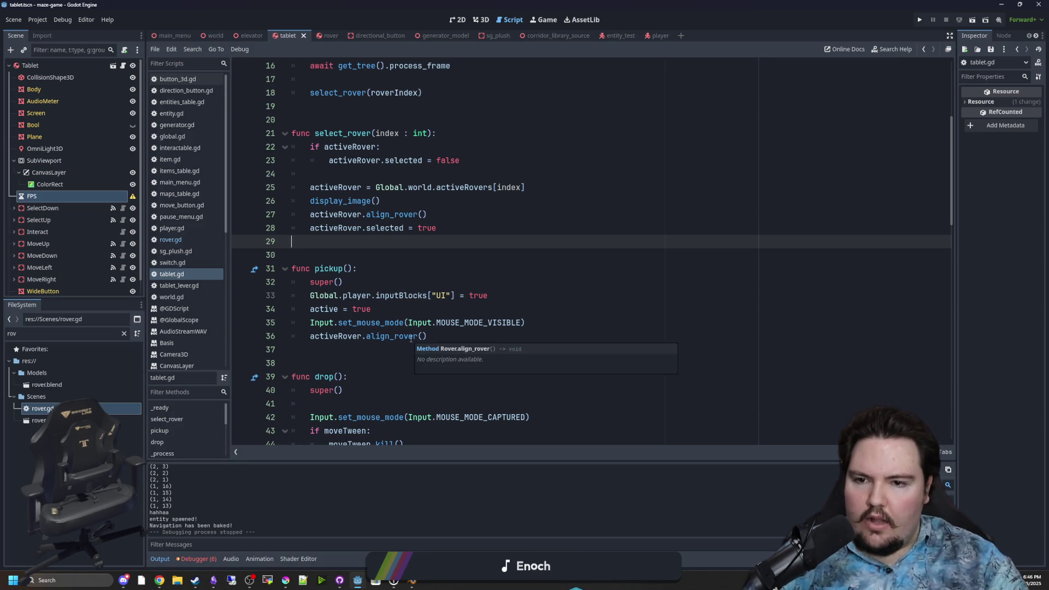
click(358, 255)
key(ctrl+s)
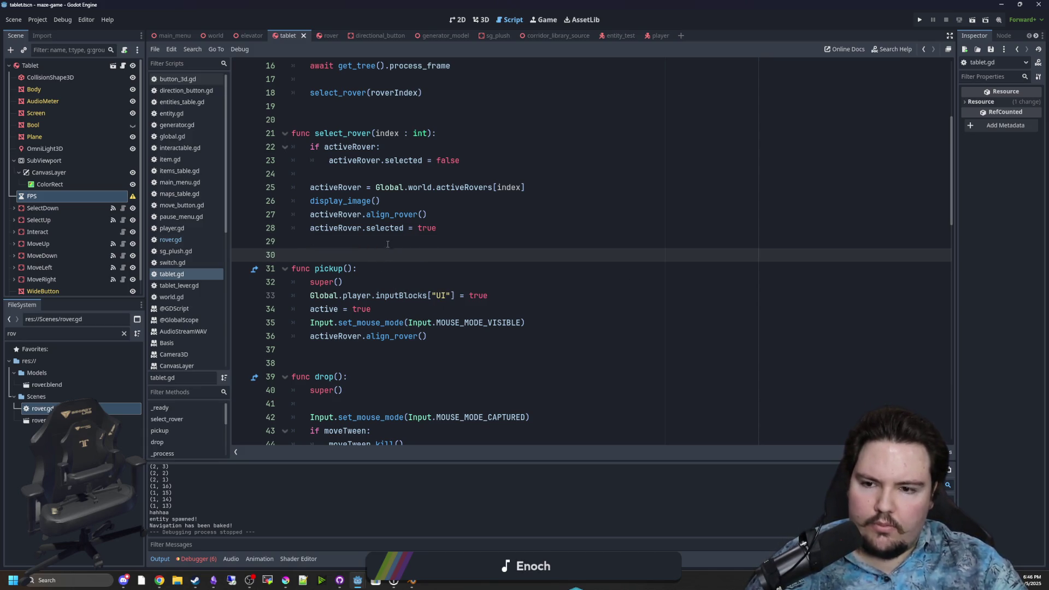
scroll(389, 236, down, 2)
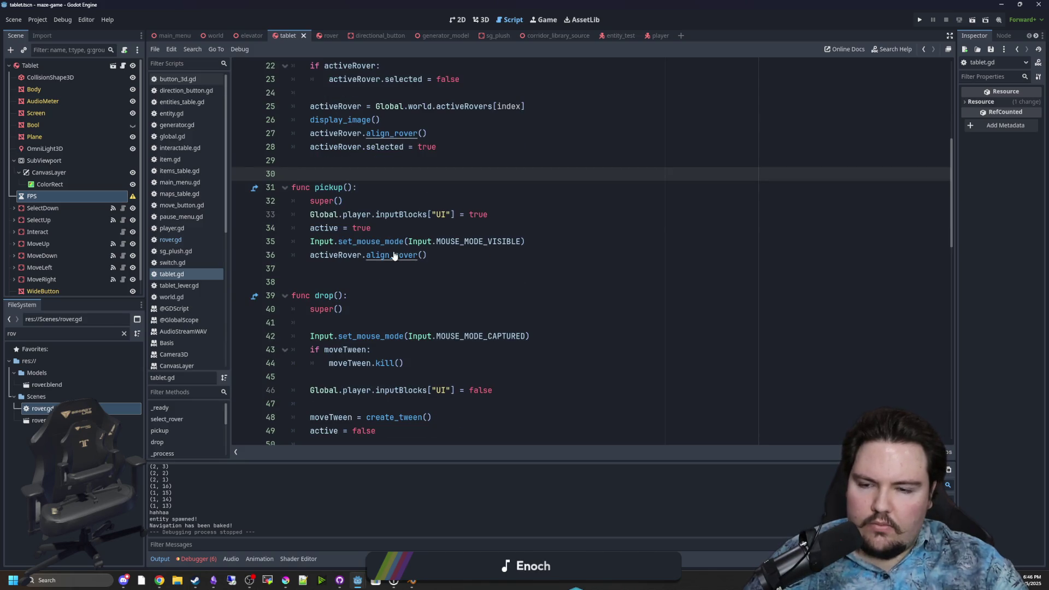
click(347, 264)
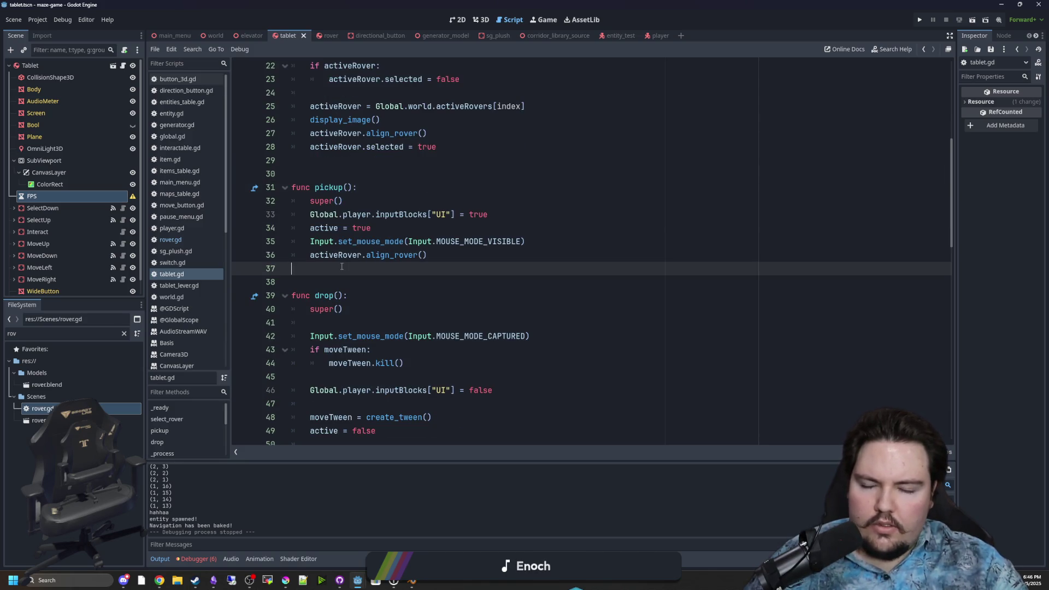
click(359, 161)
key(ctrl+s)
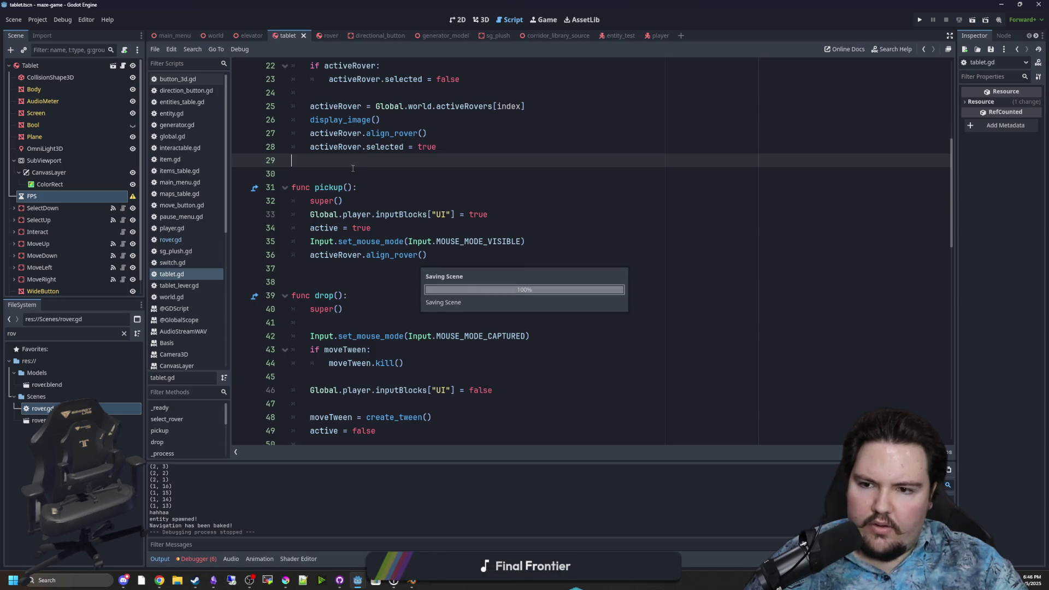
ctrl+click(386, 256)
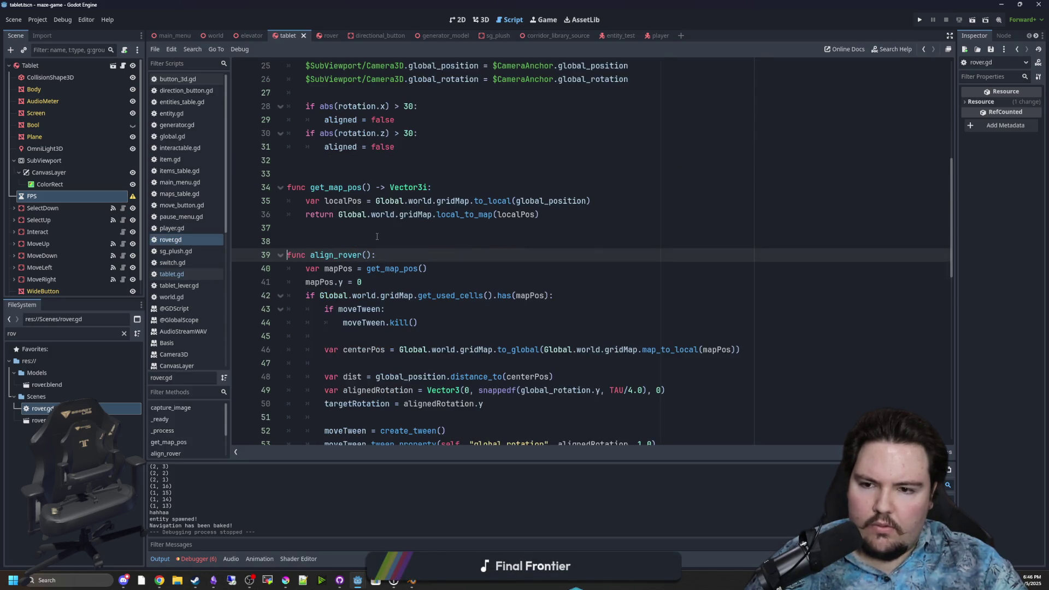
click(377, 234)
scroll(376, 234, down, 2)
scroll(380, 210, down, 2)
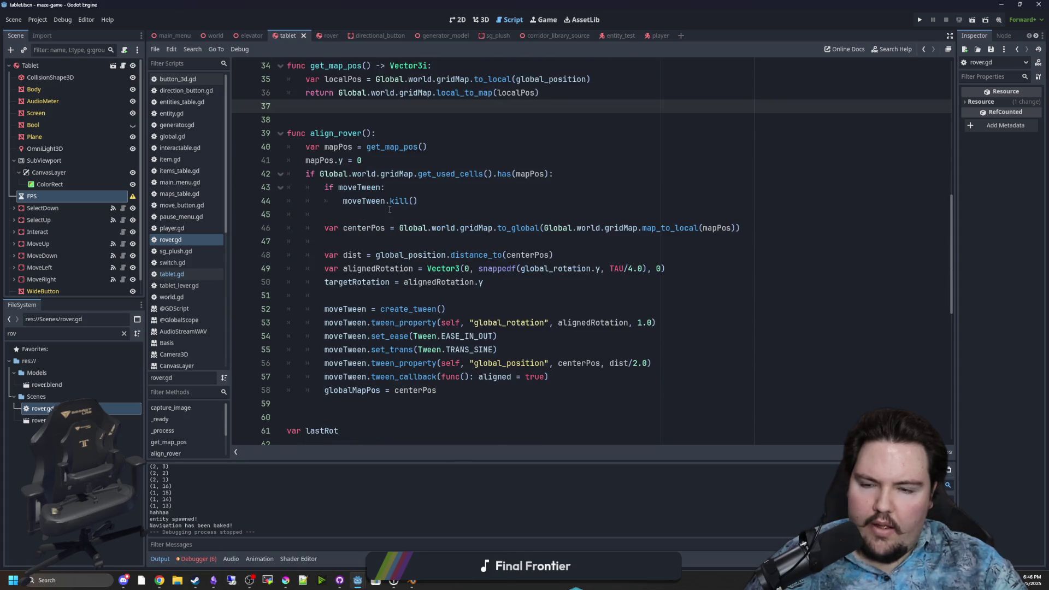
click(479, 254)
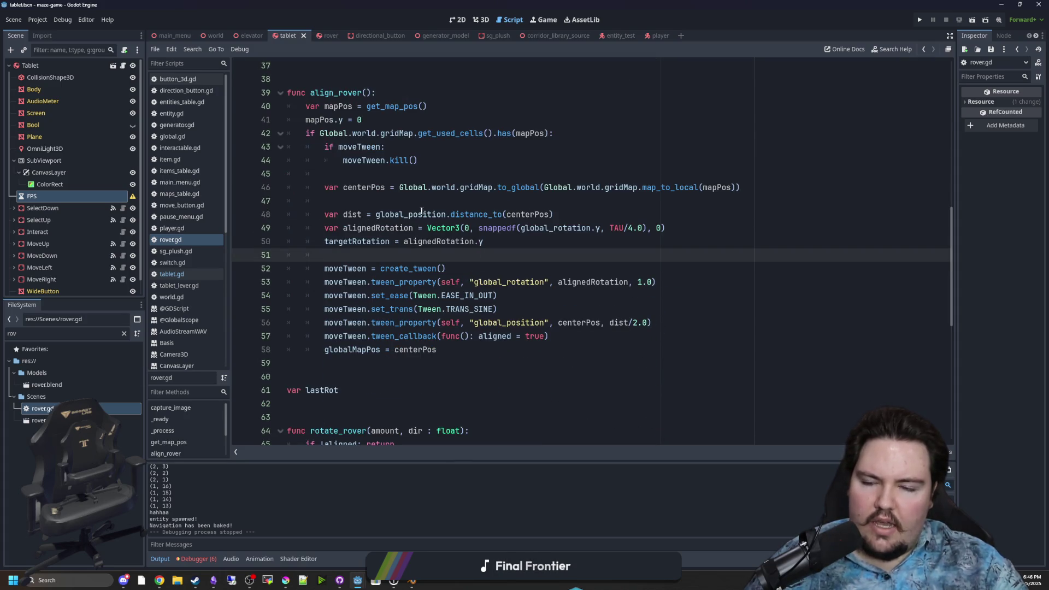
drag(345, 214, 556, 269)
click(556, 268)
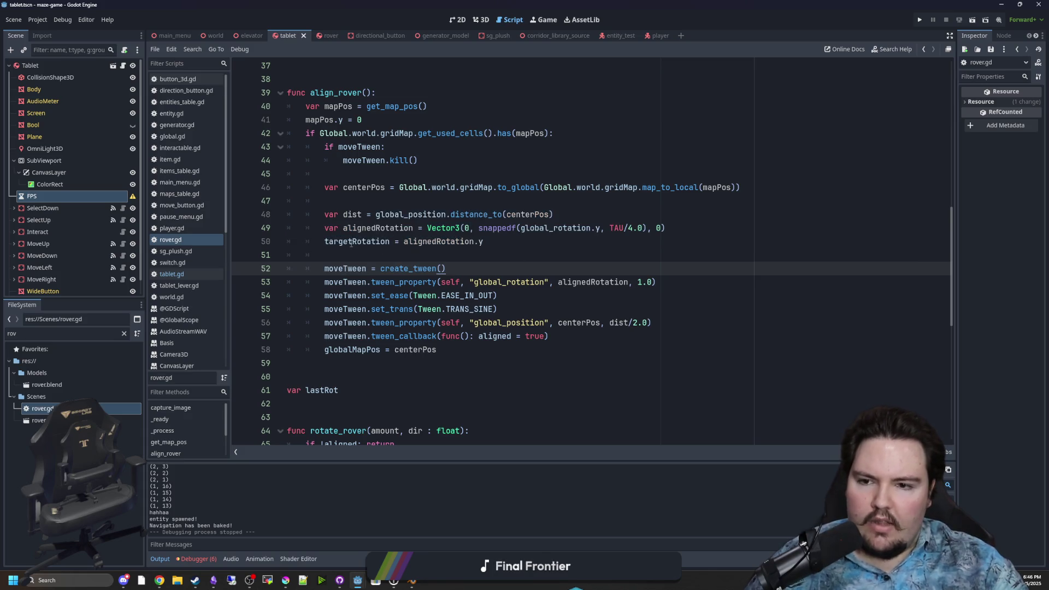
click(349, 243)
click(349, 255)
key(ctrl+s)
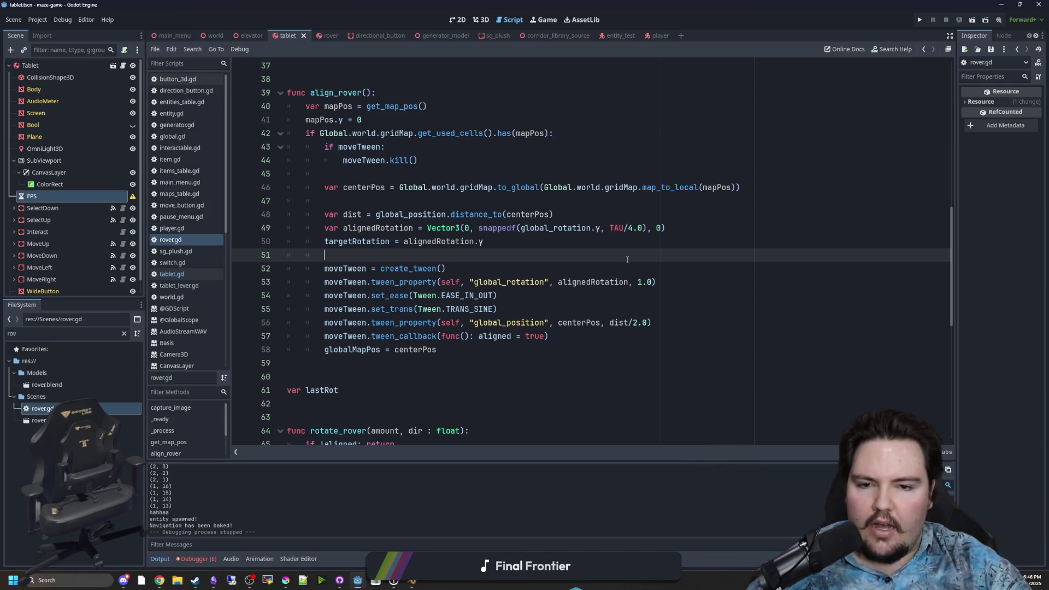
key(Up)
scroll(587, 239, up, 2)
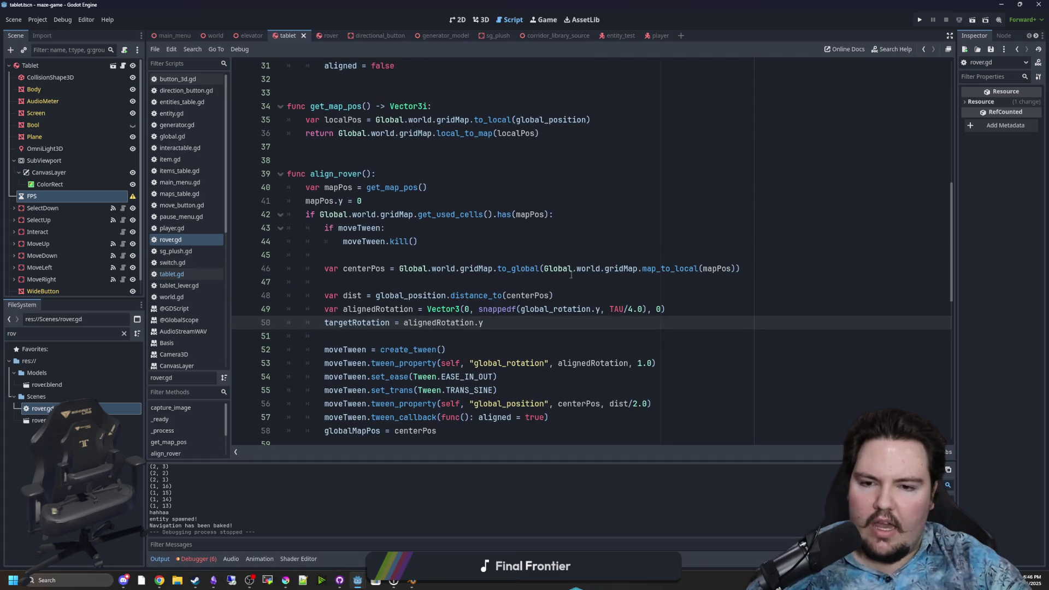
click(599, 282)
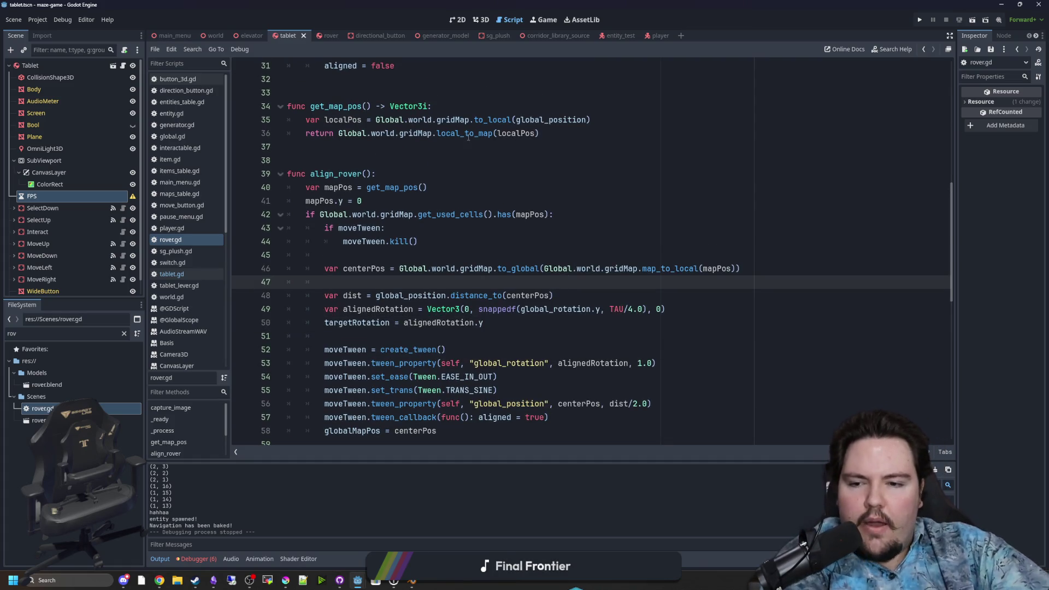
click(557, 328)
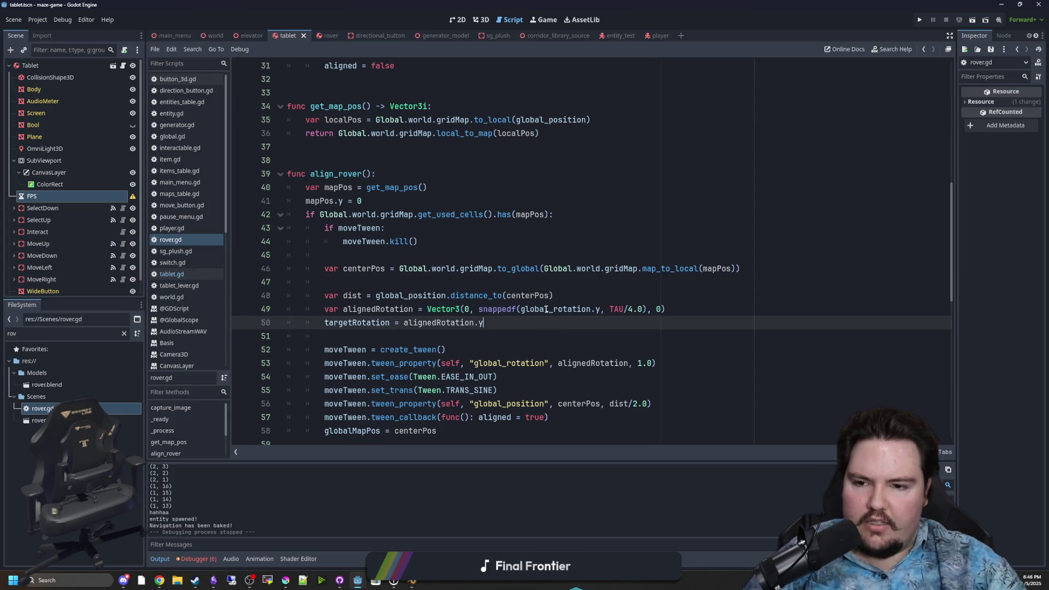
scroll(525, 307, down, 1)
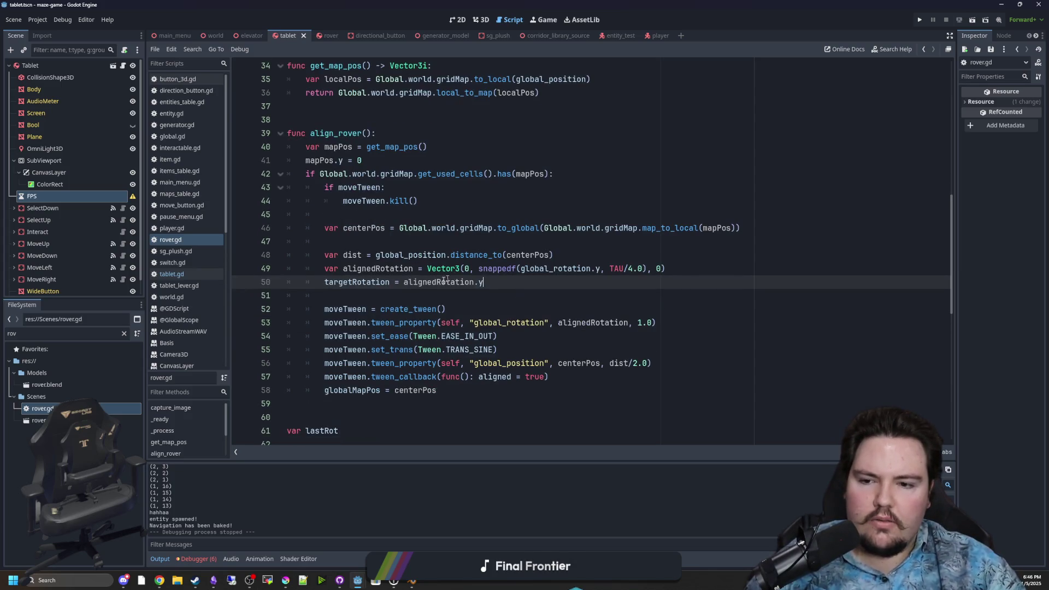
click(402, 295)
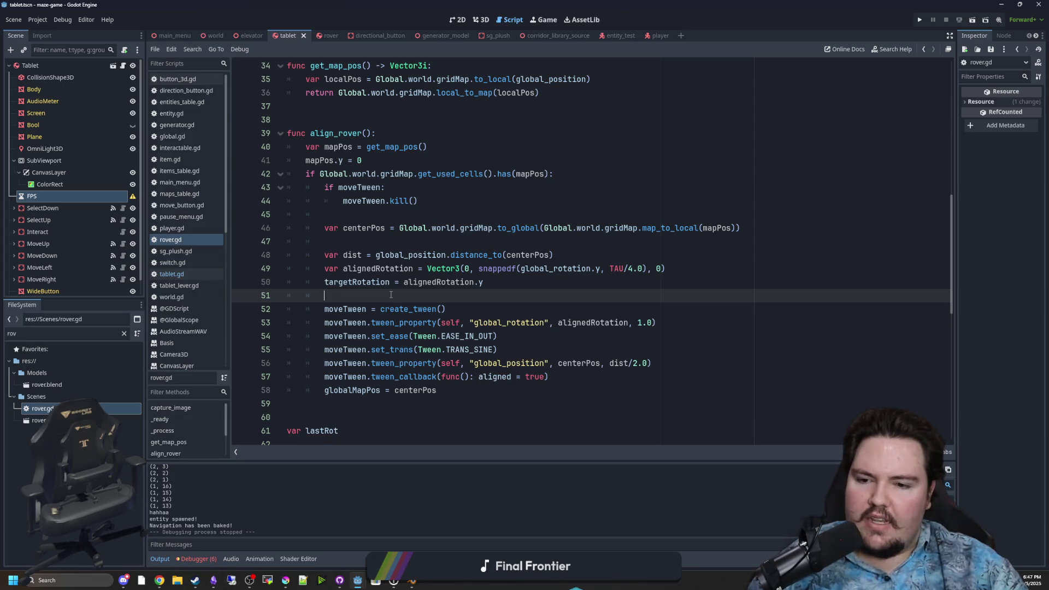
scroll(391, 295, up, 5)
- Declare movementSpeed and rotationSpeed, both 1.0, at line 14 of rover.gd
scroll(393, 180, up, 6)
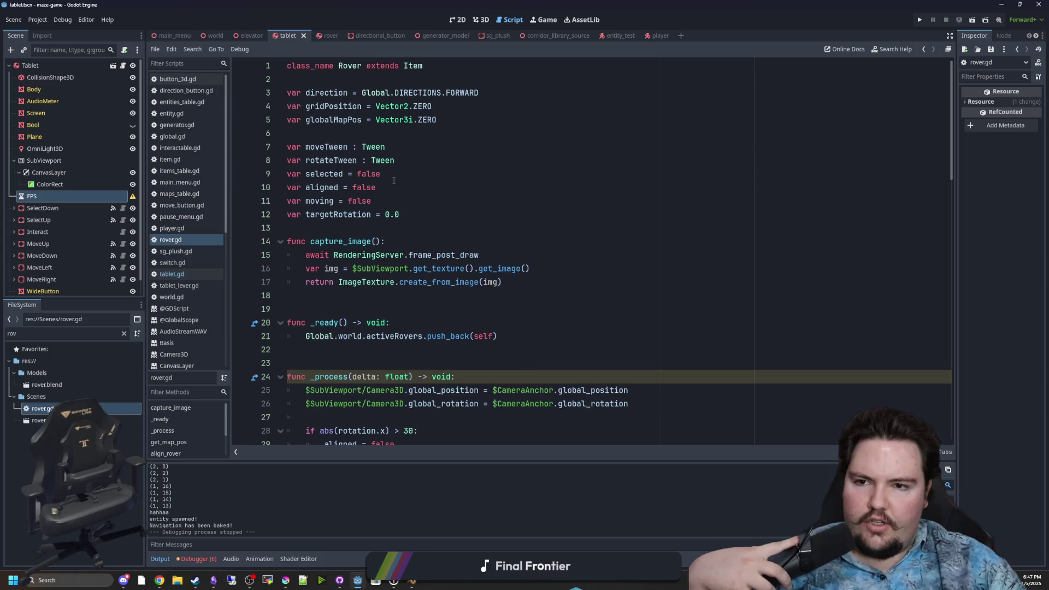
click(390, 227)
key(Return)
key(Return)
key(Up)
text(va)
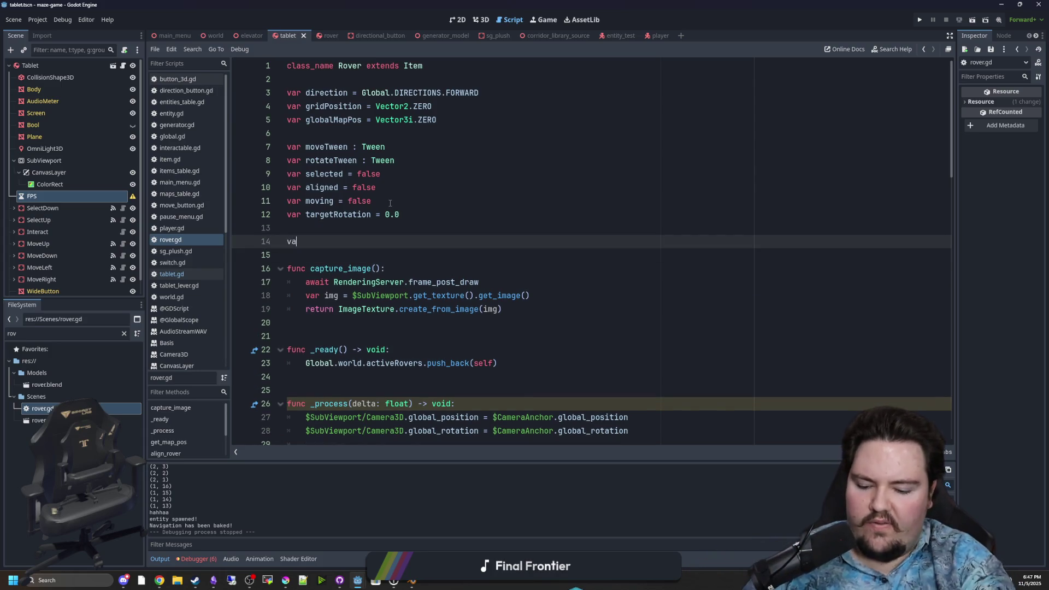
text(r movementSpeed)
key(Return)
text(var rotationSpeed = 1.0)
key(Up)
text(1.0)
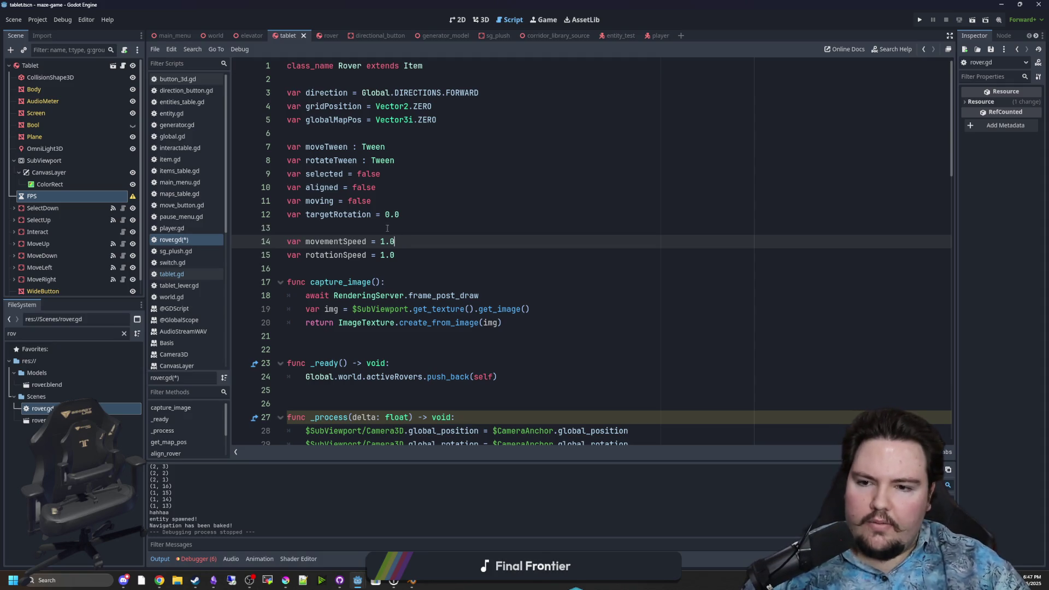
click(385, 225)
- Add unit comments '#m/s' and '#r/s' to the two speed lines and save
drag(394, 241, 386, 242)
click(421, 246)
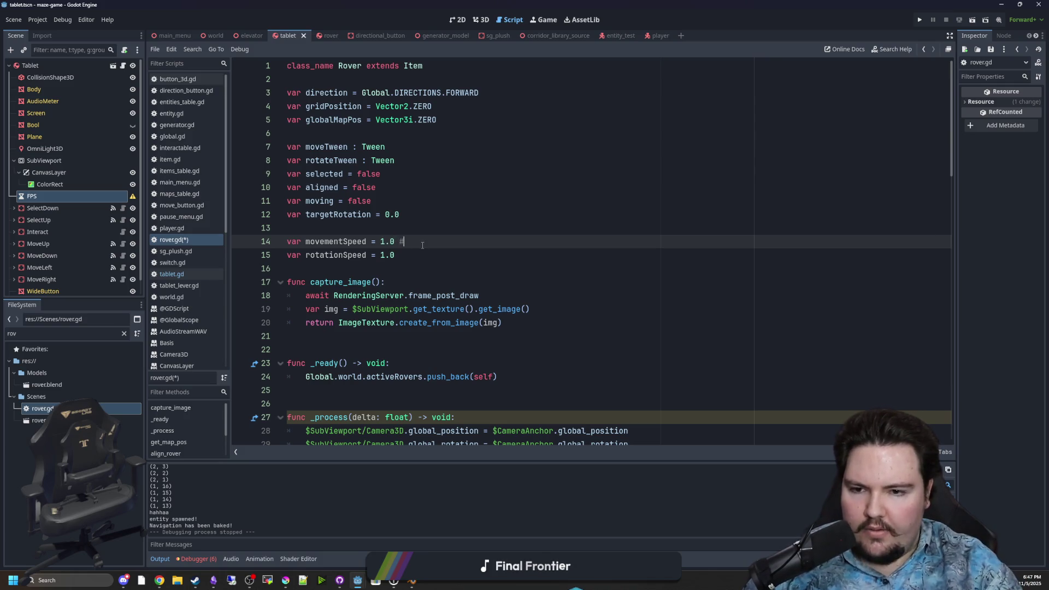
text(m/s)
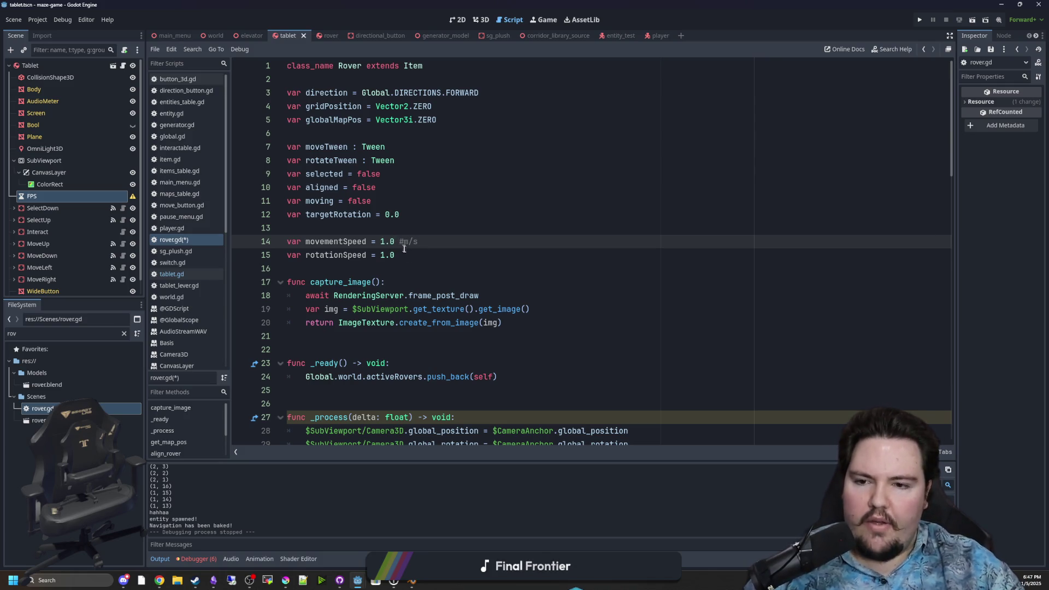
click(546, 262)
text(#d)
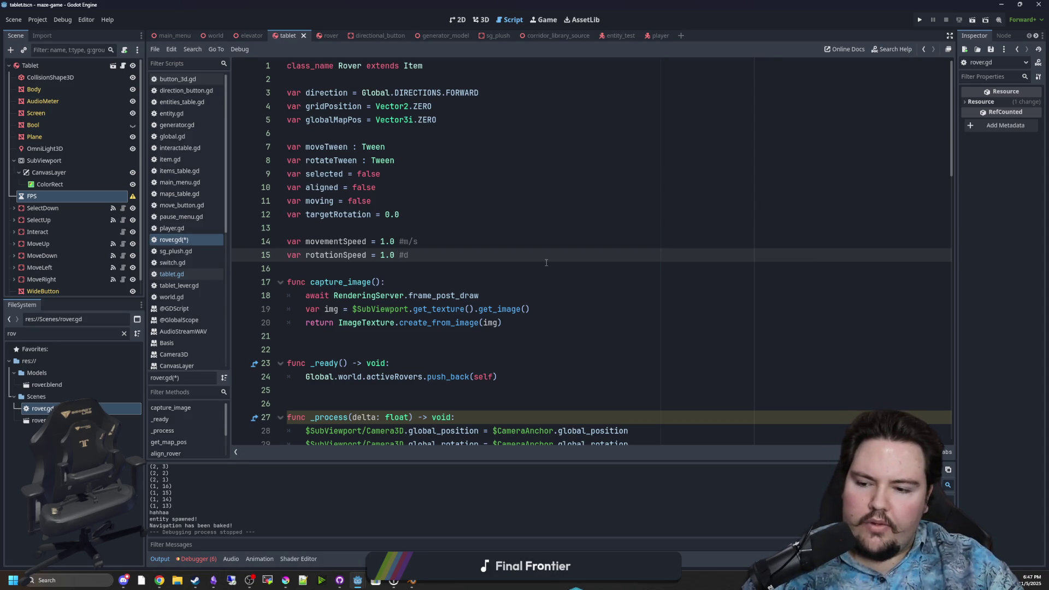
key(BackSpace)
text(r/s)
click(448, 229)
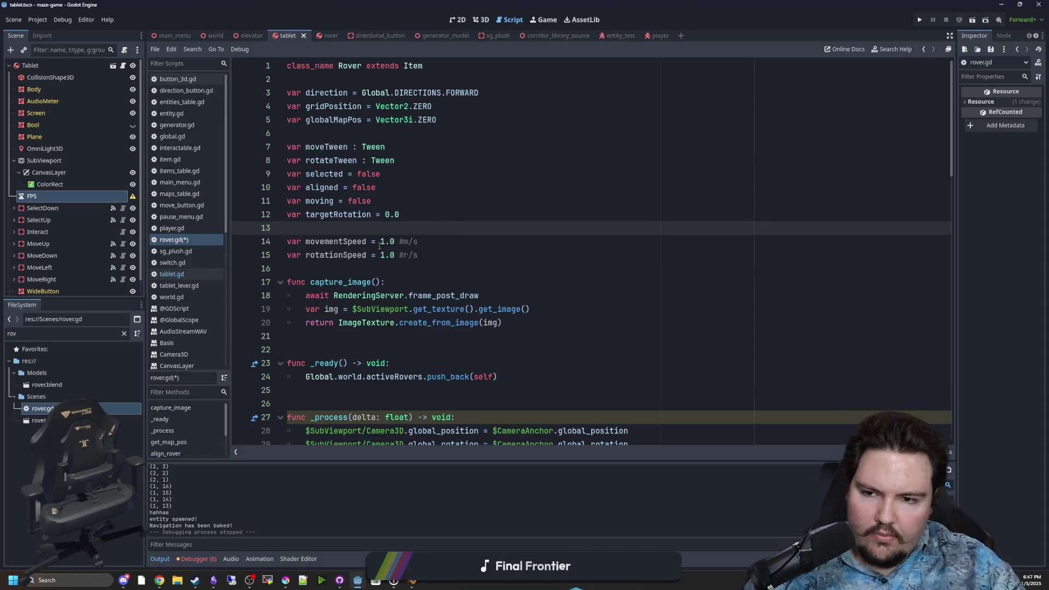
key(ctrl+s)
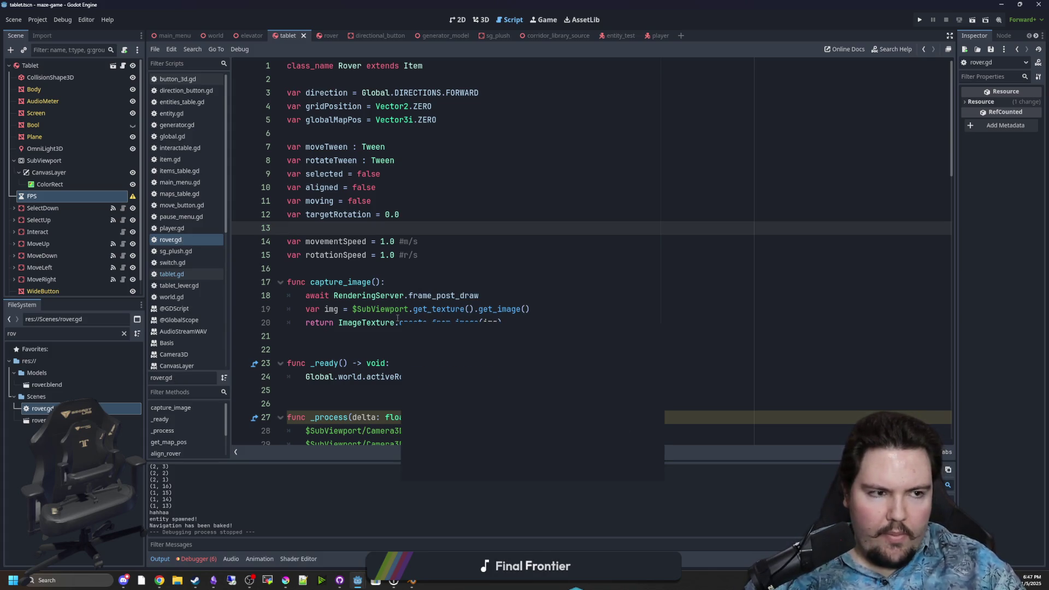
- Change the rotationSpeed comment unit to '#radians/s'
click(347, 270)
scroll(348, 271, down, 9)
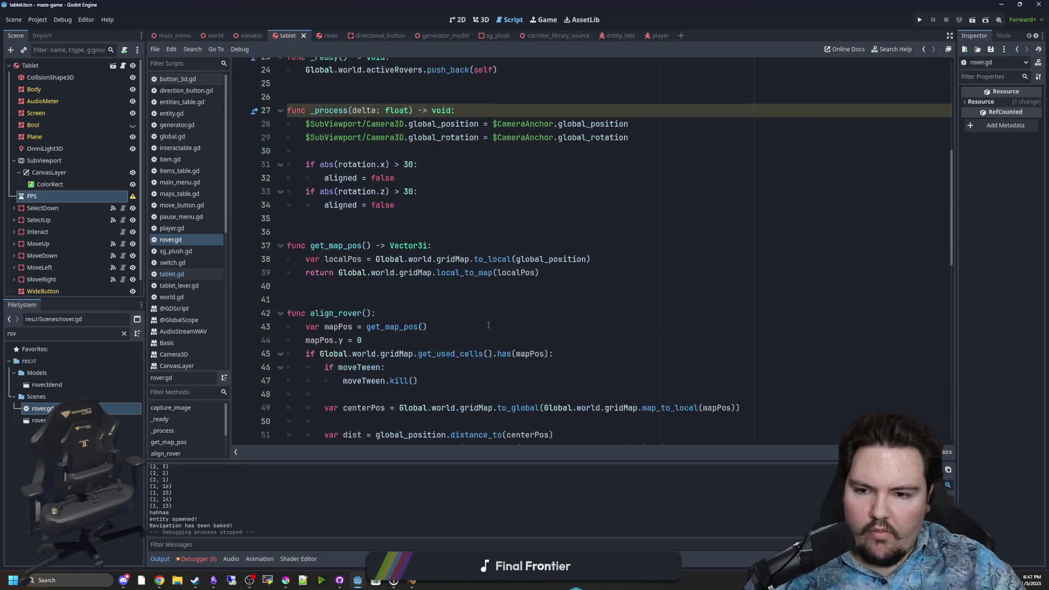
scroll(370, 287, up, 6)
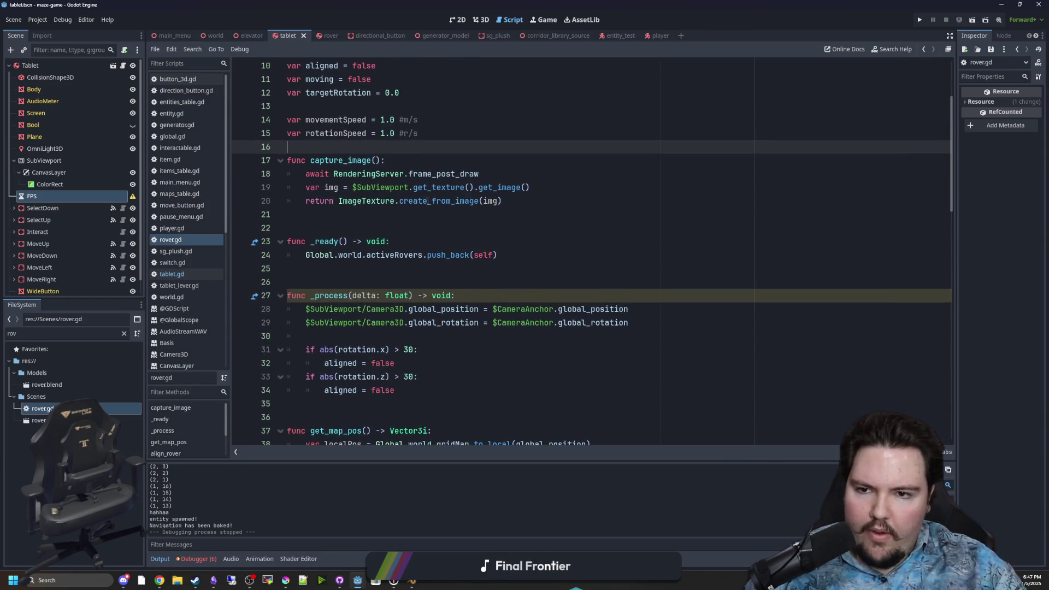
double_click(408, 137)
text(radians)
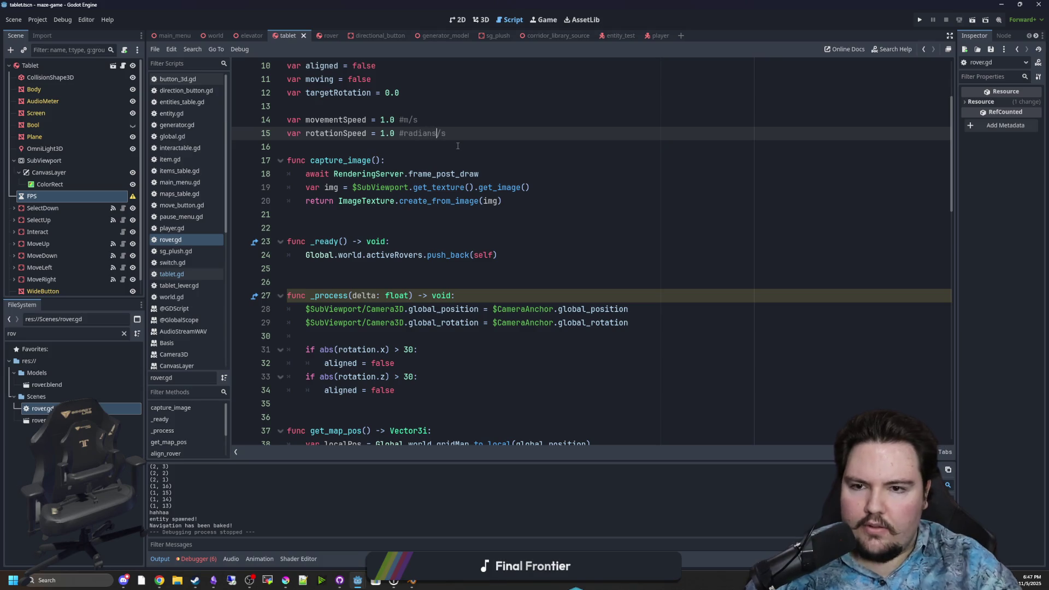
click(458, 146)
- In align_rover, insert blank lines after the targetRotation line for new code
scroll(437, 163, down, 5)
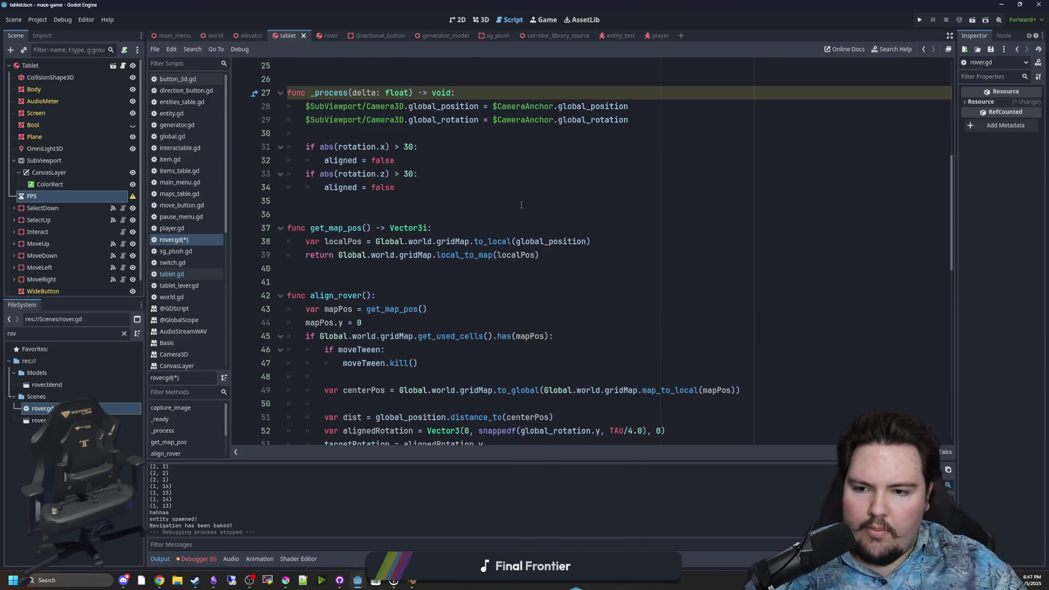
click(387, 274)
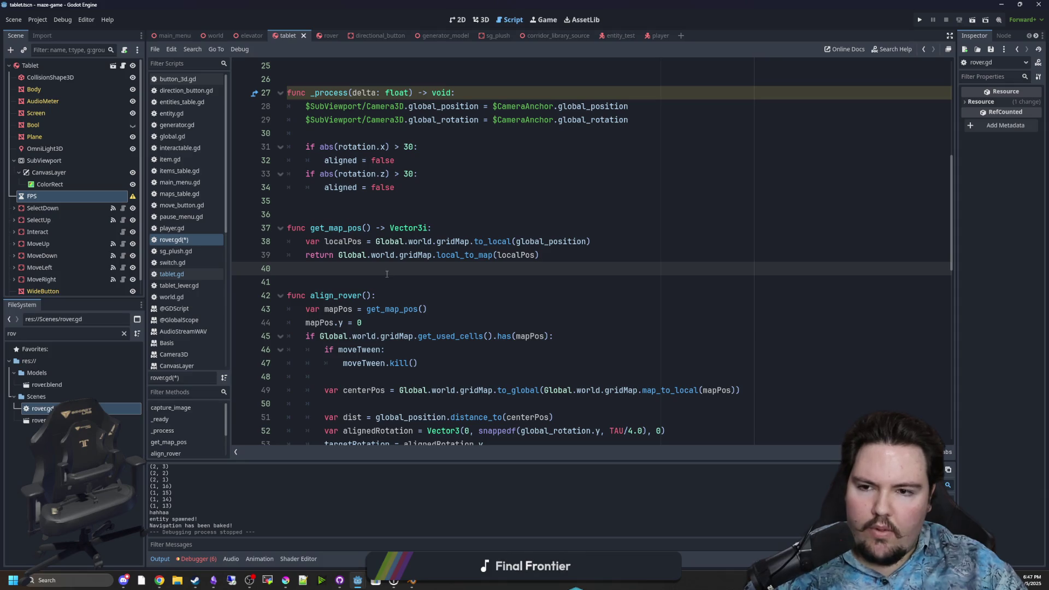
scroll(387, 273, down, 4)
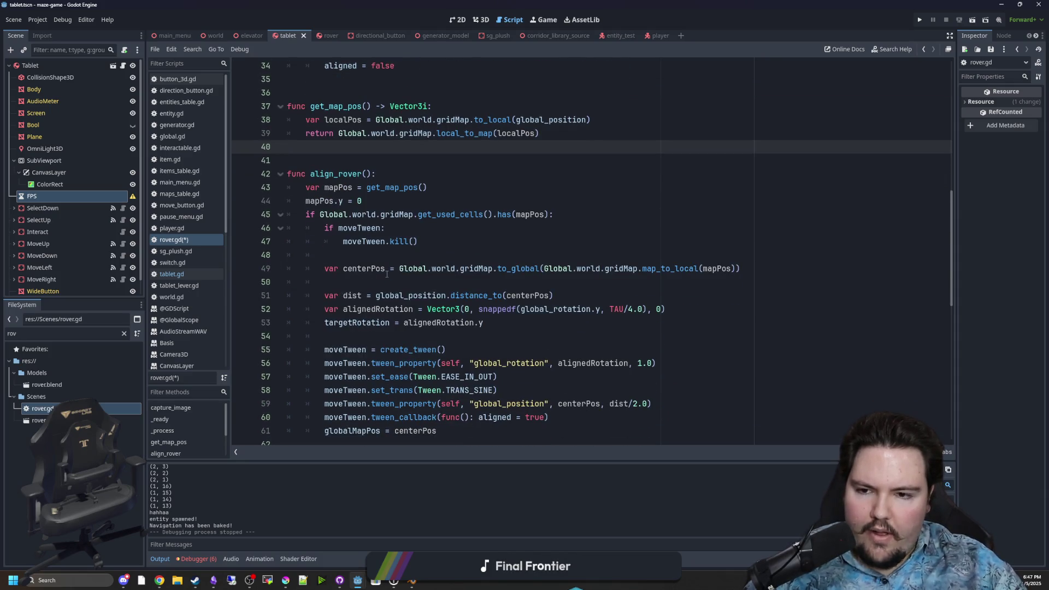
click(371, 295)
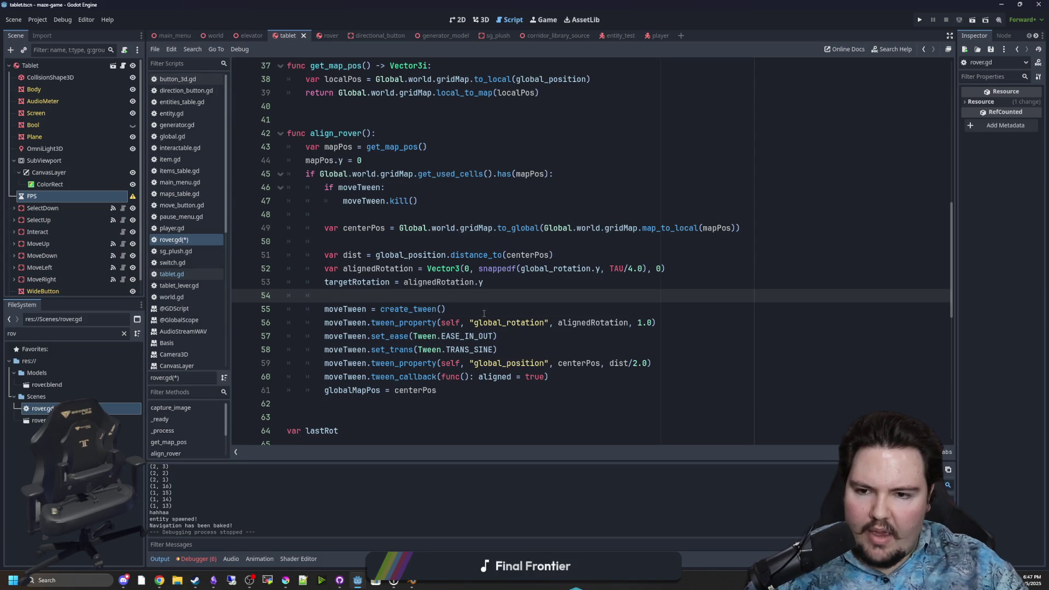
click(529, 285)
drag(375, 269, 661, 268)
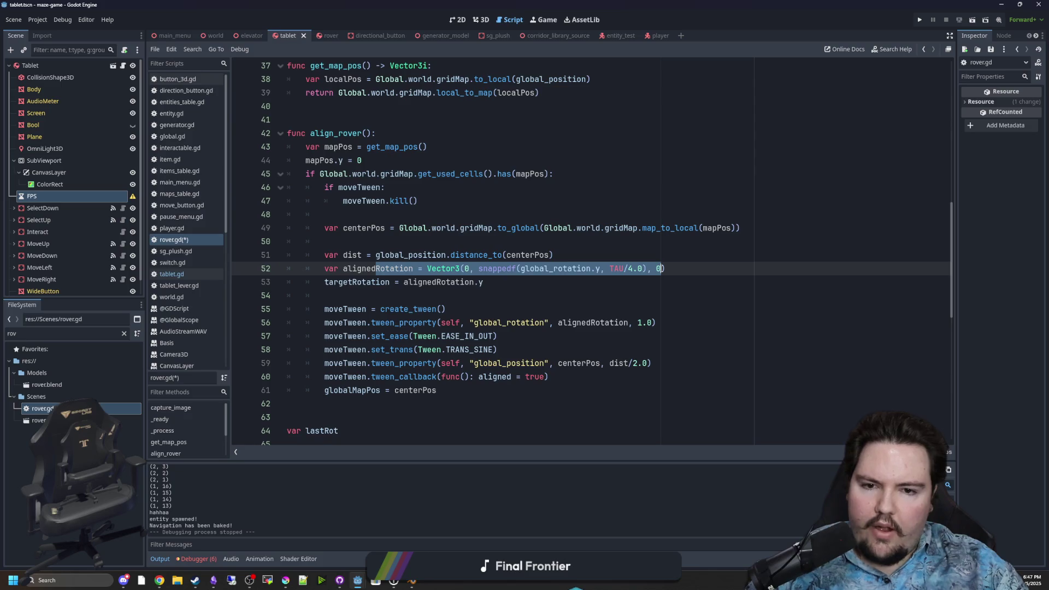
click(637, 273)
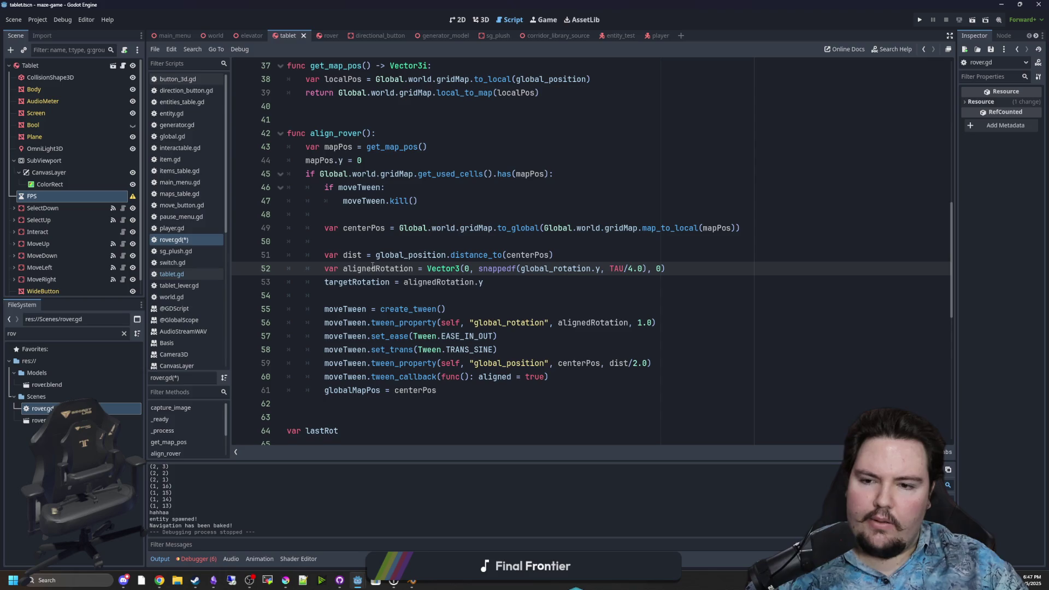
click(505, 283)
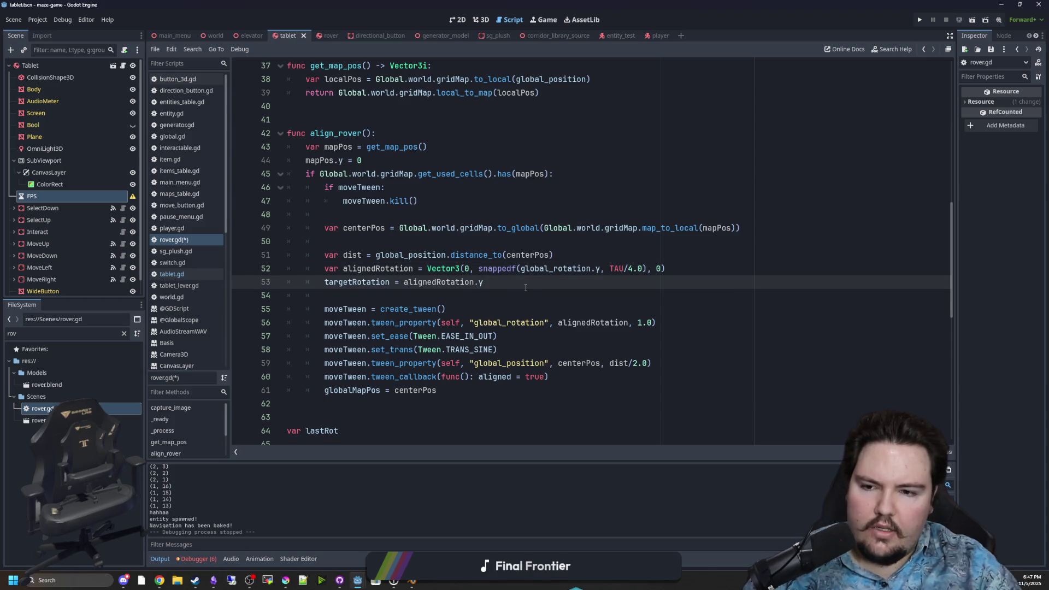
key(Return)
key(Return)
key(Return)
- Write 'targetRotation - alignedRotation' on line 55 using autocomplete
text(alignedR)
key(Return)
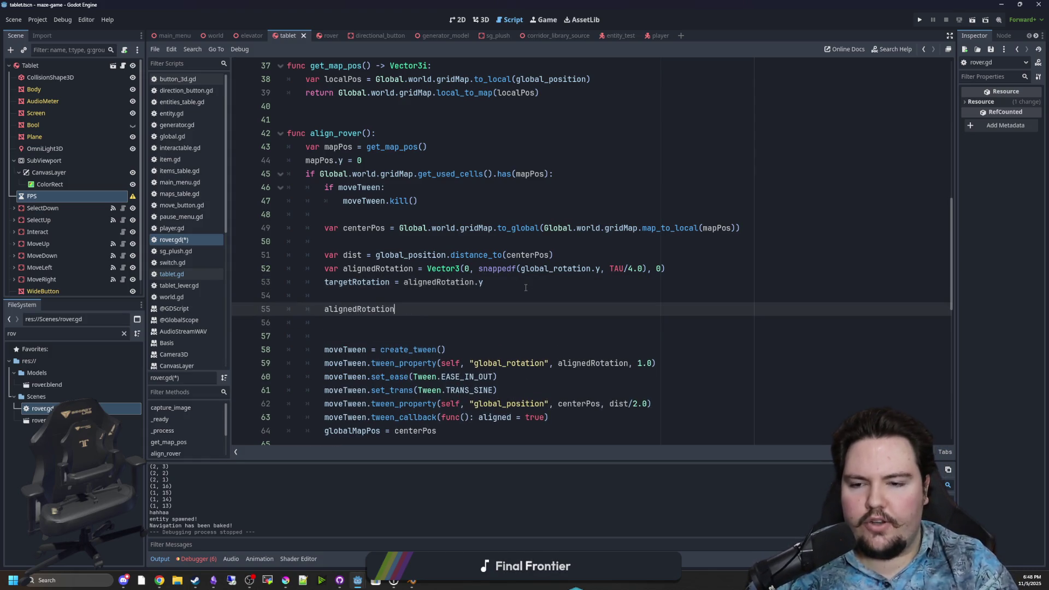
key(BackSpace)
key(BackSpace)
key(BackSpace)
text(tar)
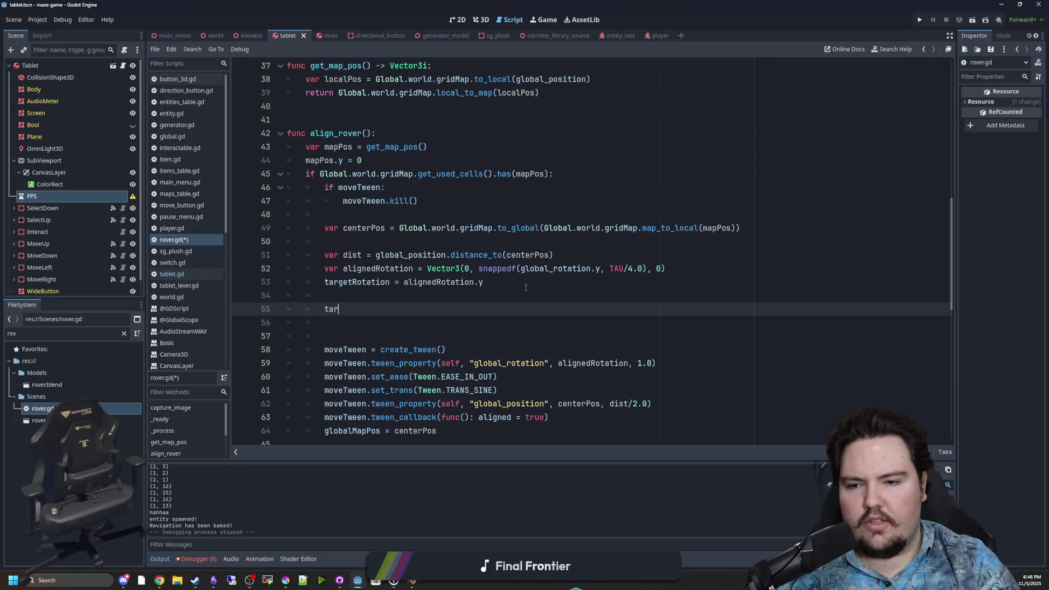
text(getRotat)
key(Return)
text(- )
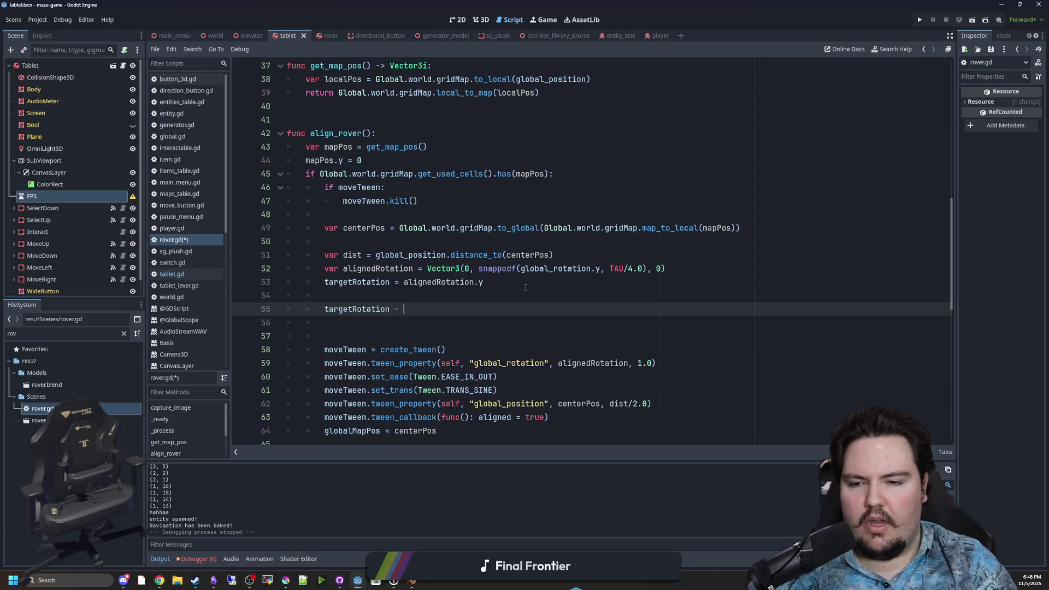
text(alignedRotation)
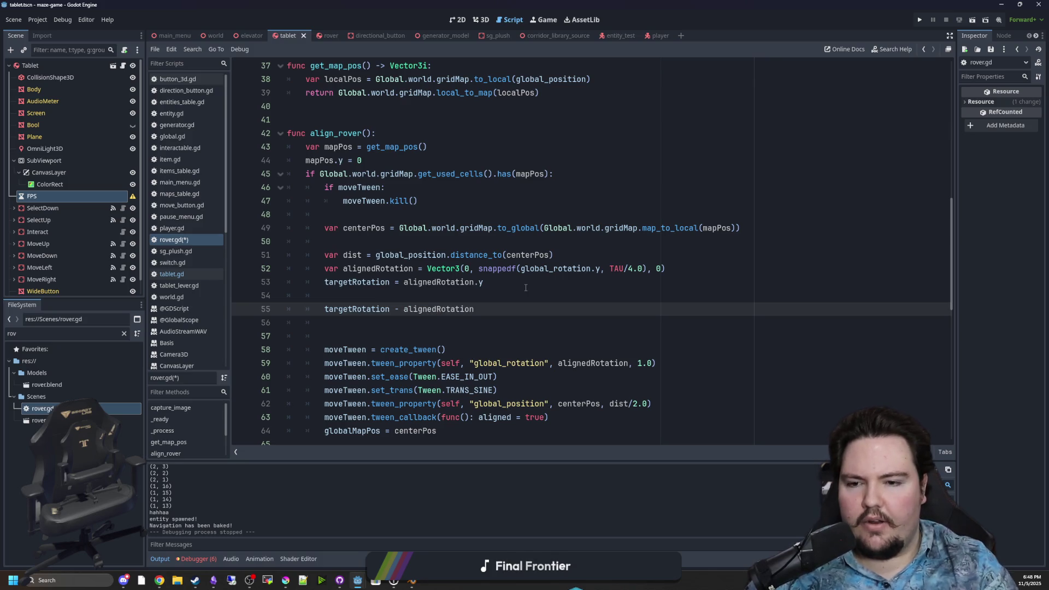
- Wrap the expression in abs() and assign it to 'var rotationTime'
key(Home)
text(abs()
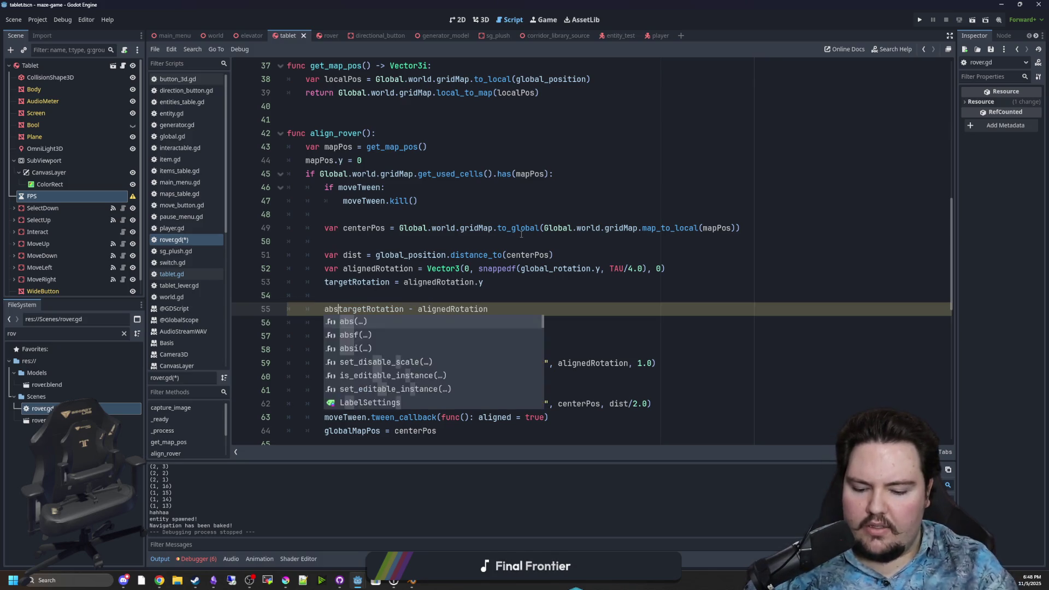
click(498, 309)
text())
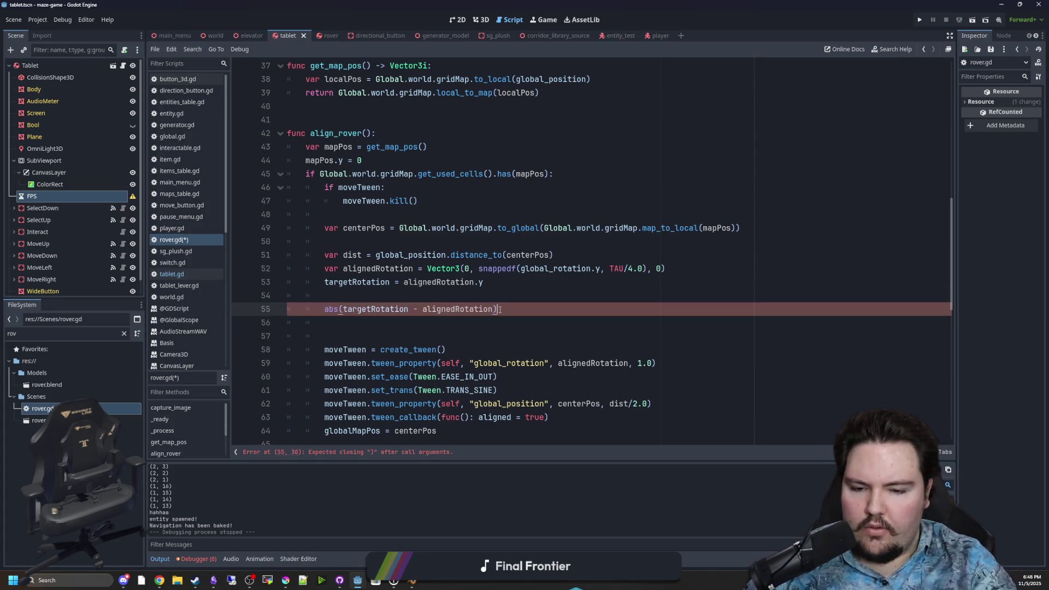
click(326, 310)
text(var rotationTime )
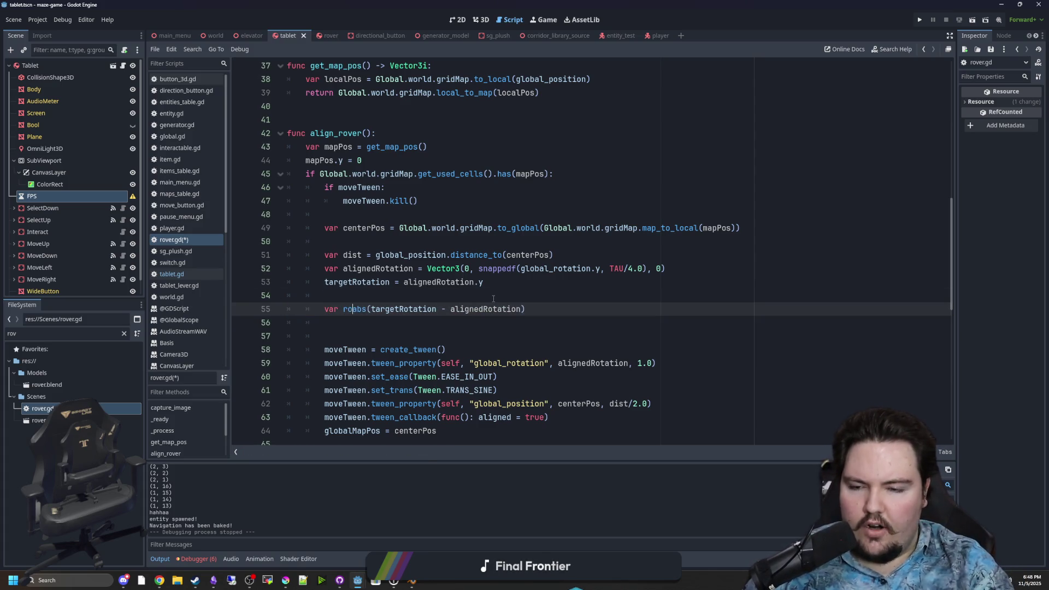
text(=)
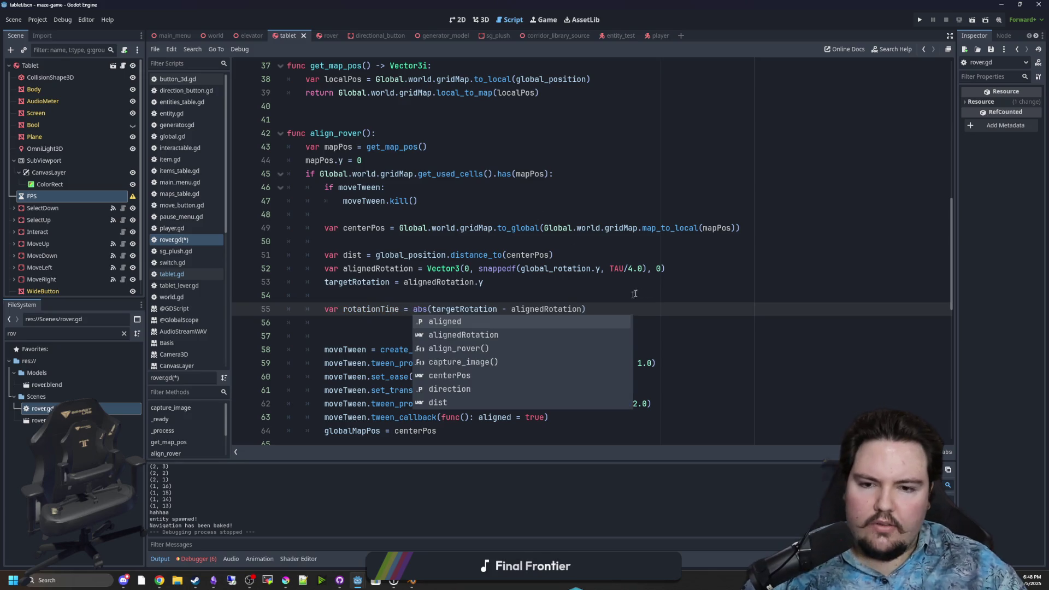
click(612, 309)
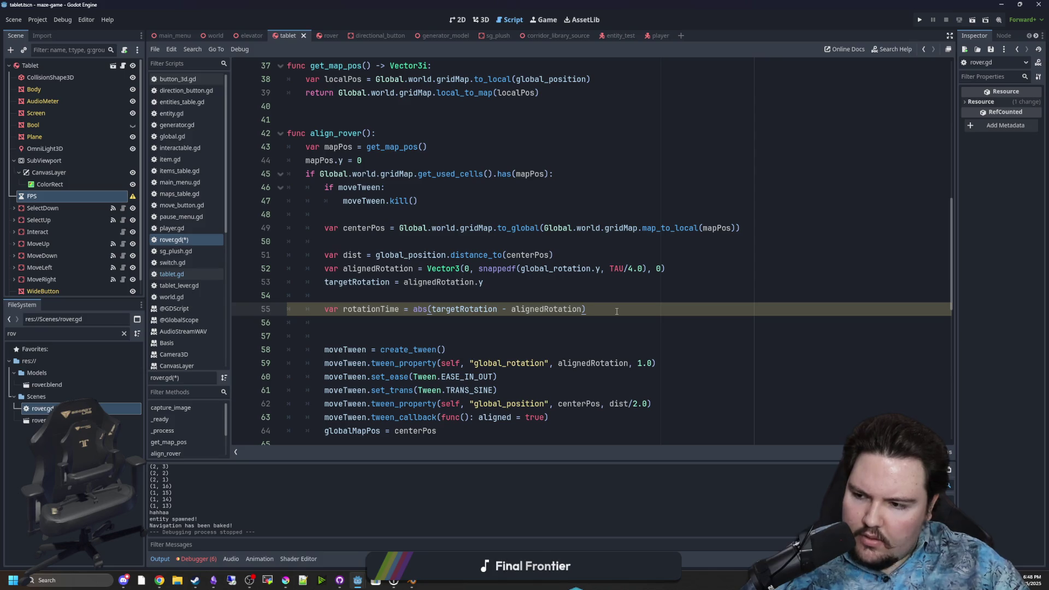
key(alt+Tab)
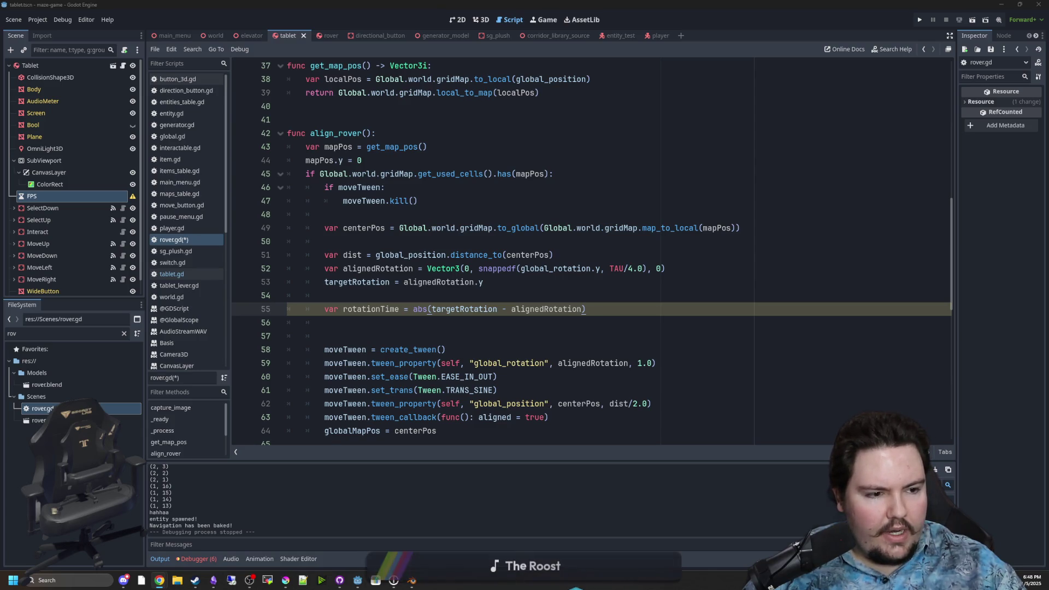
- Remove 'radians' from the rotationSpeed unit comment so it reads per tau
click(163, 431)
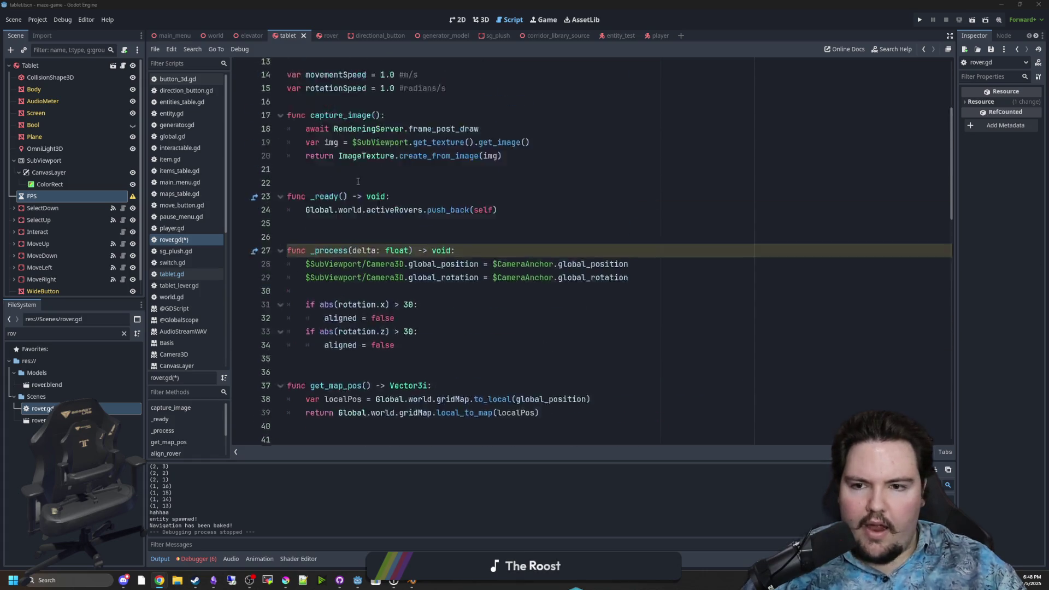
scroll(438, 219, up, 4)
click(451, 214)
drag(436, 255, 405, 255)
key(BackSpace)
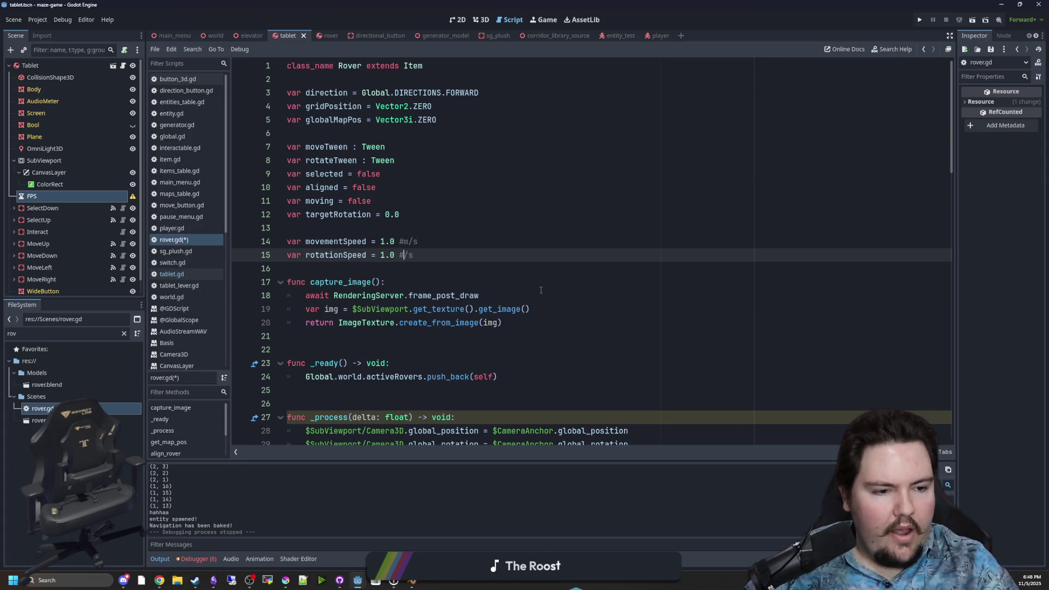
text(pi)
click(518, 238)
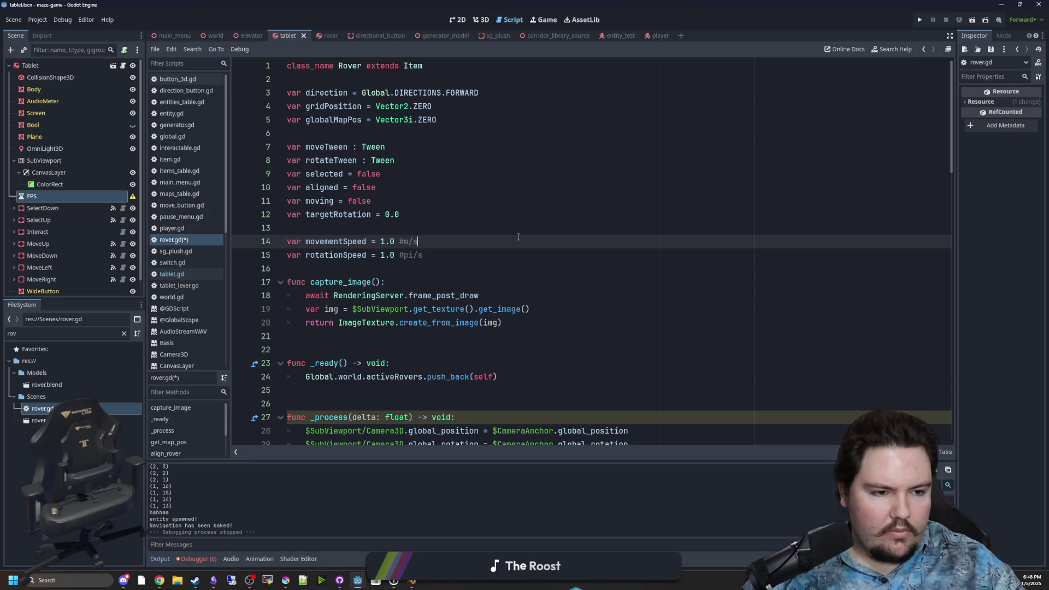
scroll(519, 238, down, 13)
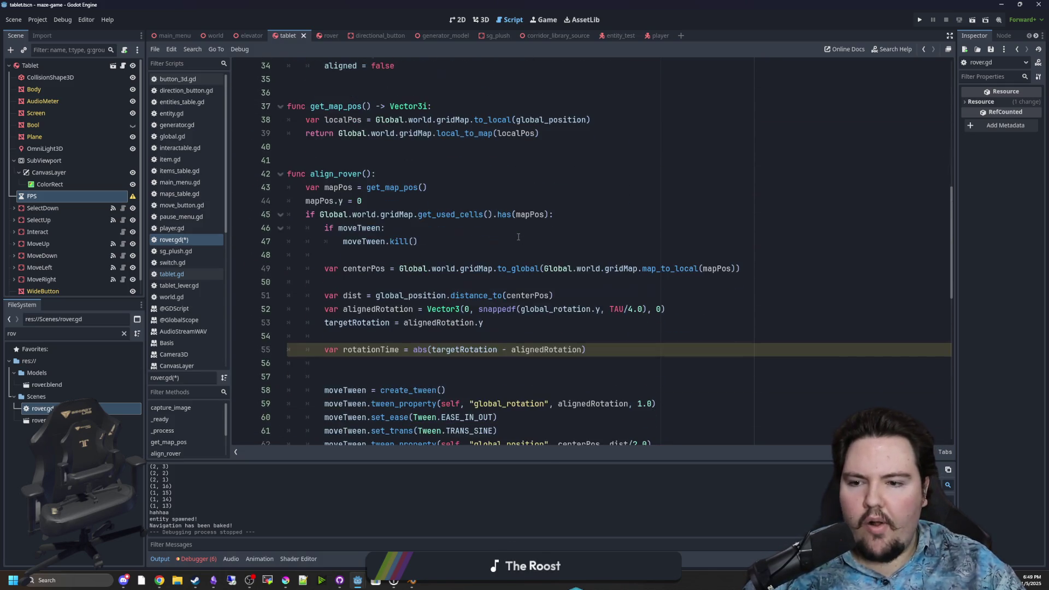
scroll(446, 297, up, 13)
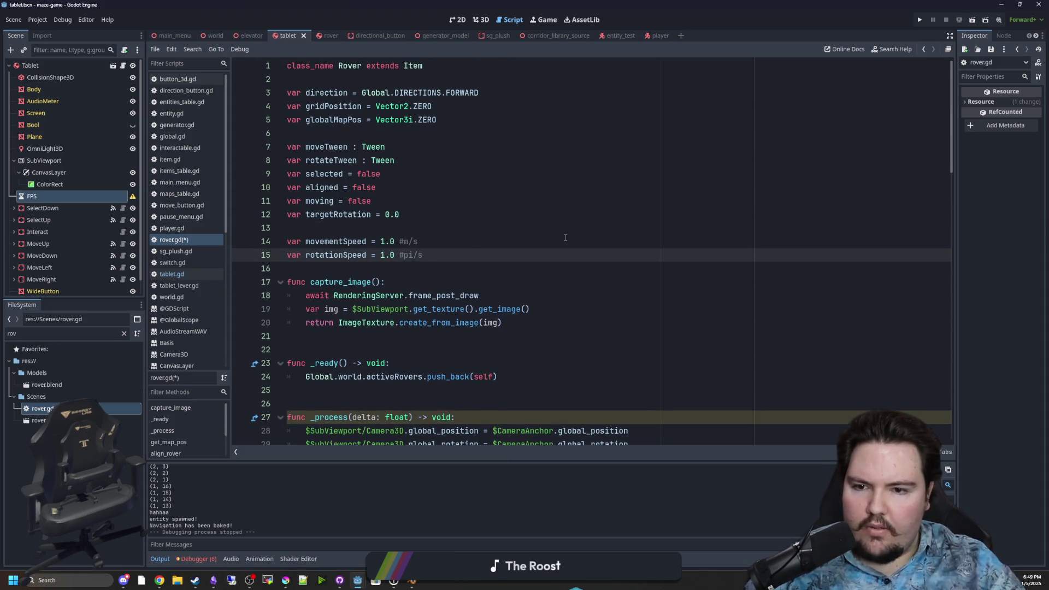
text(tau)
click(566, 238)
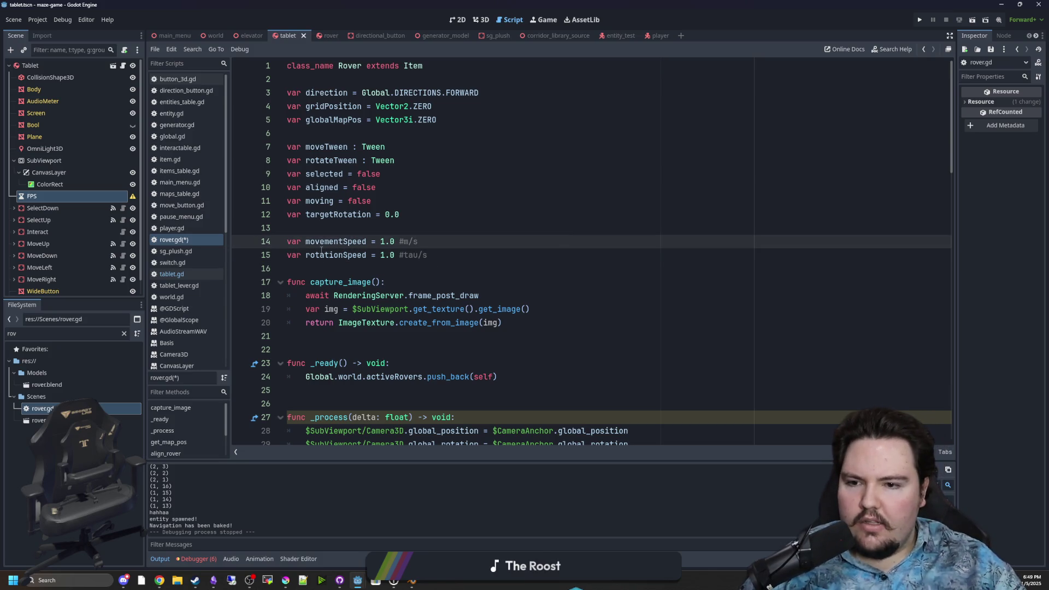
- Change rotationSpeed's value from 1.0 to 4.0
double_click(321, 250)
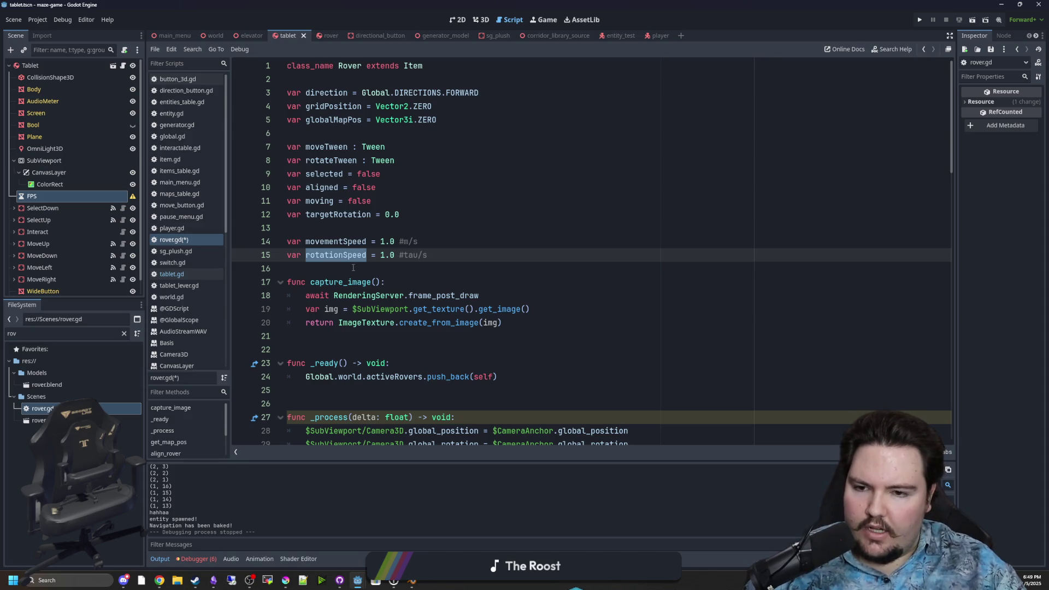
click(378, 264)
double_click(382, 254)
text(4)
click(492, 252)
double_click(331, 256)
scroll(427, 304, down, 14)
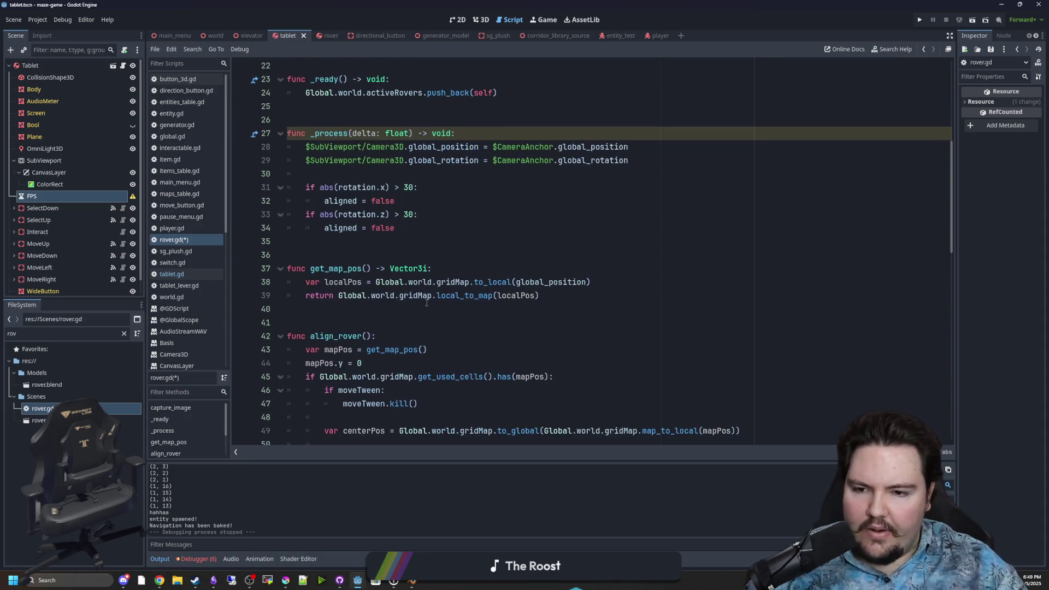
scroll(427, 304, up, 2)
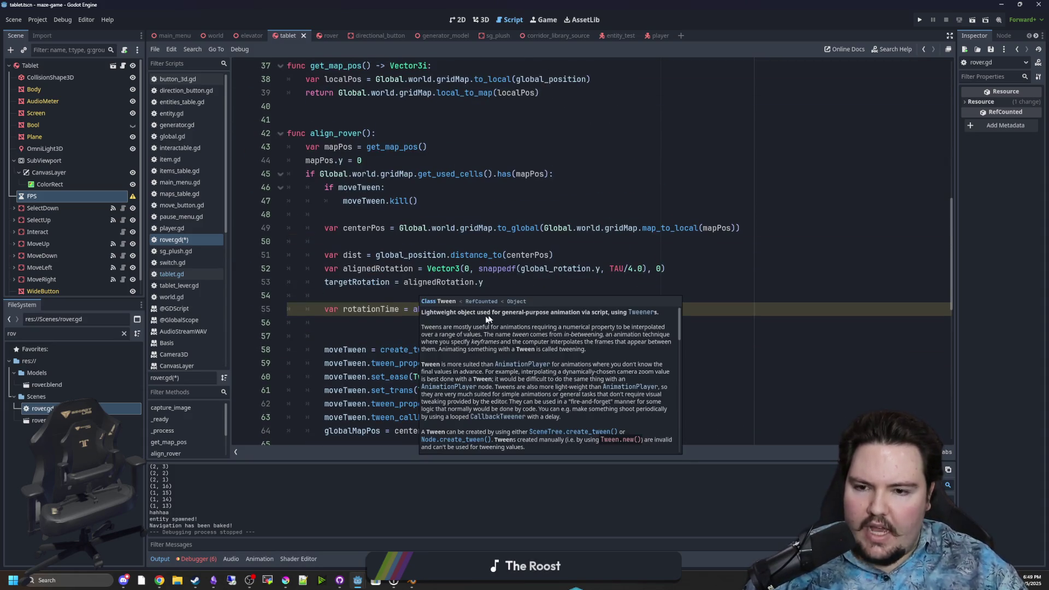
drag(383, 311, 325, 322)
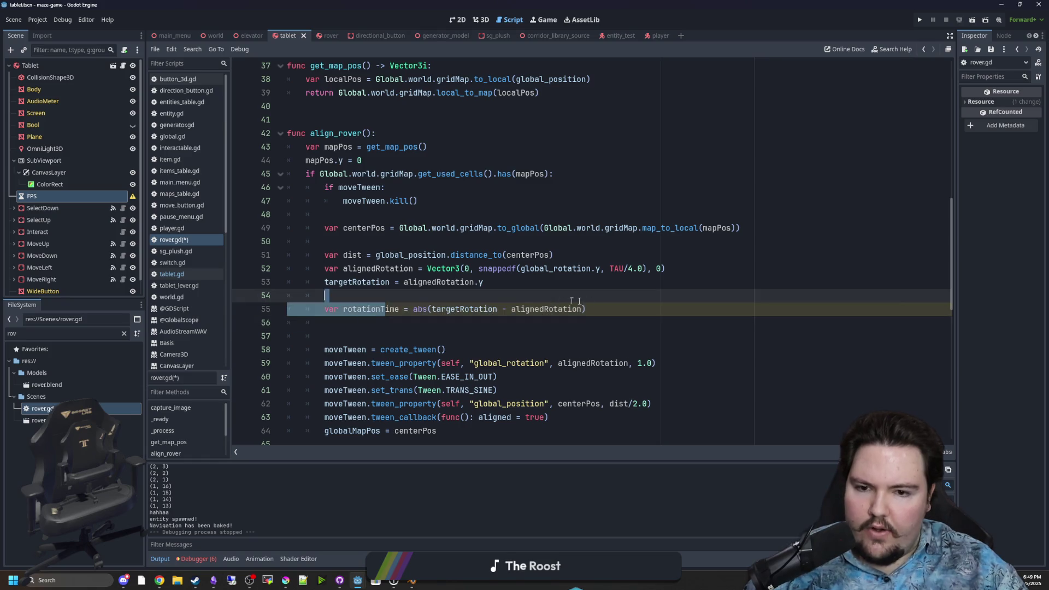
click(635, 308)
key(super)
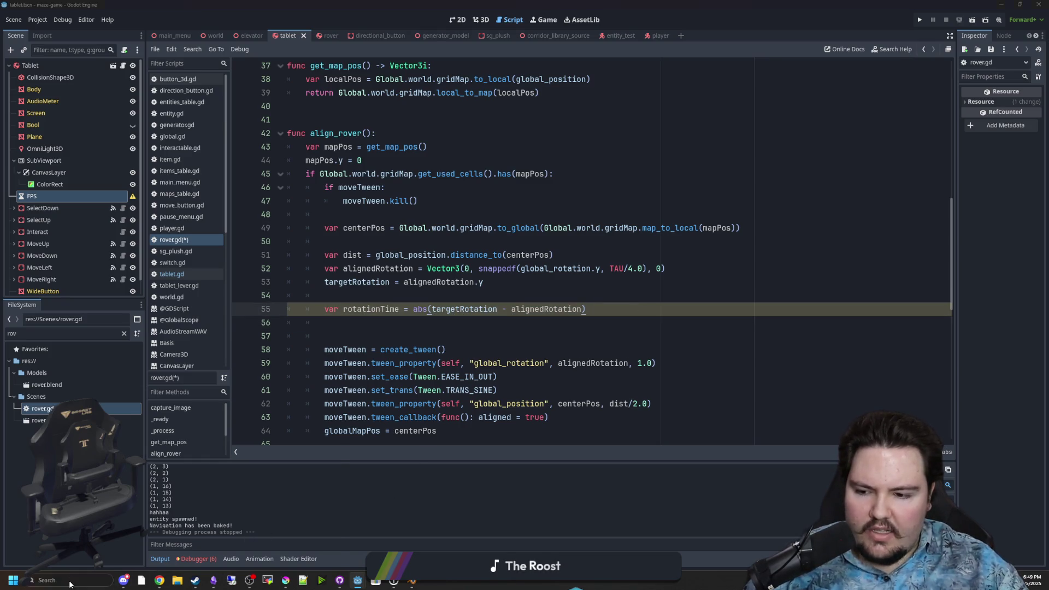
- Launch Calculator and compute π ÷ 2, giving about 1.5708
text(ca)
click(83, 336)
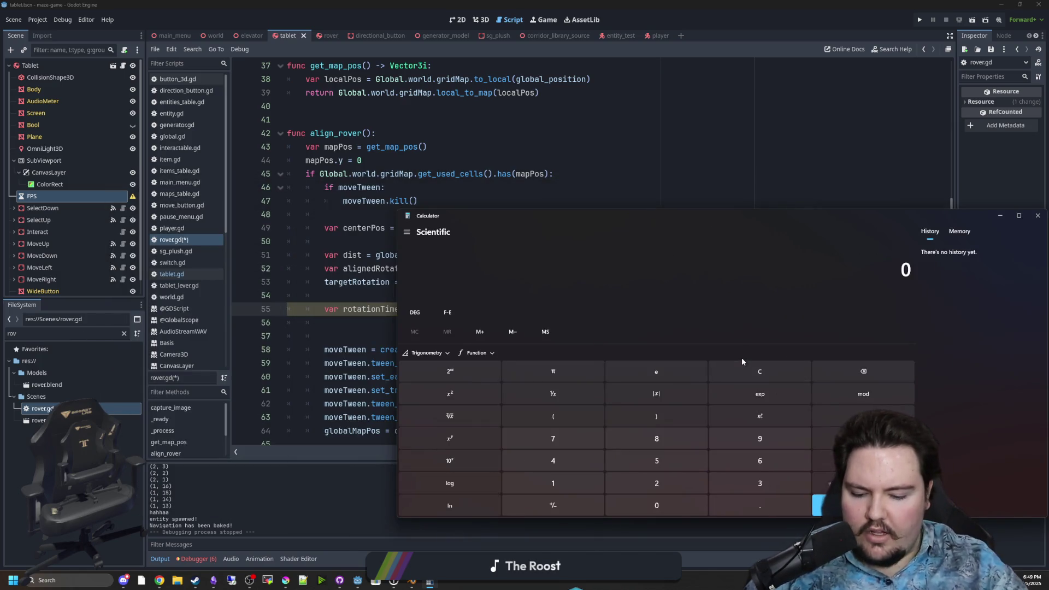
key(ctrl+v)
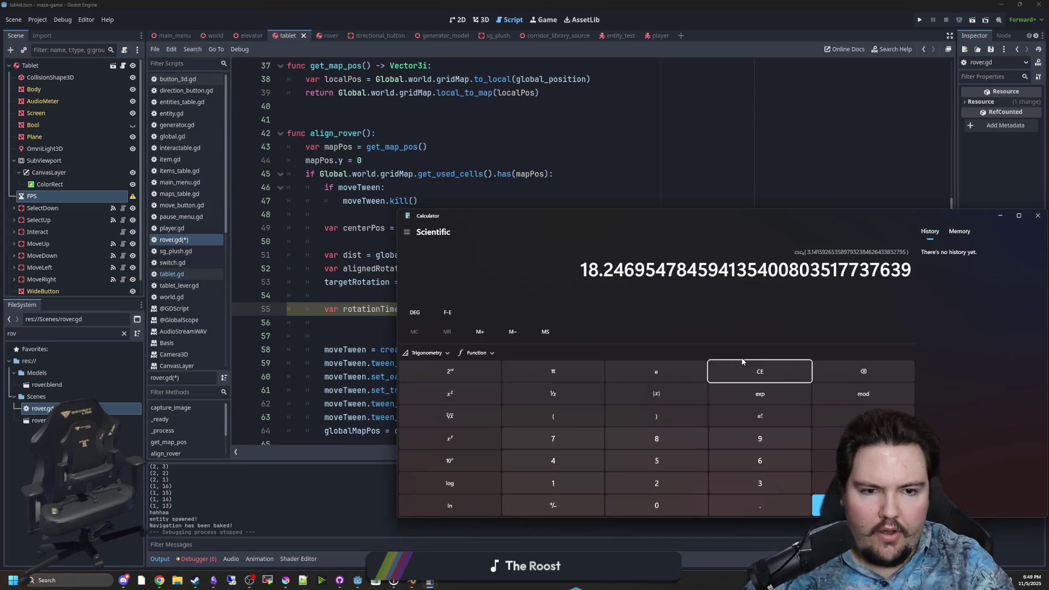
click(758, 372)
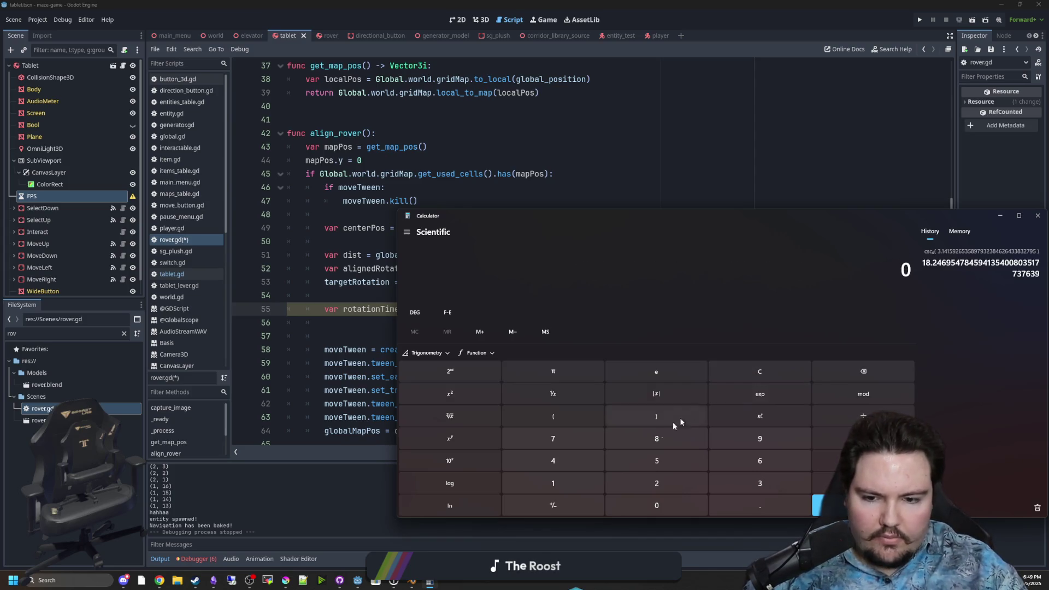
click(567, 372)
click(864, 415)
click(674, 490)
click(864, 506)
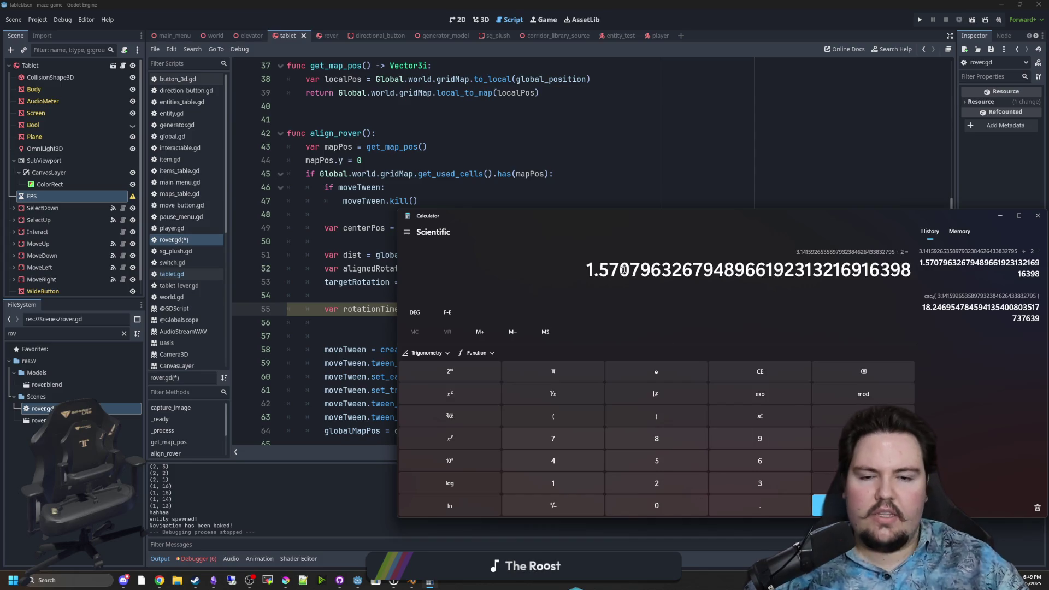
- Compute 6 − 1.5 = 4.5 and place the Calculator window below the align_rover code
mouse_move(610, 217)
mouse_down()
mouse_move(489, 391)
mouse_move(412, 365)
mouse_move(684, 125)
mouse_up()
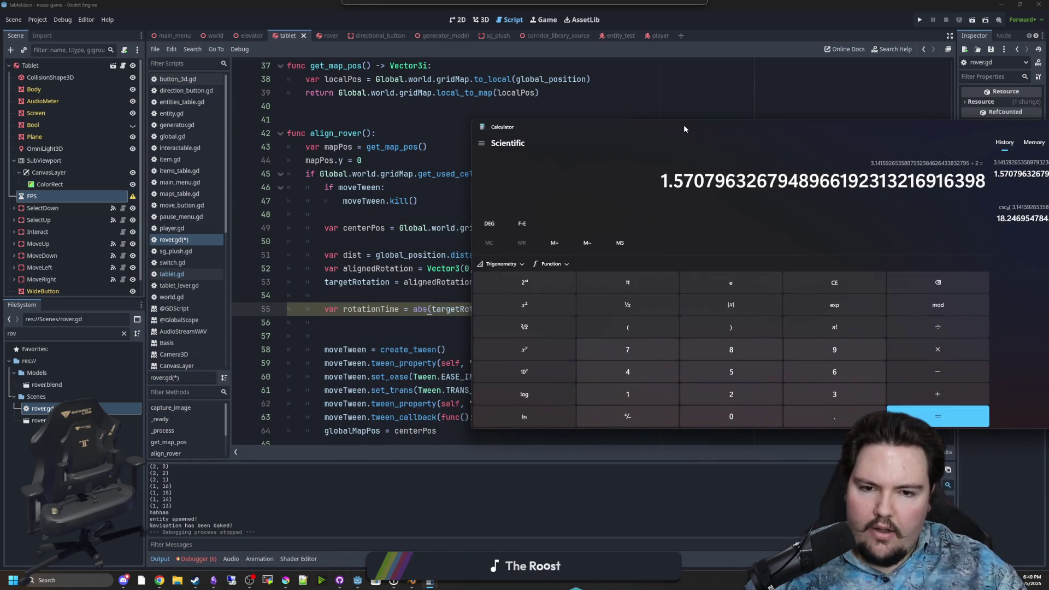
click(813, 278)
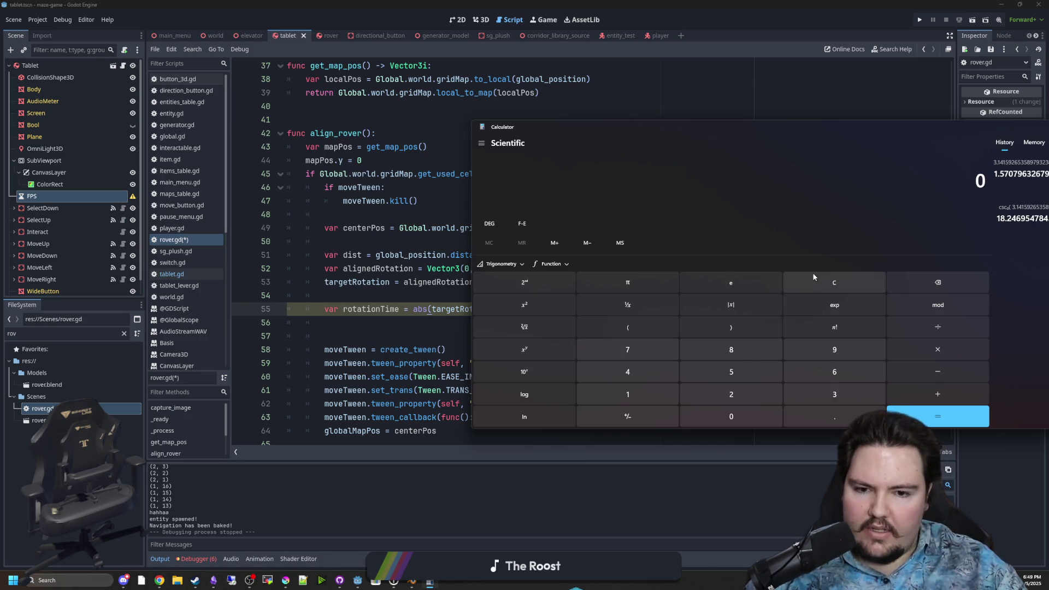
click(825, 377)
click(906, 375)
text(1.5)
key(Return)
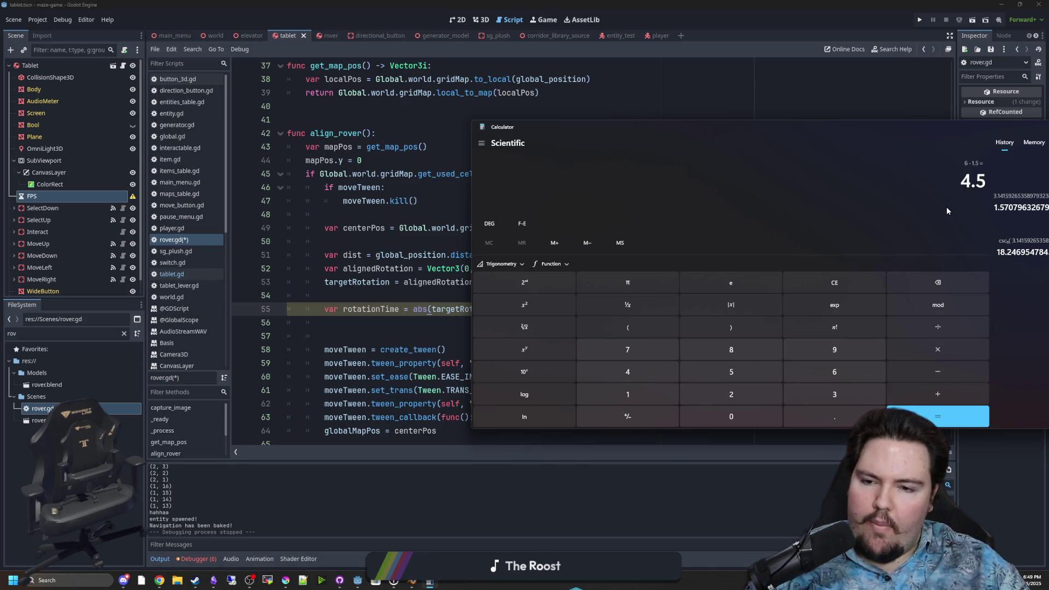
mouse_move(825, 133)
mouse_down()
mouse_move(489, 289)
mouse_move(498, 331)
mouse_move(511, 330)
mouse_up()
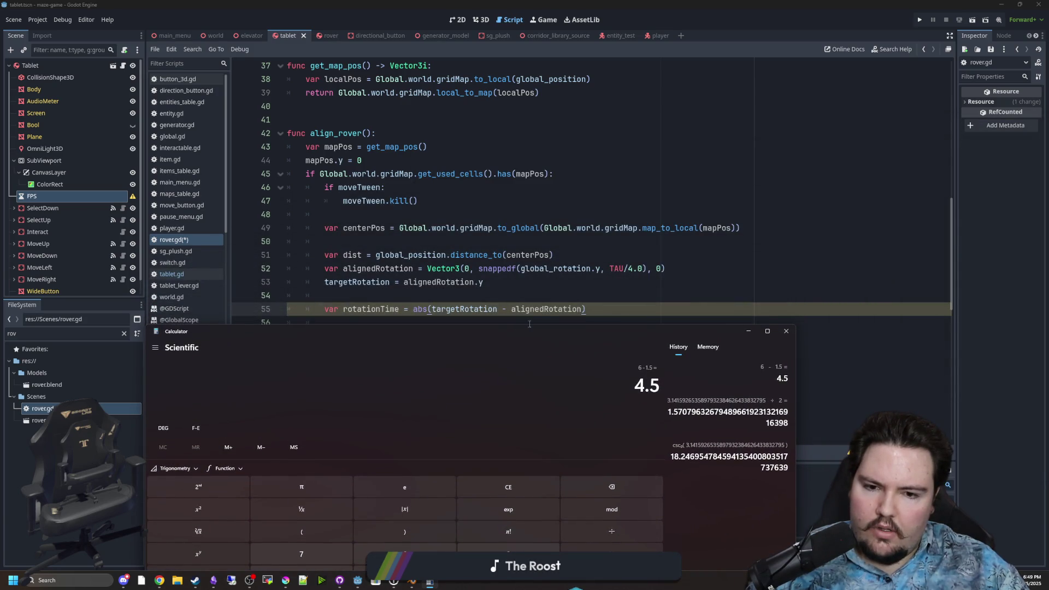
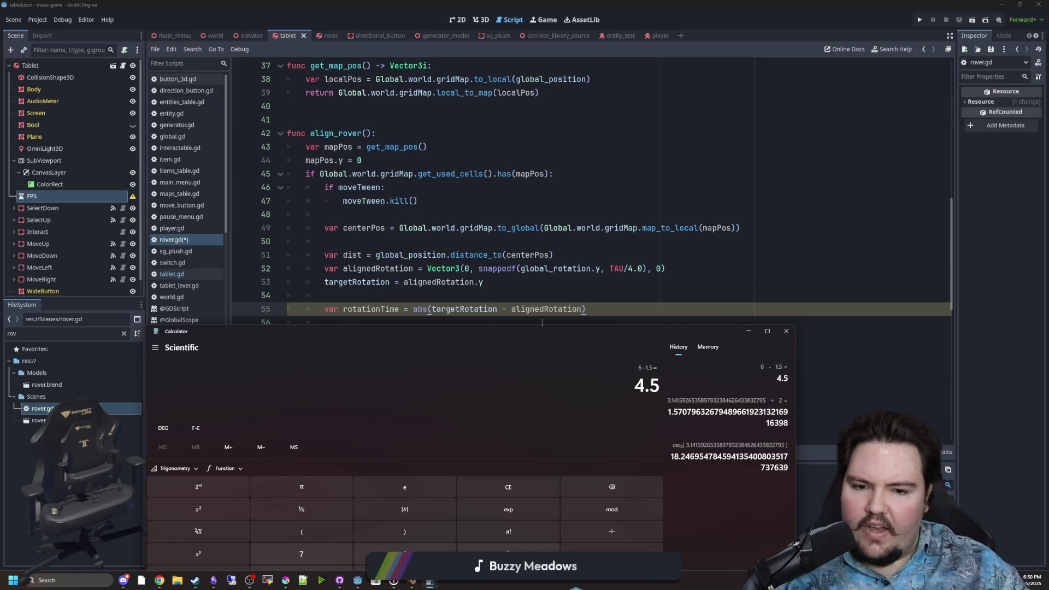
- Work out 1.5 / 6 = 0.25 in Calculator, then return to the rover.gd script in Godot
click(543, 480)
text(1.5/6)
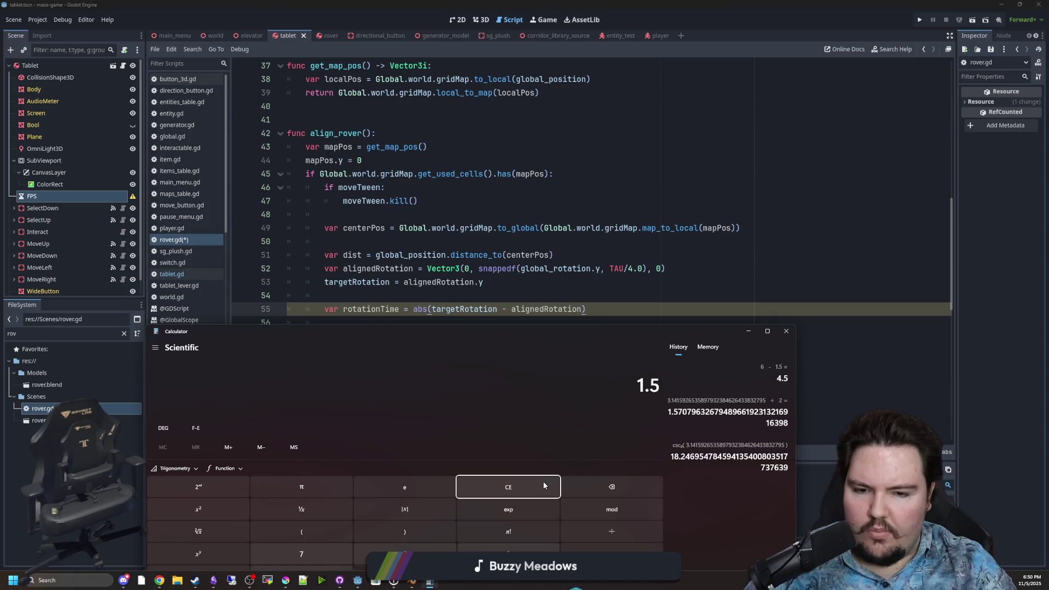
key(Return)
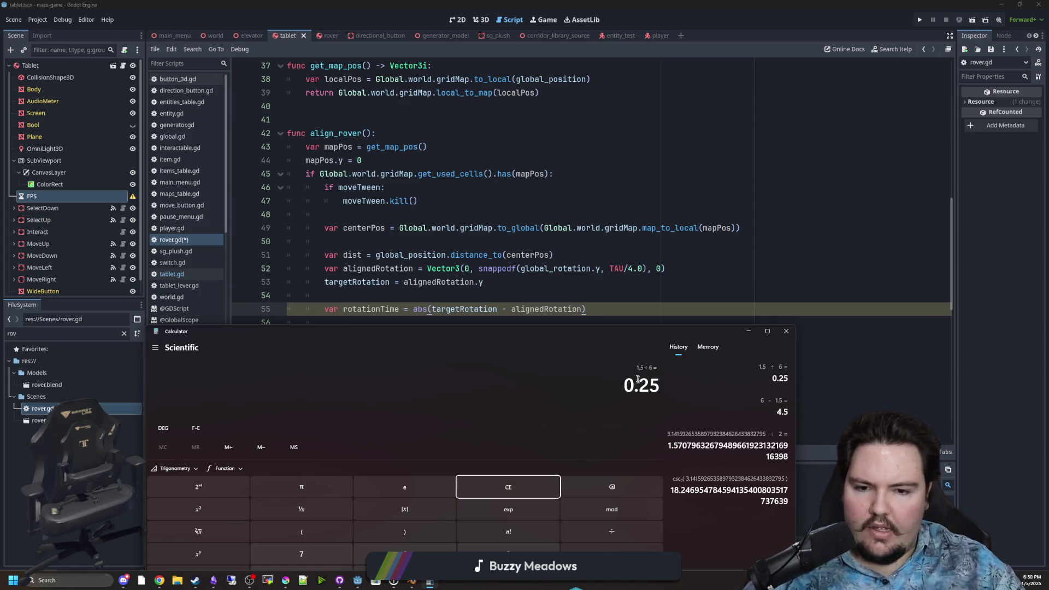
drag(639, 384, 660, 384)
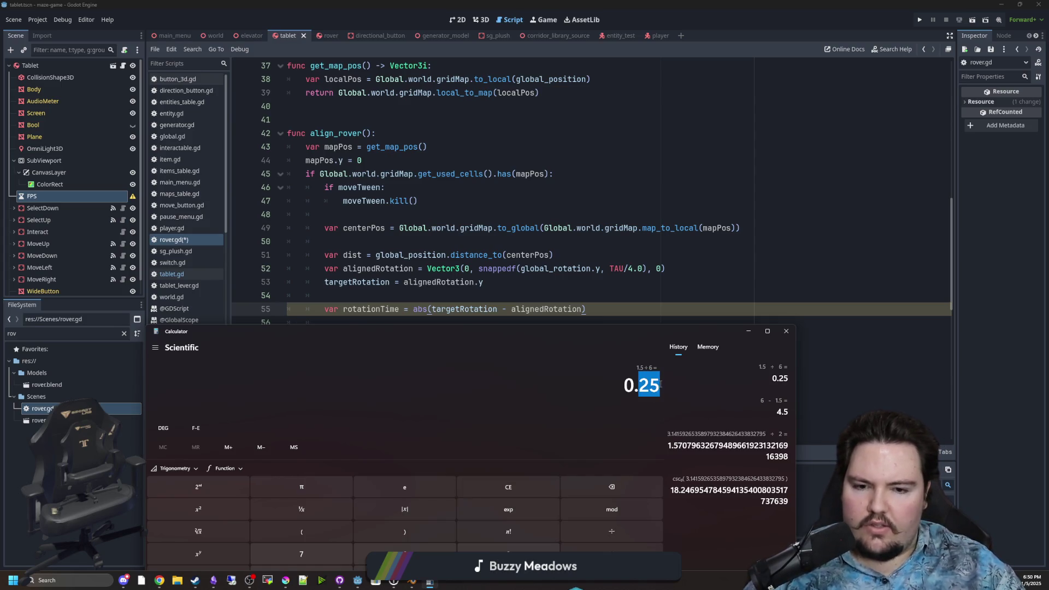
click(590, 288)
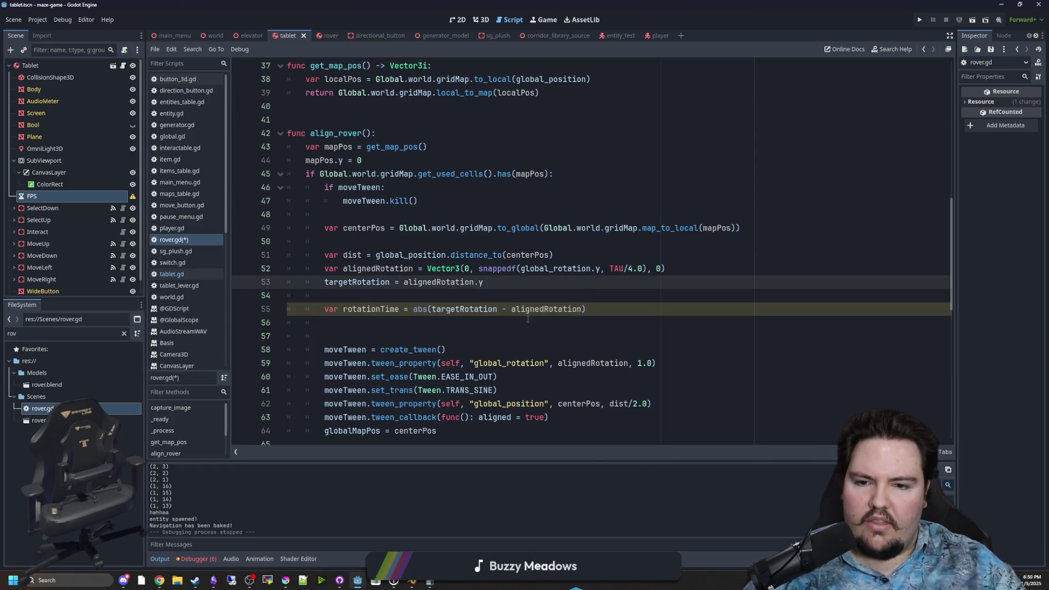
- Complete line 55 so rotationTime divides the angle difference by TAU, times rotationSpeed
click(630, 308)
text(TAU)
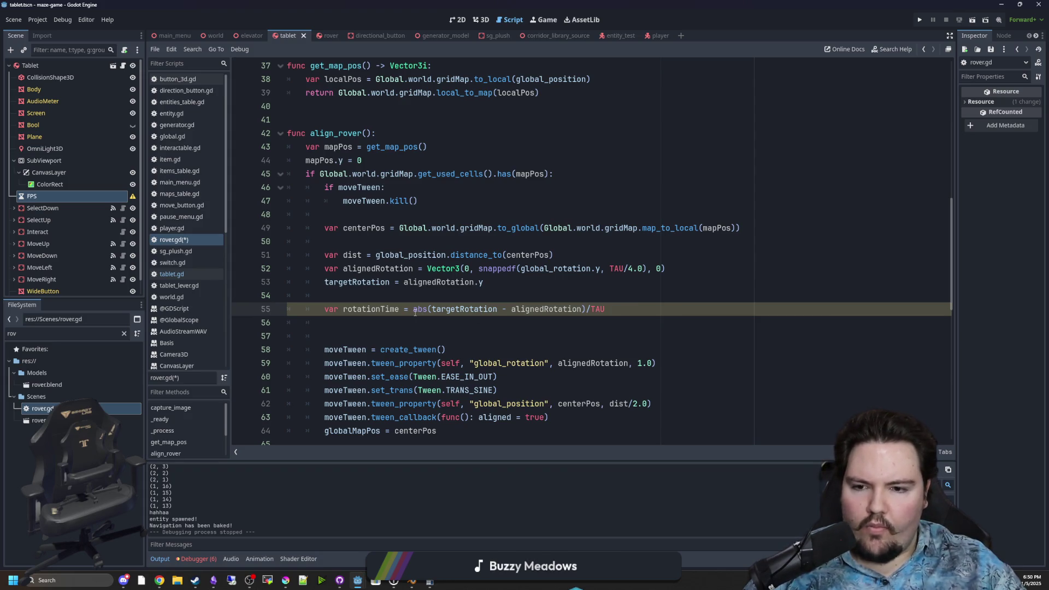
text(()
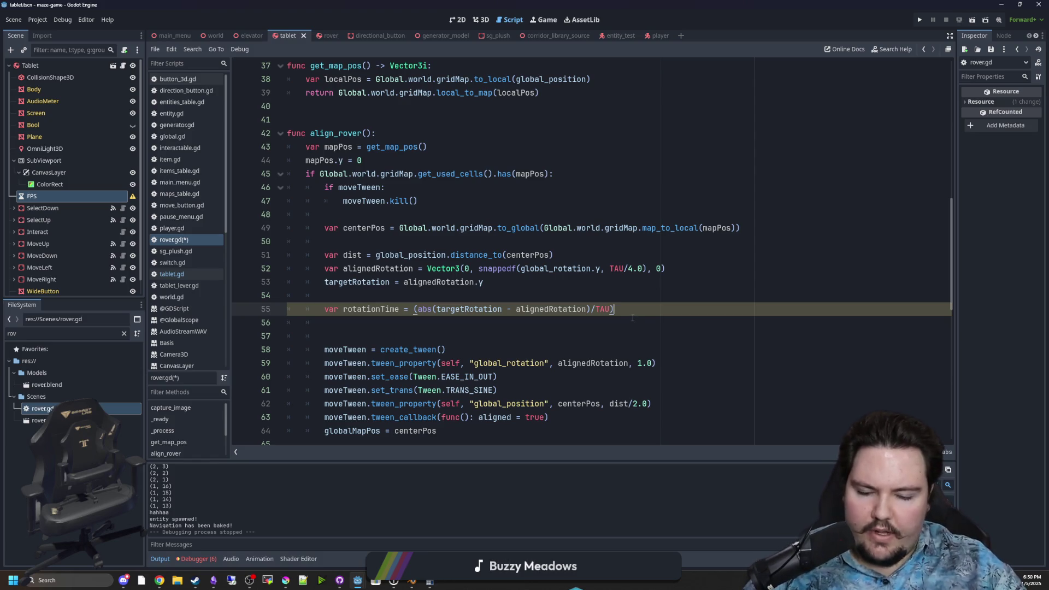
text(ot)
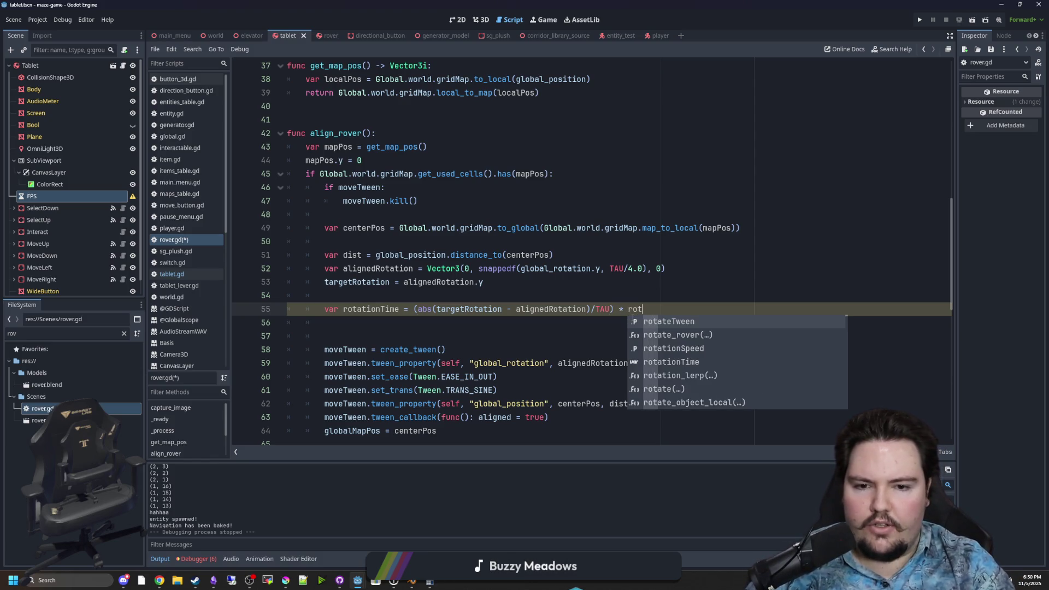
key(Down)
key(Down)
key(Return)
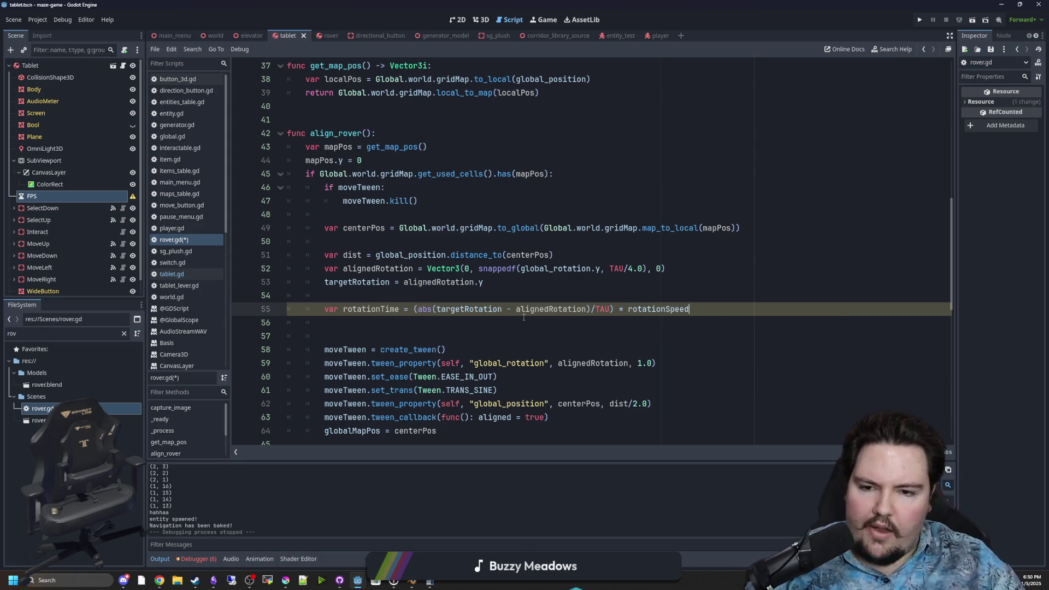
click(508, 323)
key(BackSpace)
key(BackSpace)
key(BackSpace)
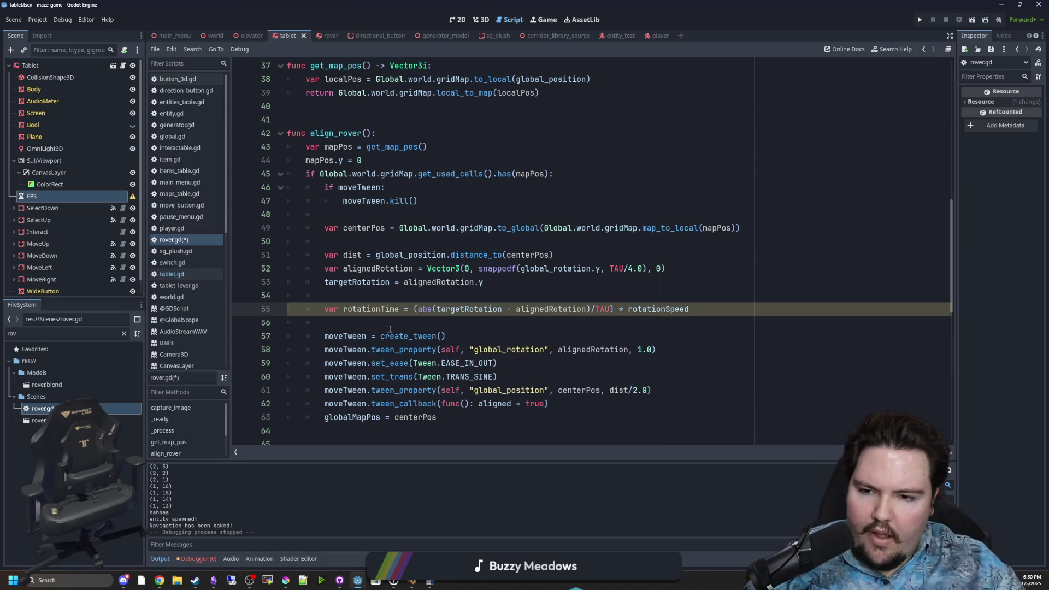
- Replace the rotation tween's 1.0 duration with rotationTime and save rover.gd
double_click(377, 309)
key(ctrl+c)
click(637, 364)
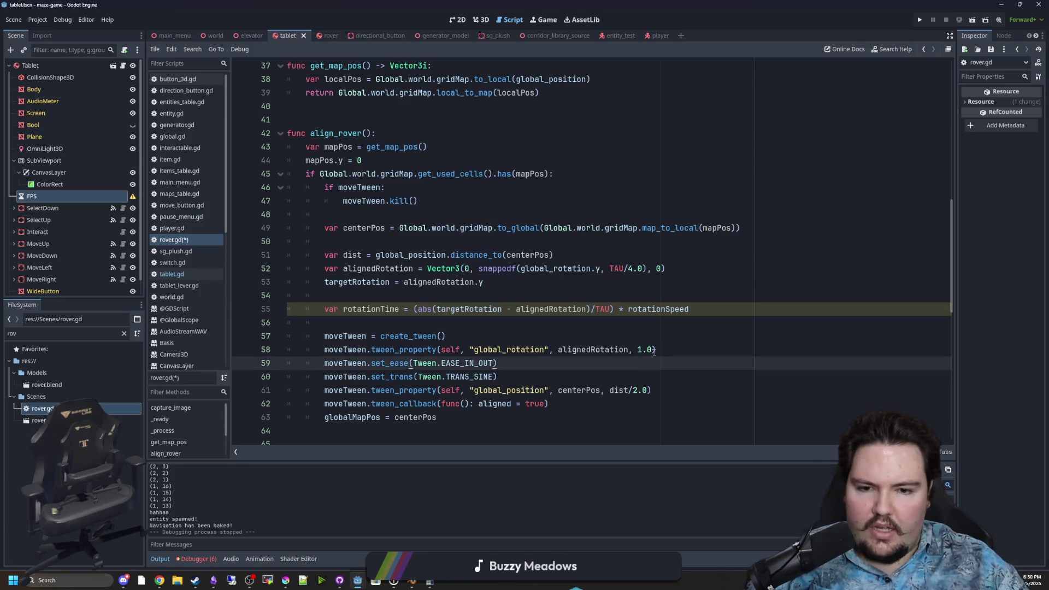
double_click(645, 350)
key(ctrl+v)
click(576, 372)
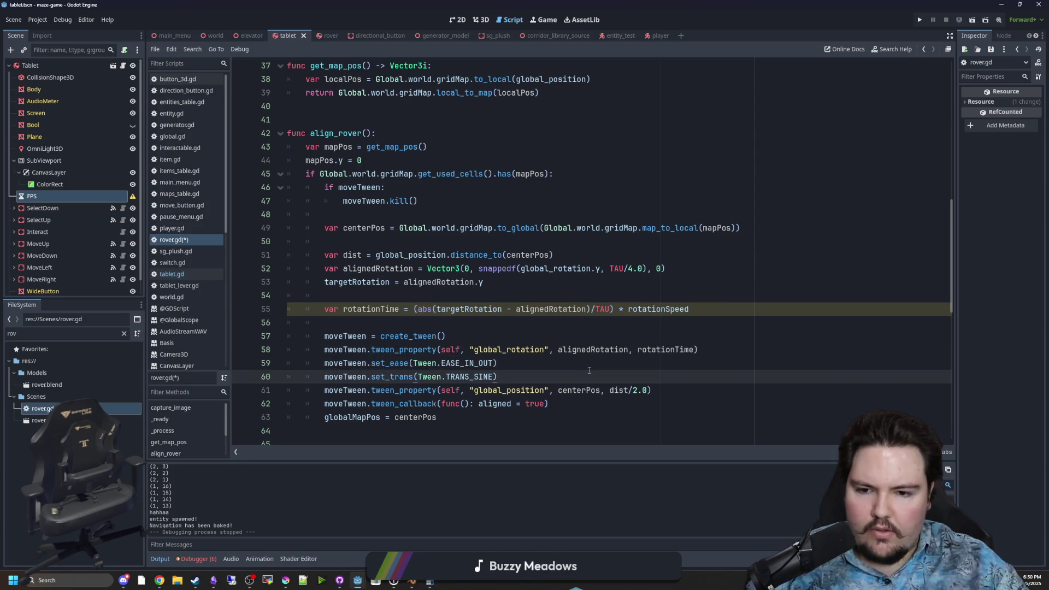
click(476, 320)
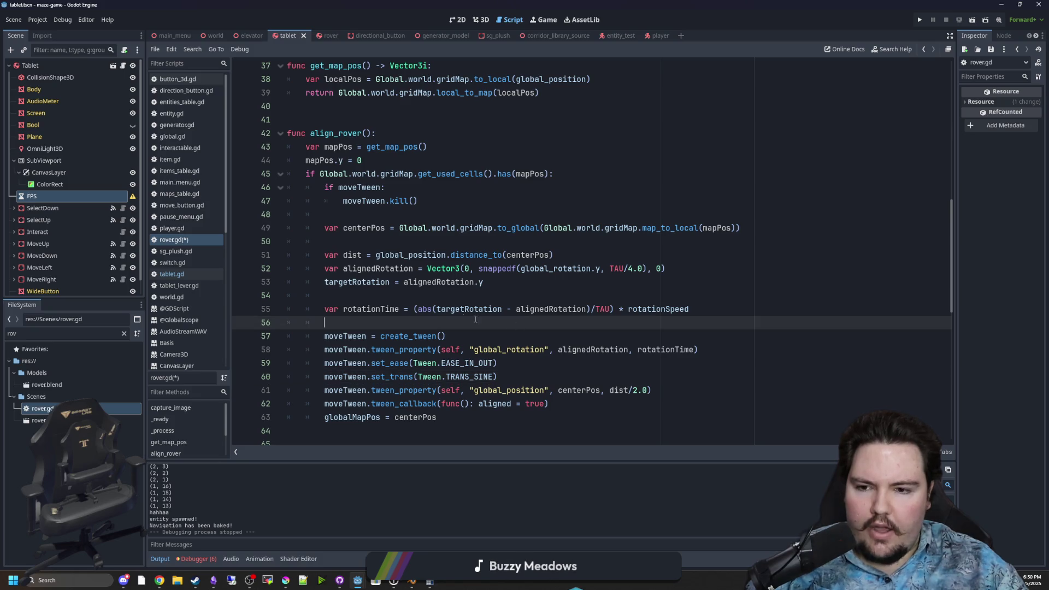
click(444, 300)
scroll(433, 303, down, 1)
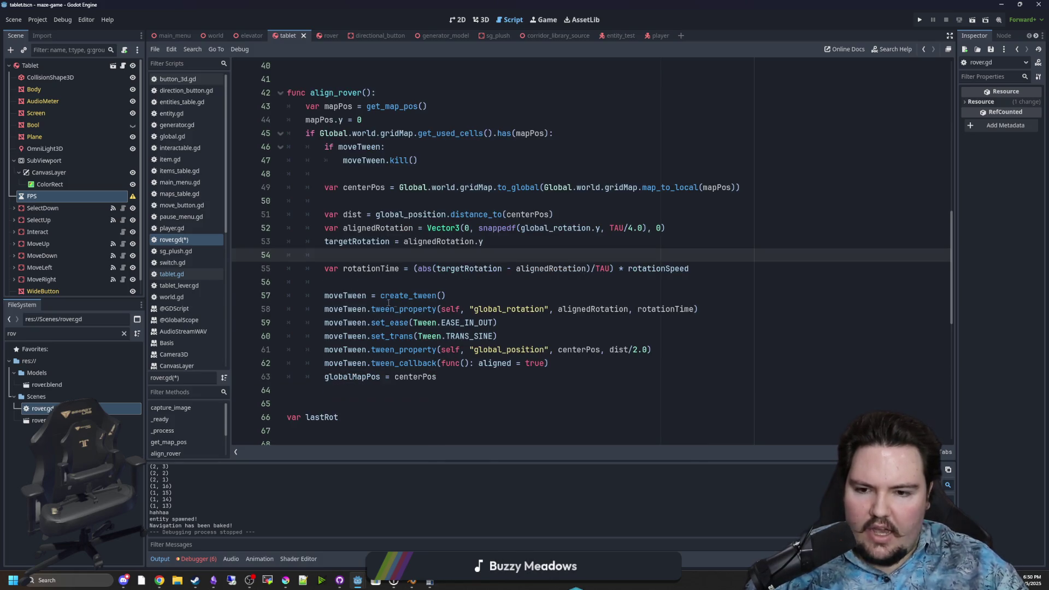
click(403, 277)
key(ctrl+s)
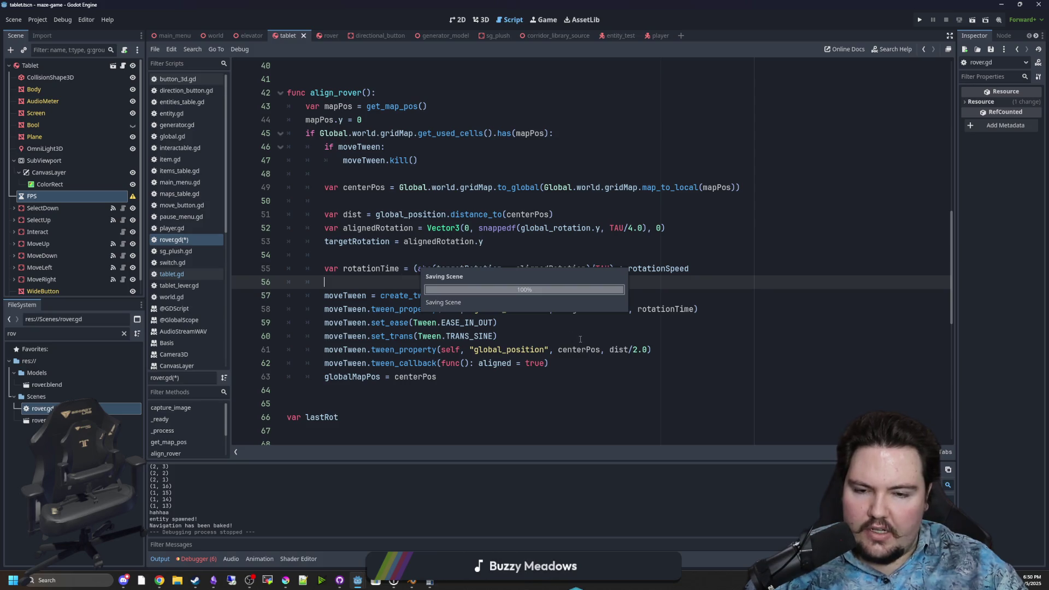
click(535, 337)
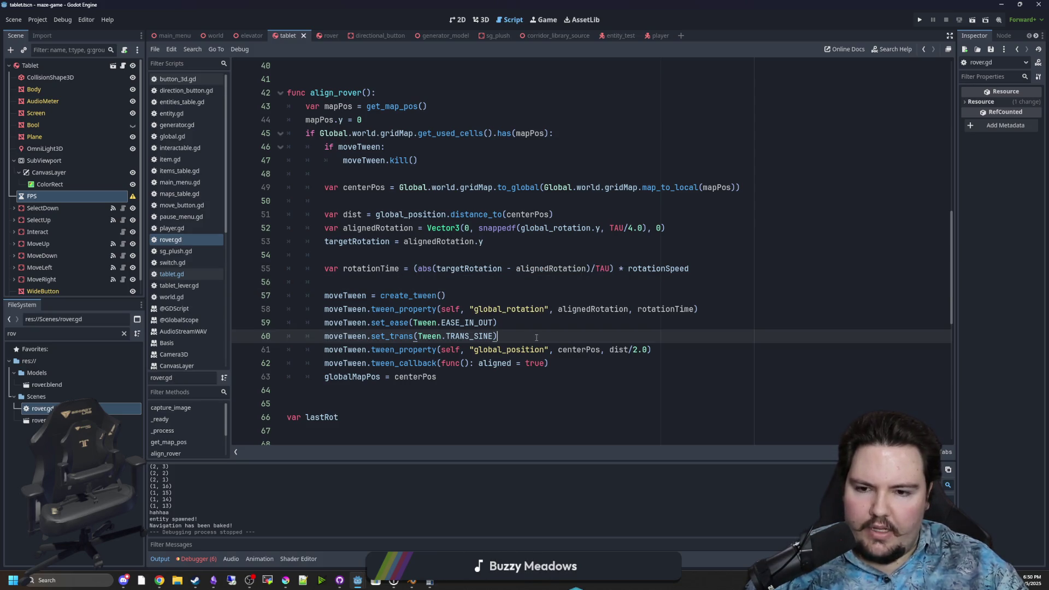
- Add line 56: var distance = global_position.distance_to(centerPos) / speed
click(572, 348)
click(387, 282)
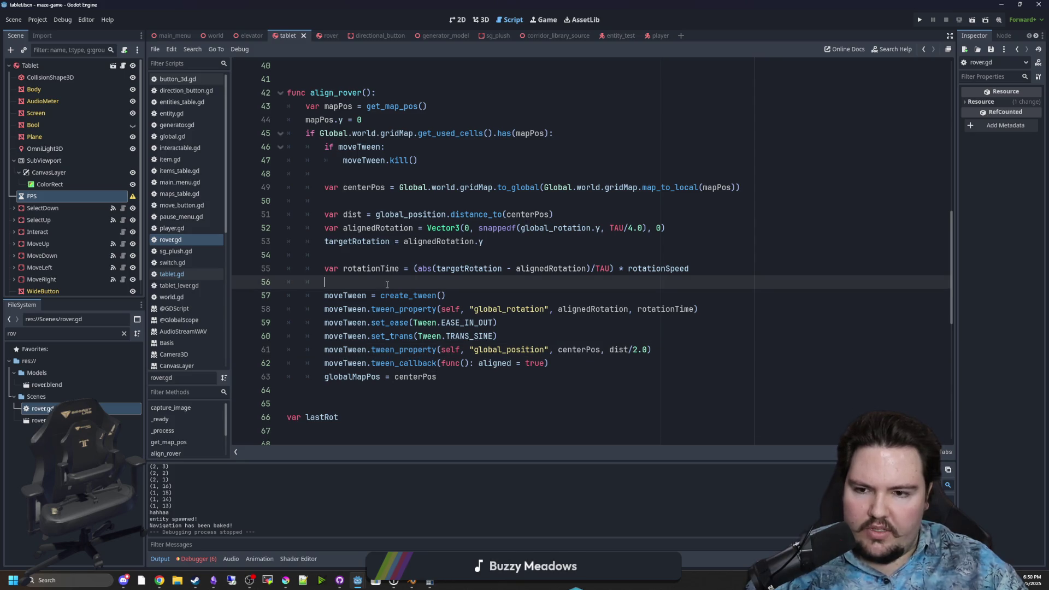
key(Return)
key(Return)
key(Up)
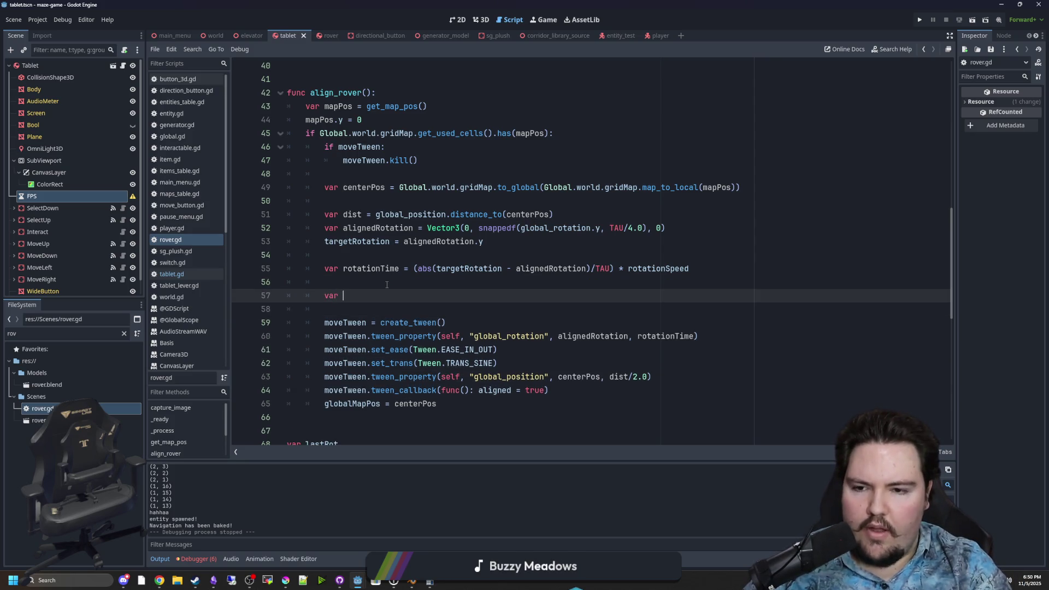
key(BackSpace)
text(ar distance = global_po)
key(Return)
text(.distance)
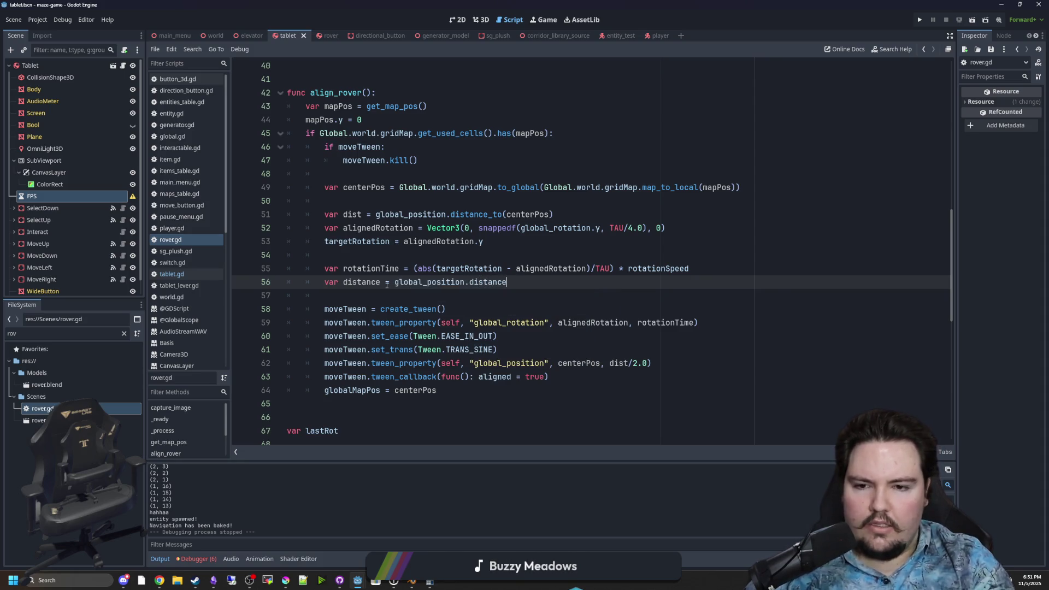
text(_tp)
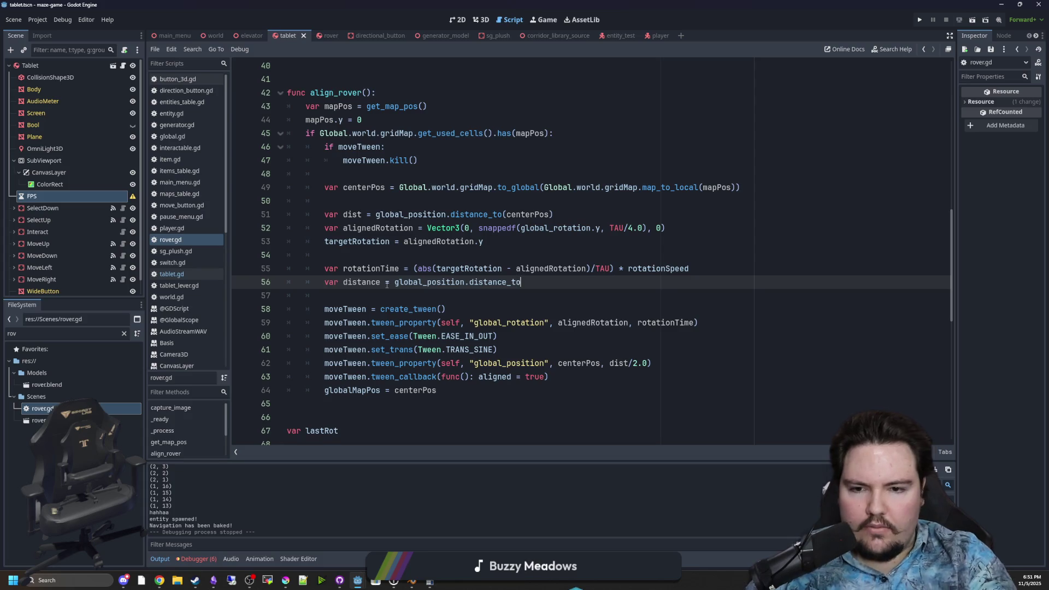
text((centerPos)
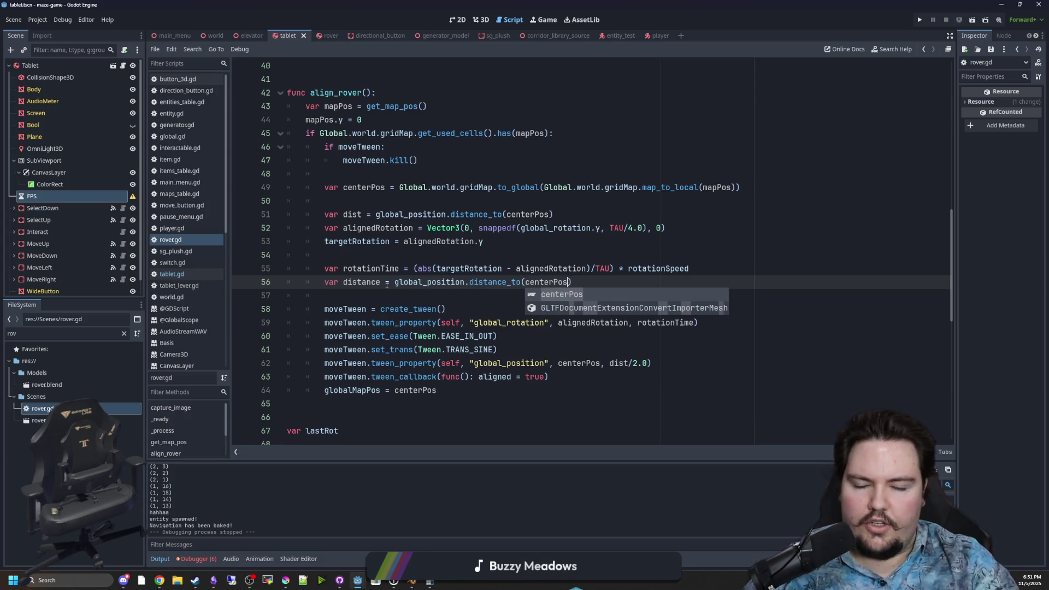
key(Escape)
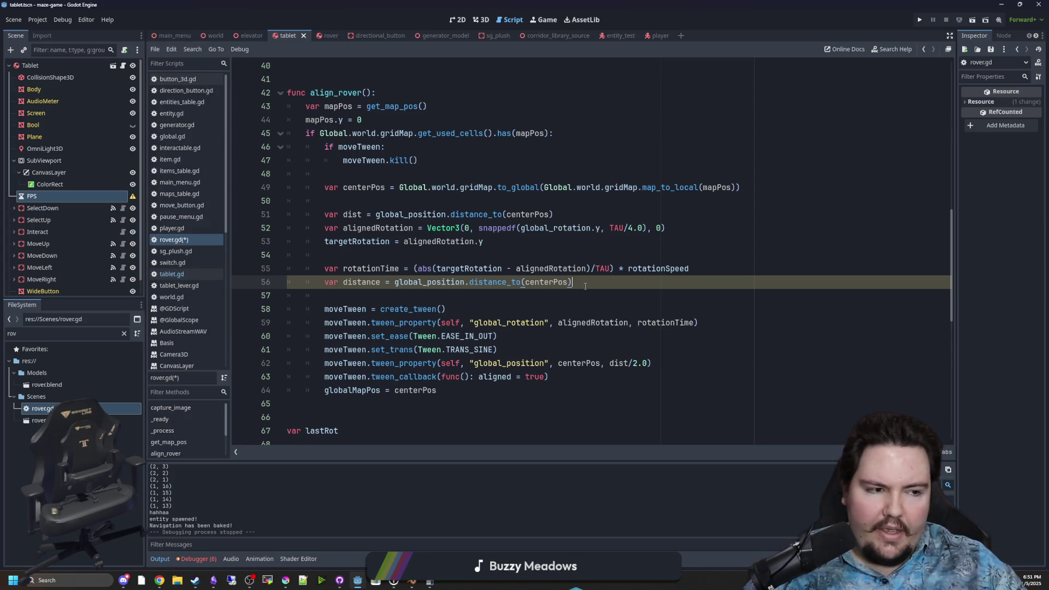
mouse_move(432, 581)
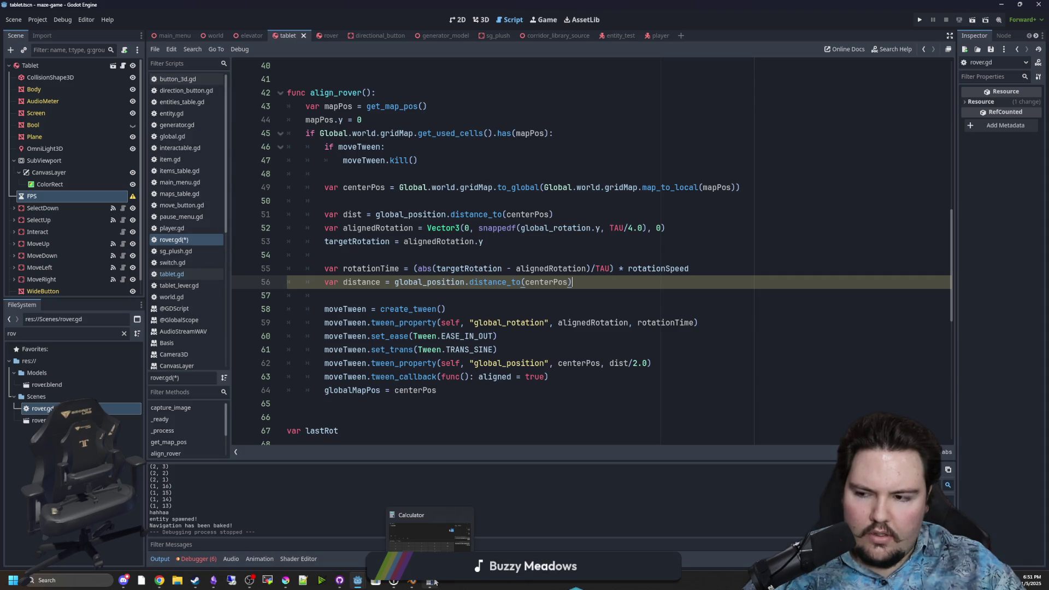
text(/)
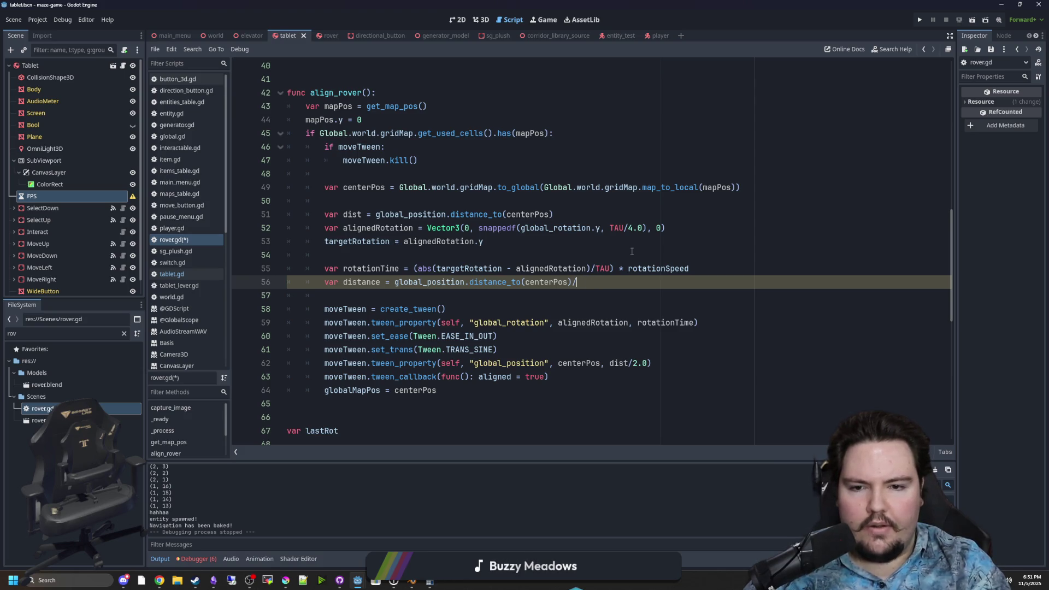
text(speed)
click(632, 252)
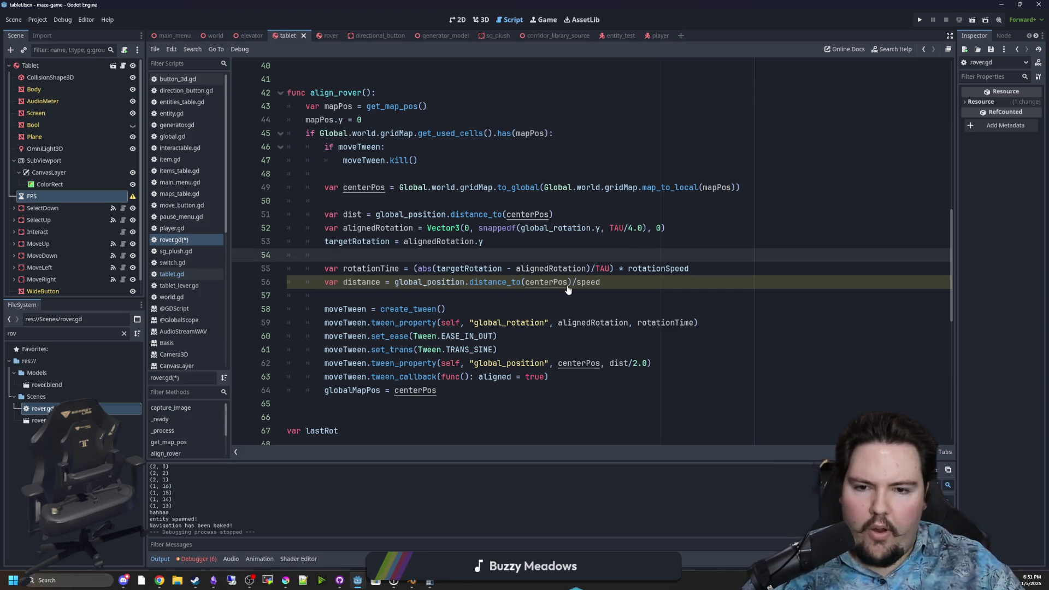
- Replace the undeclared speed on line 56 with movementSpeed
click(163, 431)
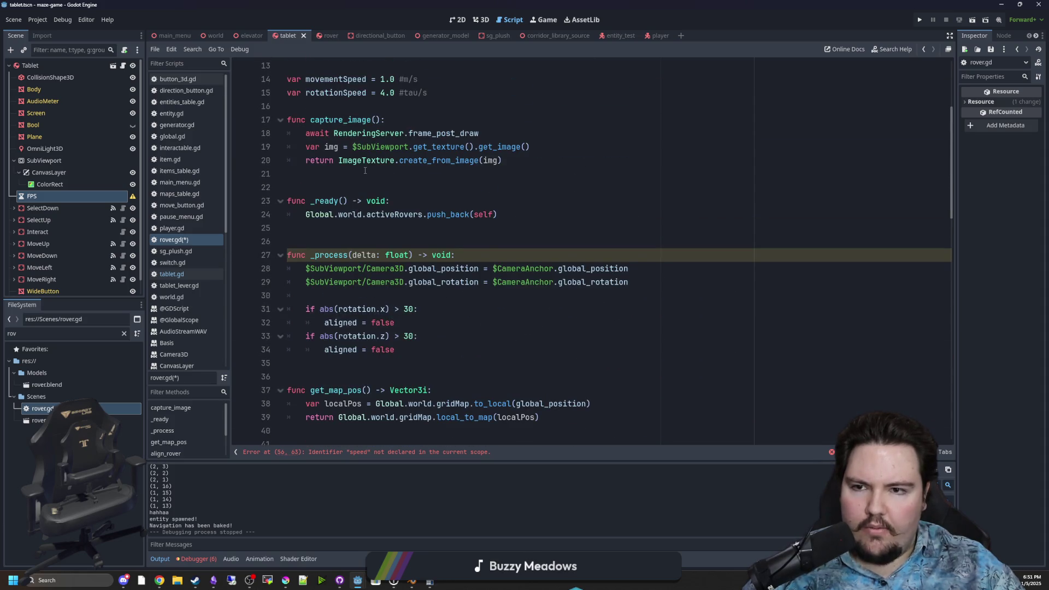
scroll(365, 170, up, 3)
double_click(336, 200)
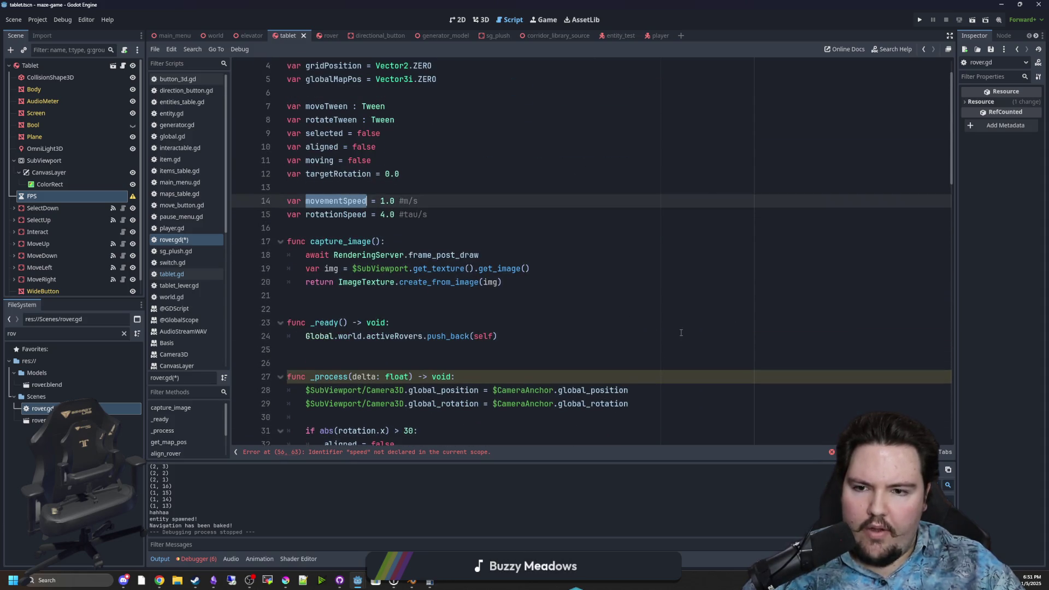
key(ctrl+c)
scroll(681, 332, down, 14)
double_click(587, 201)
key(ctrl+v)
click(590, 209)
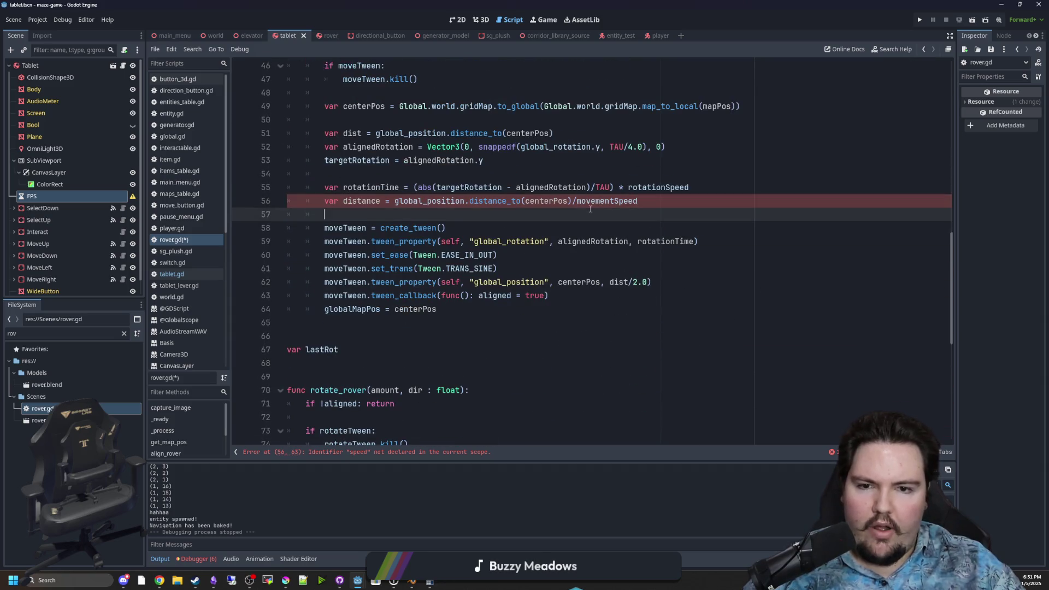
scroll(590, 209, up, 2)
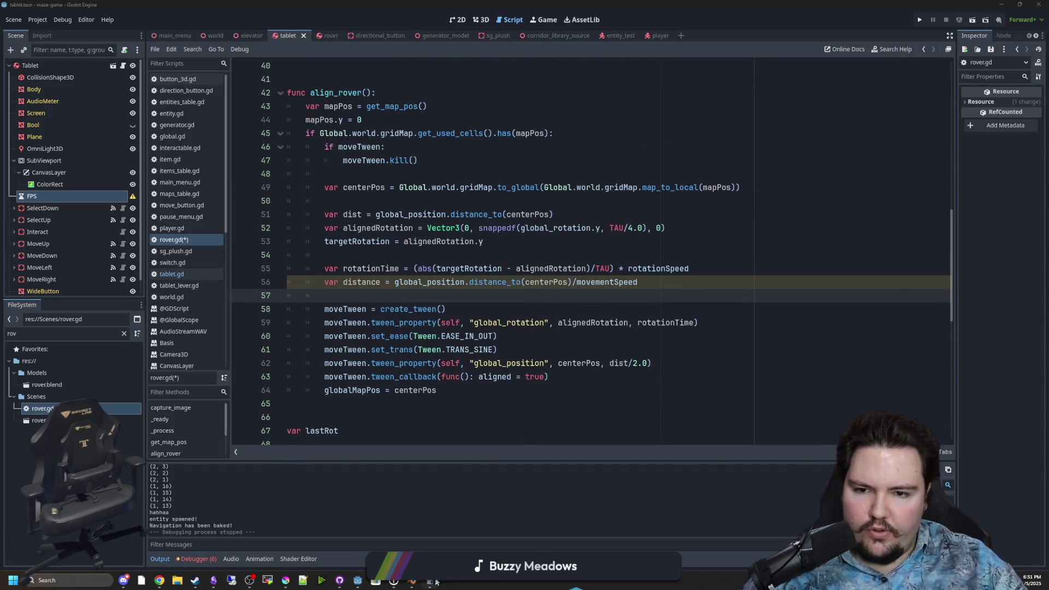
- Calculate 8 / 2 in Calculator, then put it away
click(435, 582)
click(530, 489)
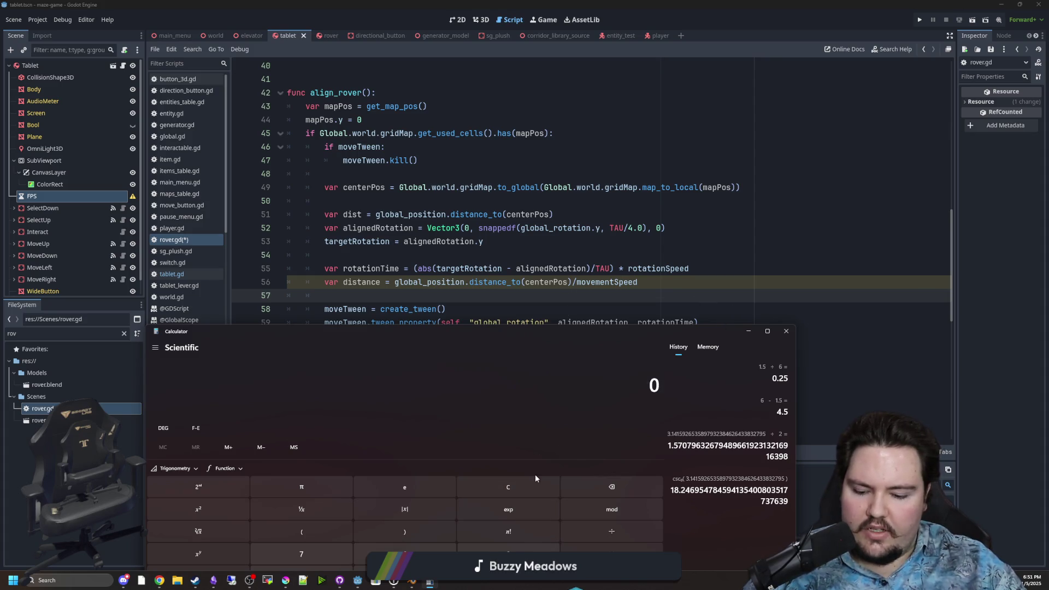
text(8)
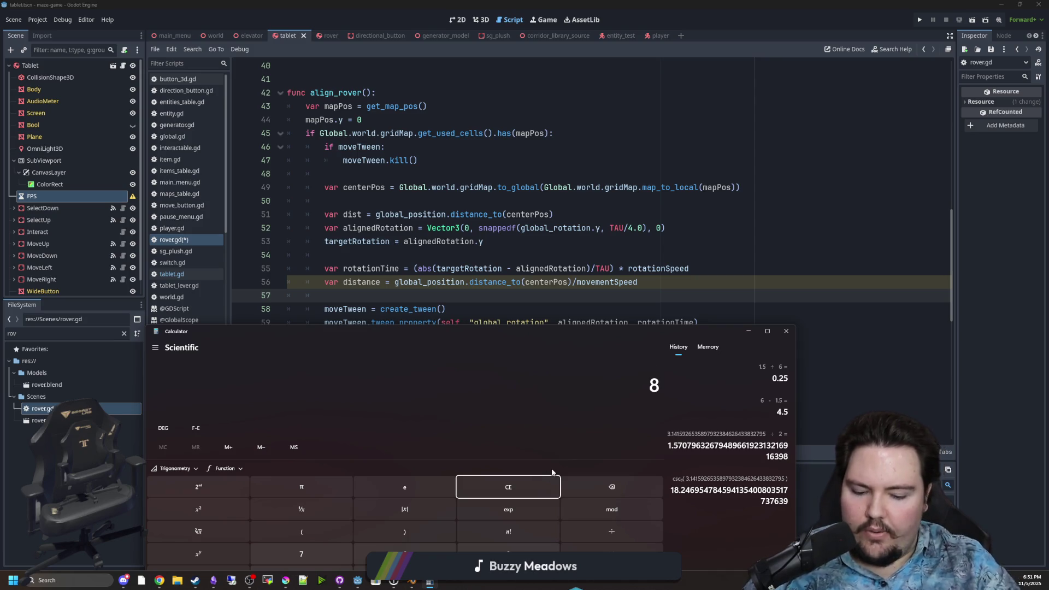
text(/2)
key(Return)
click(748, 331)
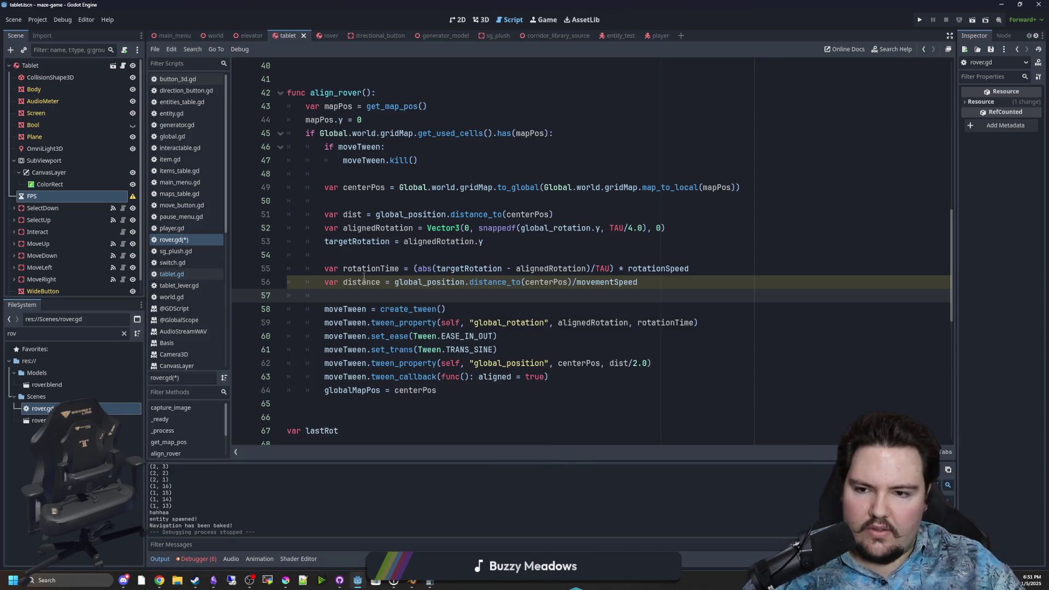
- Rename distance to distanceTime and use it instead of dist/2.0 in the position tween
double_click(364, 277)
click(382, 282)
text(Time)
click(417, 296)
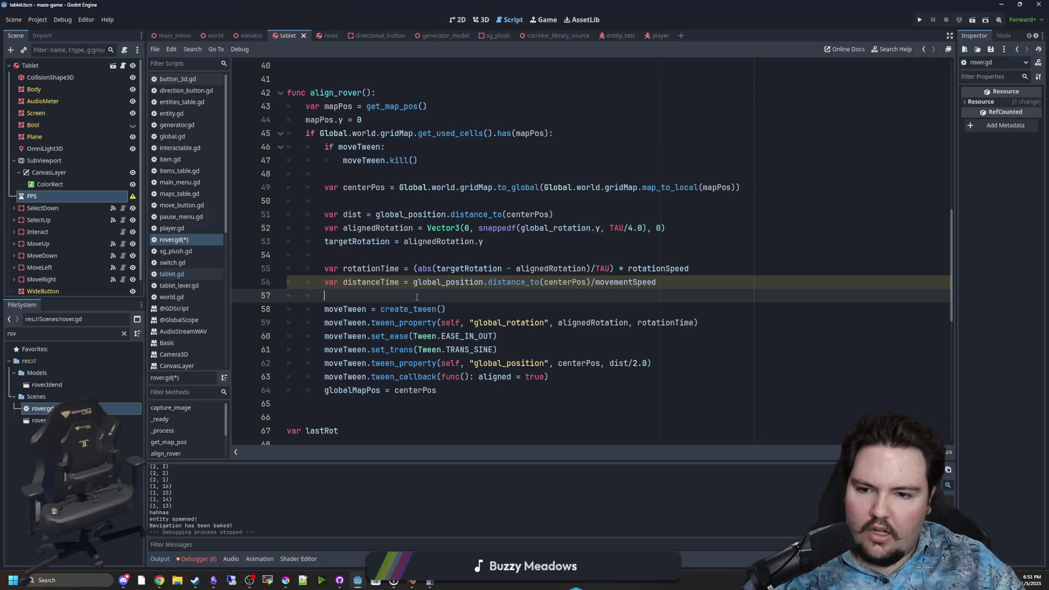
key(Down)
key(Down)
key(Down)
key(End)
drag(647, 365, 610, 364)
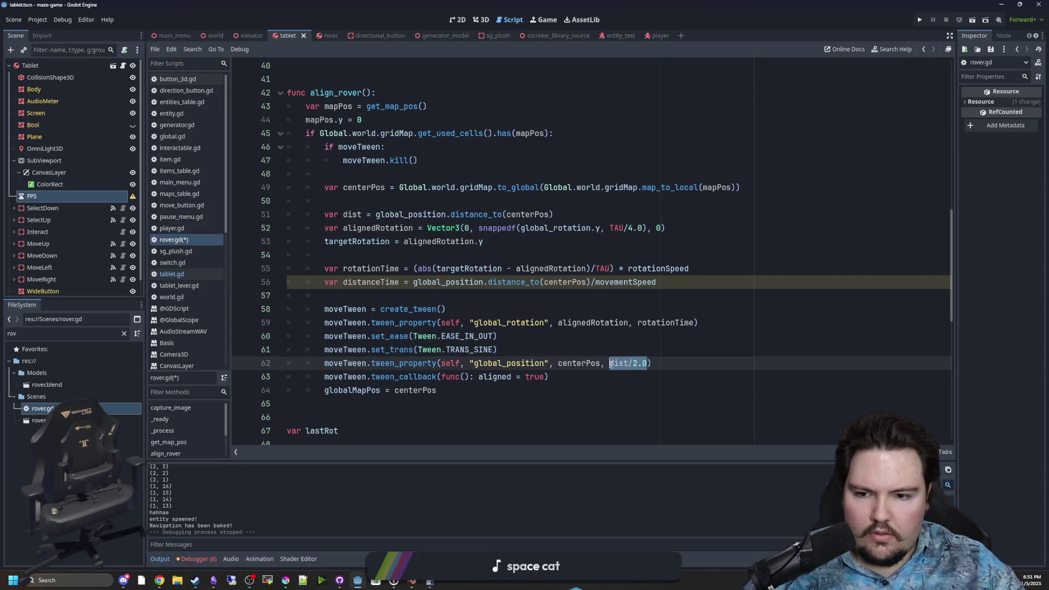
text(distanceTime)
click(627, 348)
click(434, 297)
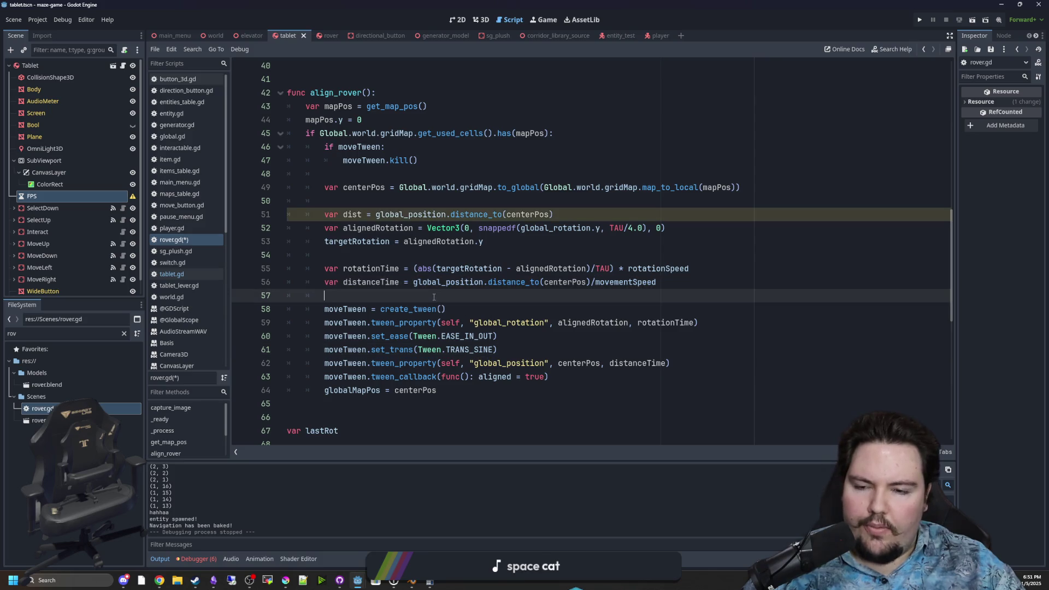
scroll(437, 235, up, 13)
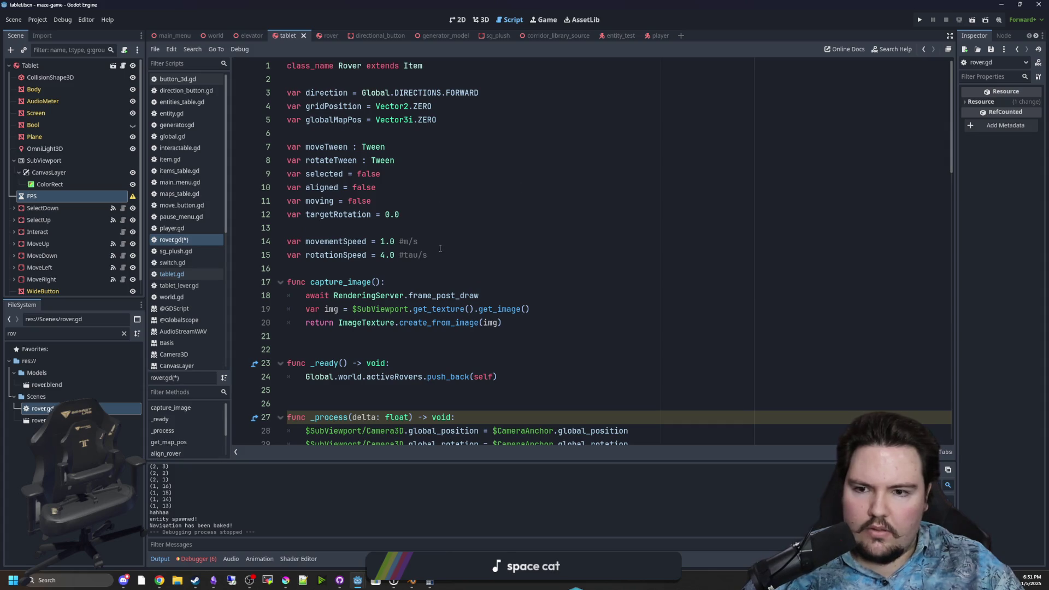
- Change line 14 so movementSpeed = 2.0, then save rover.gd
click(387, 241)
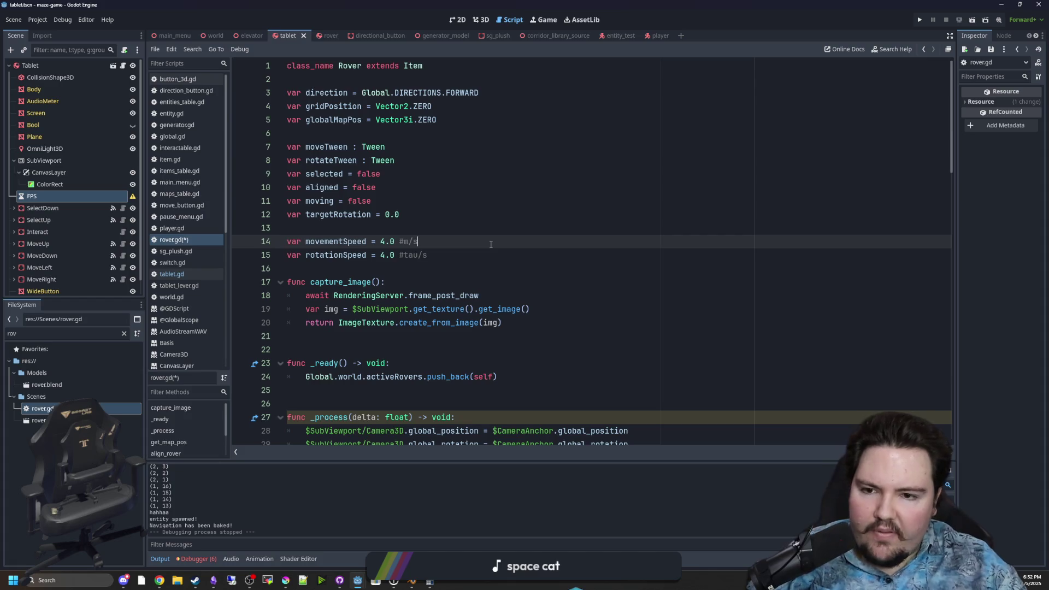
key(ctrl+s)
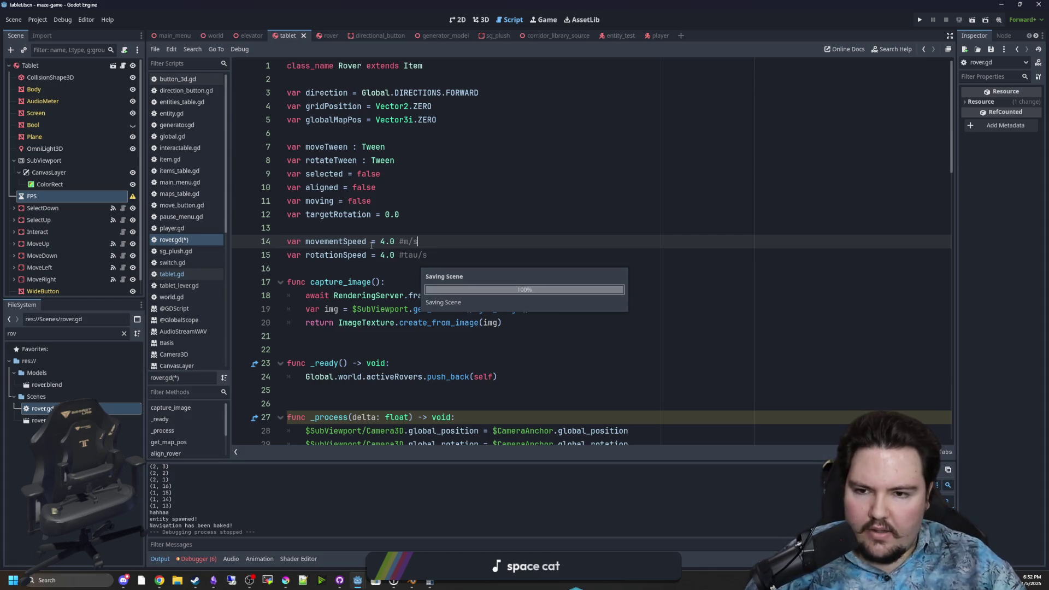
click(382, 242)
key(BackSpace)
text(2)
key(Up)
key(Up)
key(Up)
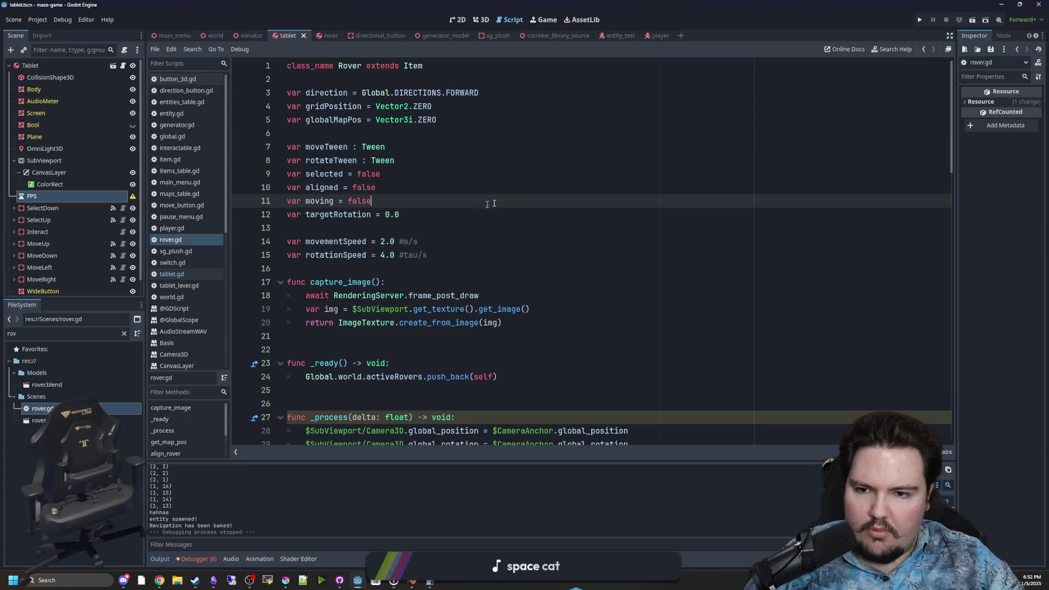
key(ctrl+s)
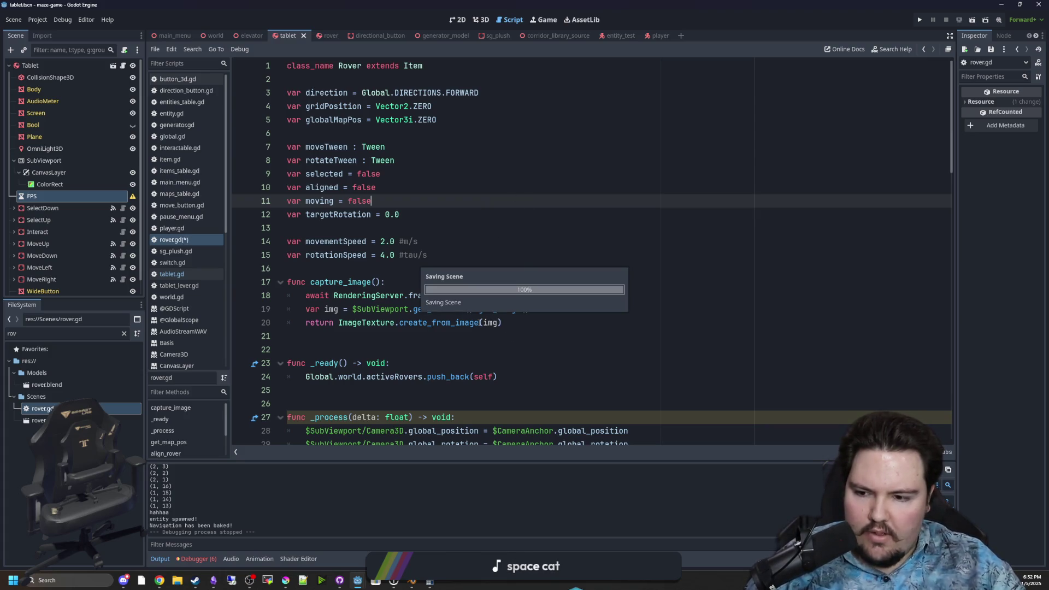
scroll(486, 325, down, 10)
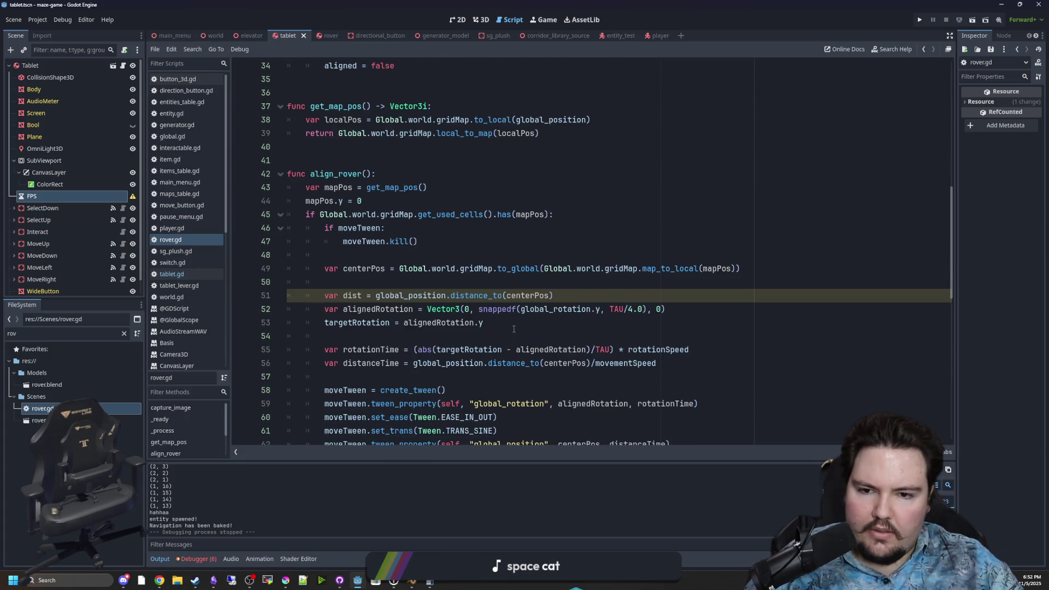
click(525, 284)
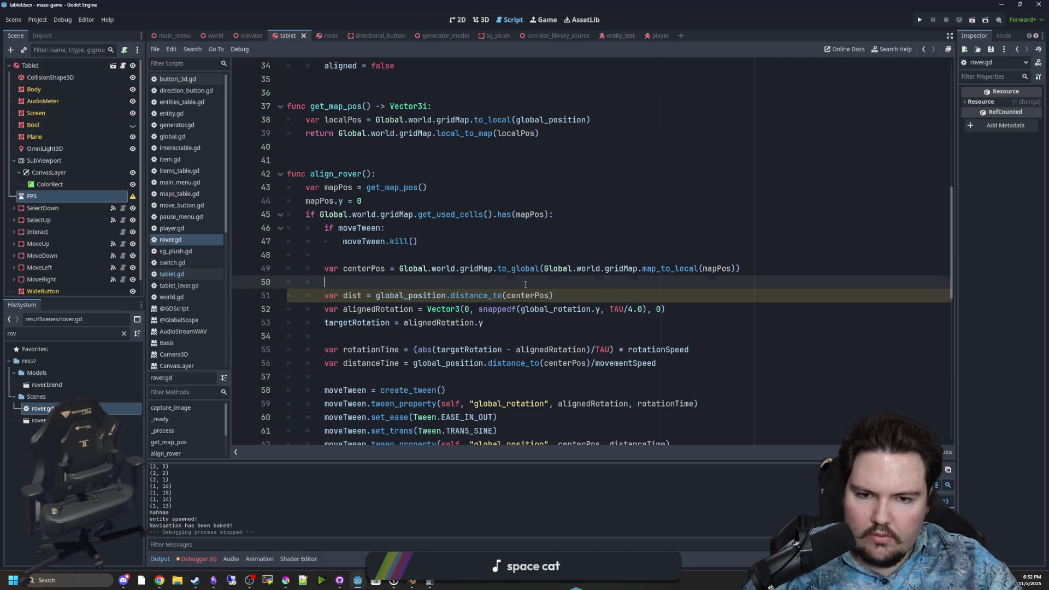
scroll(525, 284, down, 3)
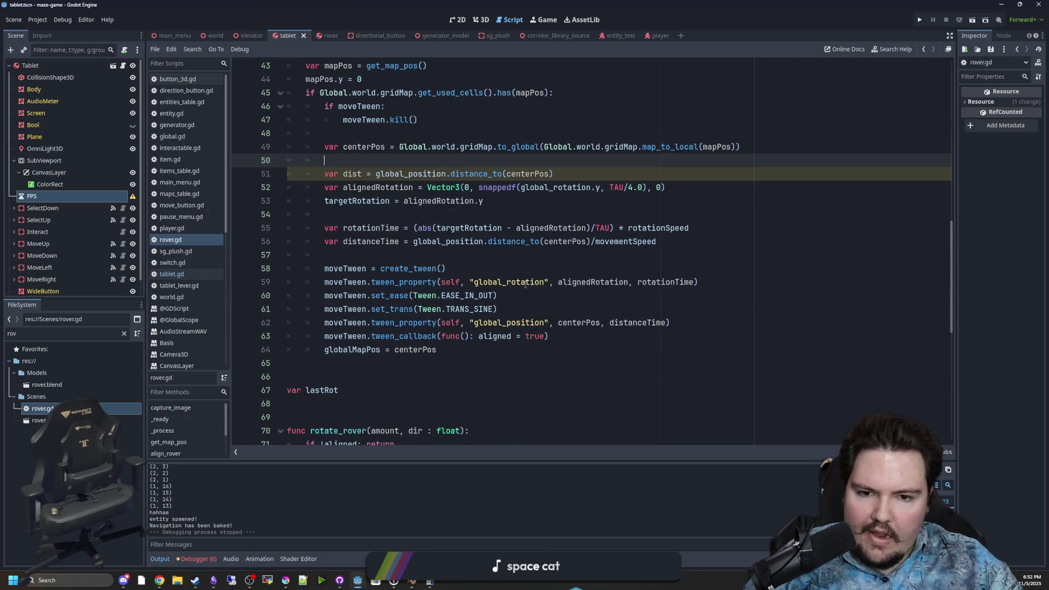
- Copy the rotationTime and distanceTime lines into rotate_rover, keeping only rotationTime there
click(574, 294)
drag(708, 248, 251, 224)
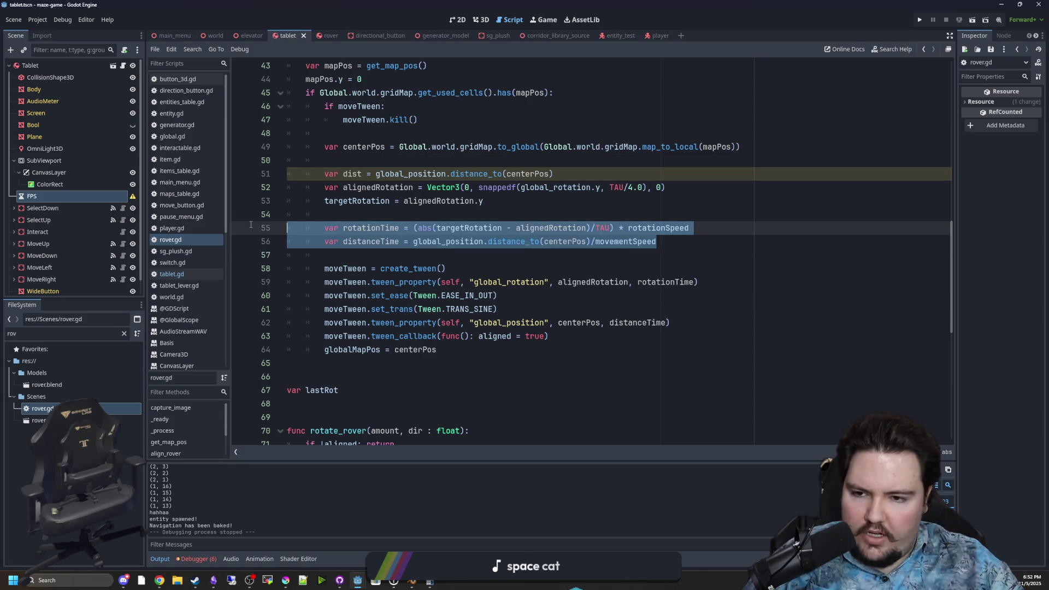
click(479, 285)
scroll(476, 289, down, 6)
click(402, 299)
key(Return)
key(ctrl+v)
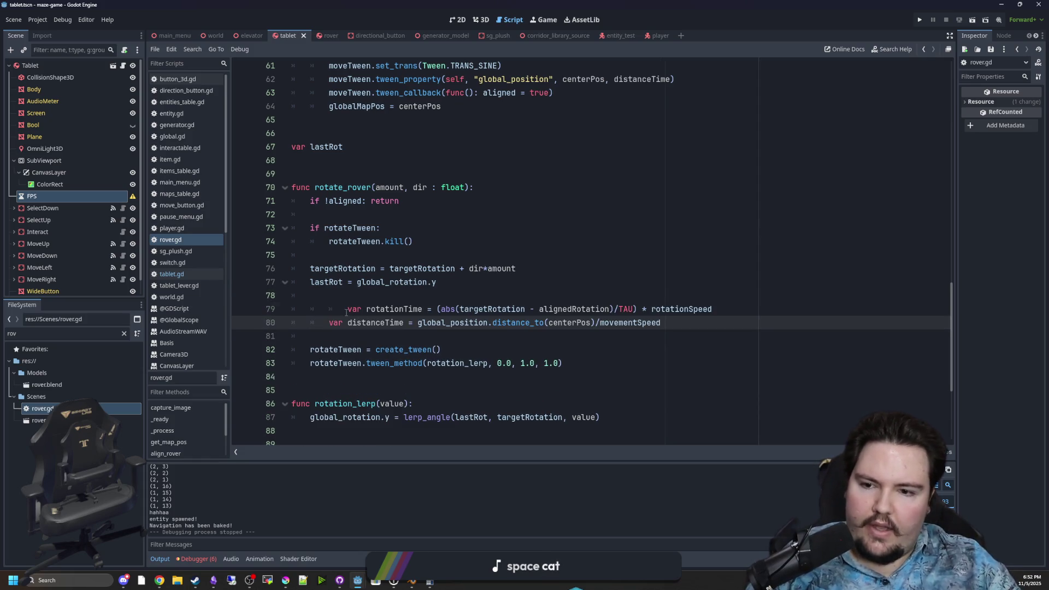
click(346, 312)
key(BackSpace)
key(BackSpace)
drag(662, 322, 326, 321)
key(ctrl+c)
key(BackSpace)
key(BackSpace)
key(BackSpace)
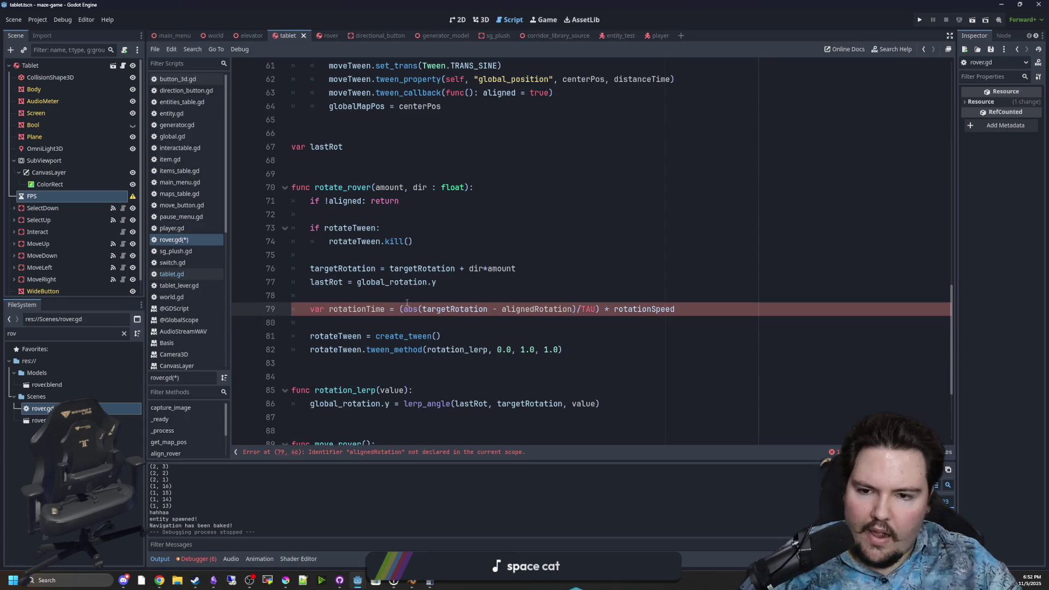
- Paste the distanceTime calculation into move_rover after moveTween.kill
scroll(482, 310, down, 1)
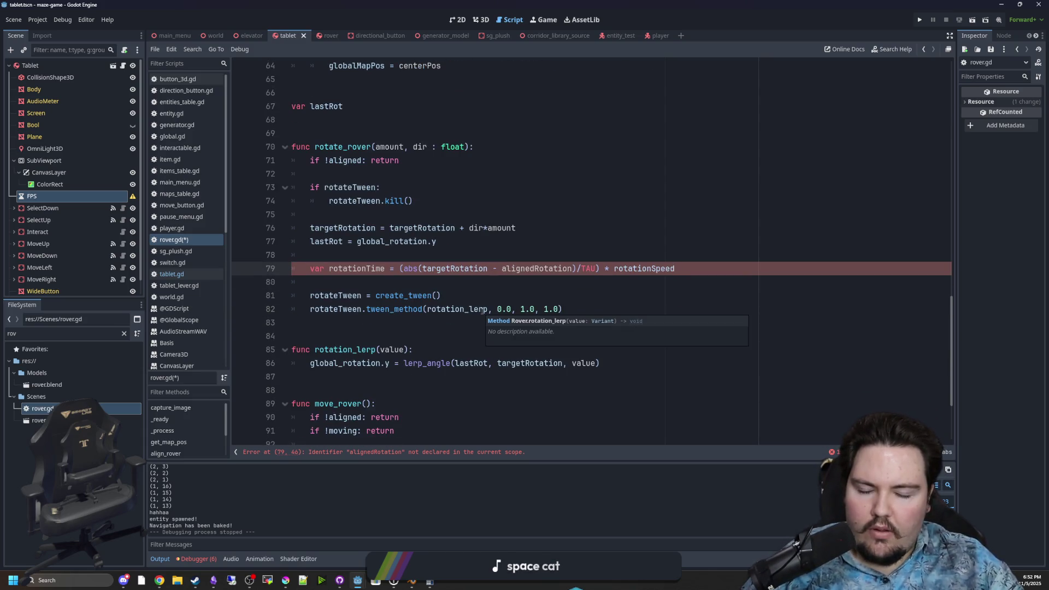
scroll(482, 310, up, 1)
scroll(420, 322, down, 5)
click(407, 350)
key(ctrl+v)
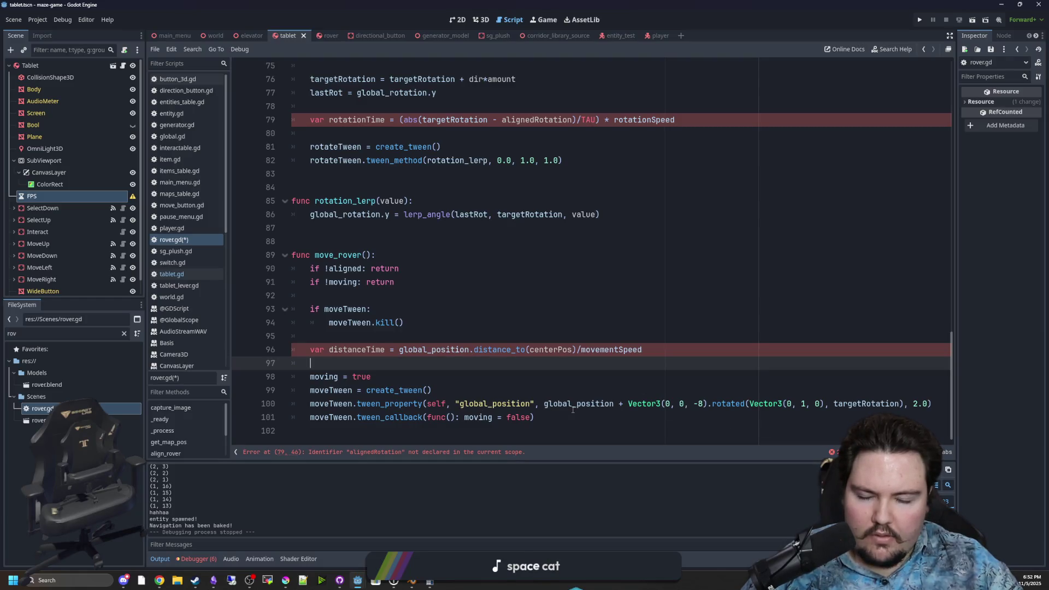
- Cut the Vector3 target position expression out of line 100's position tween
click(654, 386)
double_click(872, 404)
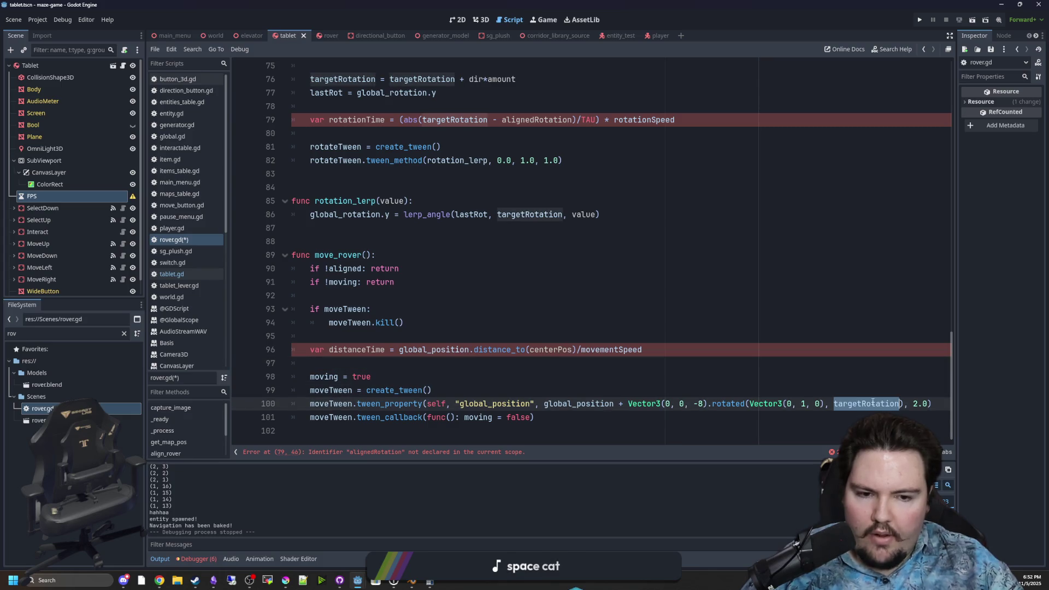
click(658, 392)
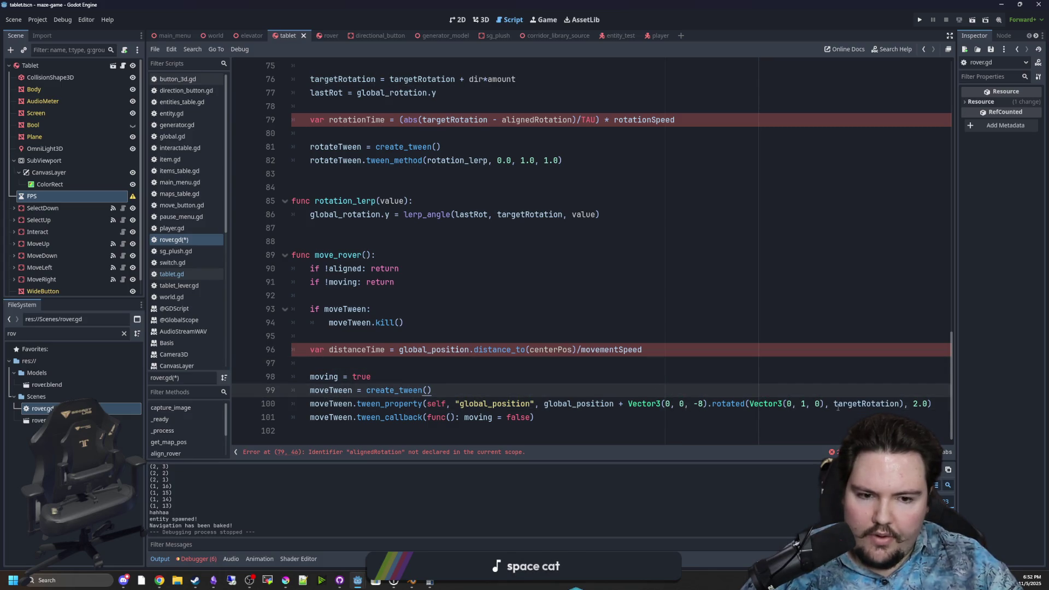
mouse_move(877, 404)
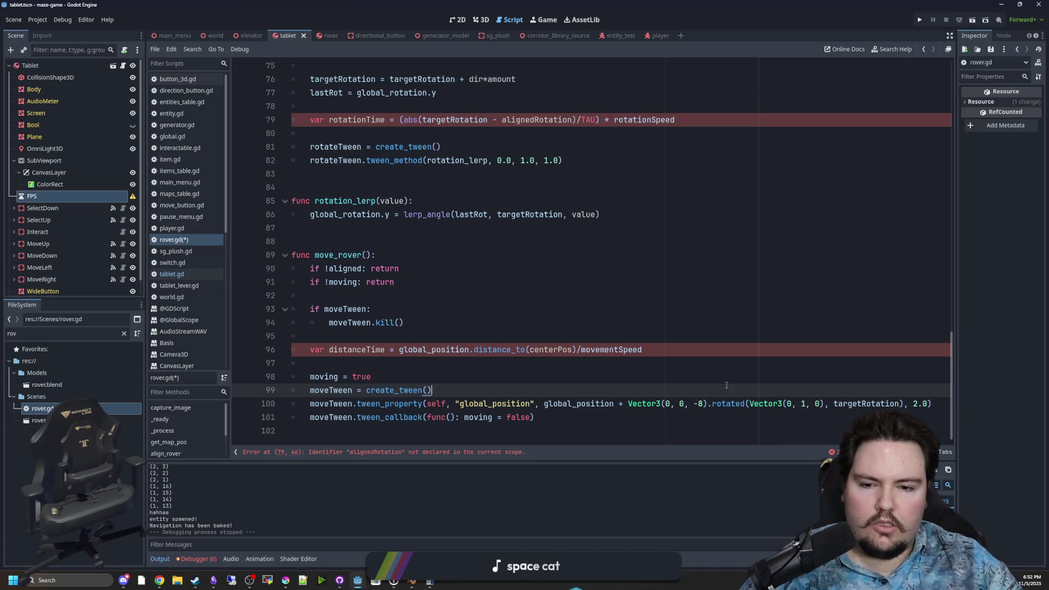
click(596, 403)
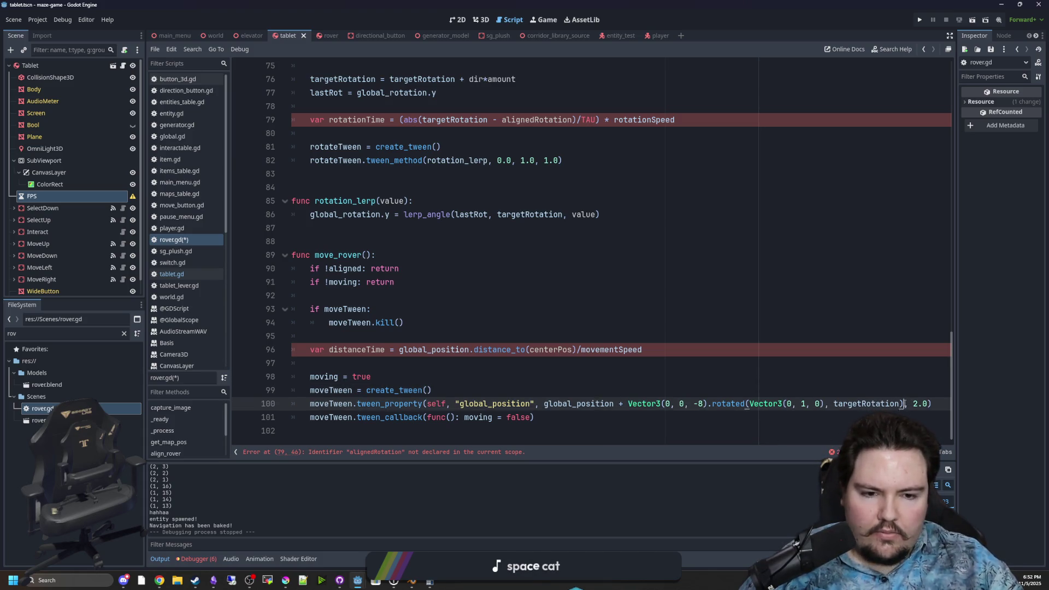
drag(904, 404, 544, 405)
key(ctrl+c)
key(BackSpace)
- Store the cut expression as var targetPos and measure distanceTime to targetPos instead of centerPos
click(364, 336)
key(Return)
text(v)
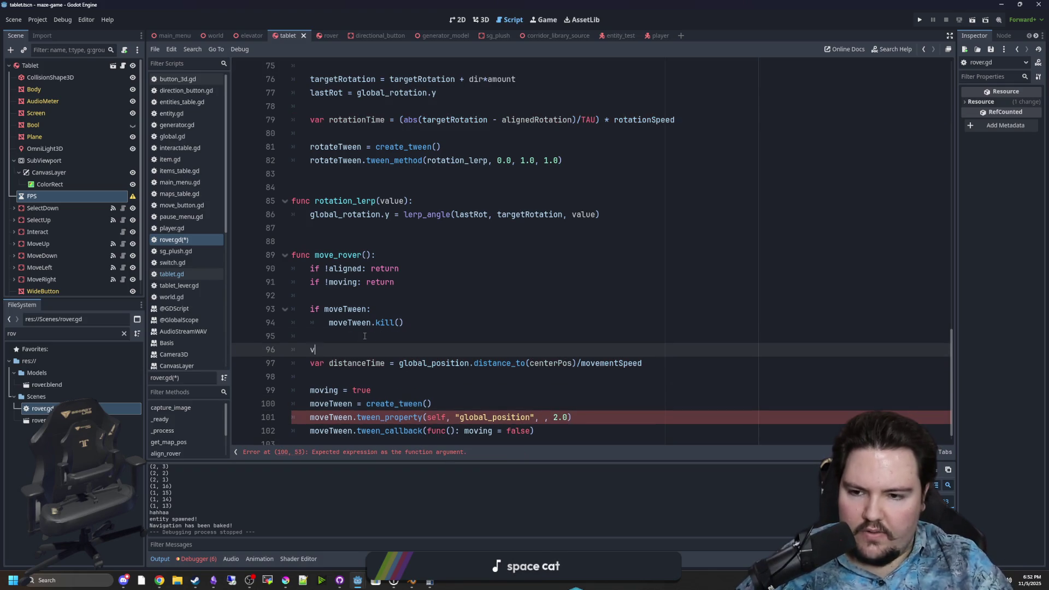
text(ar targetPos )
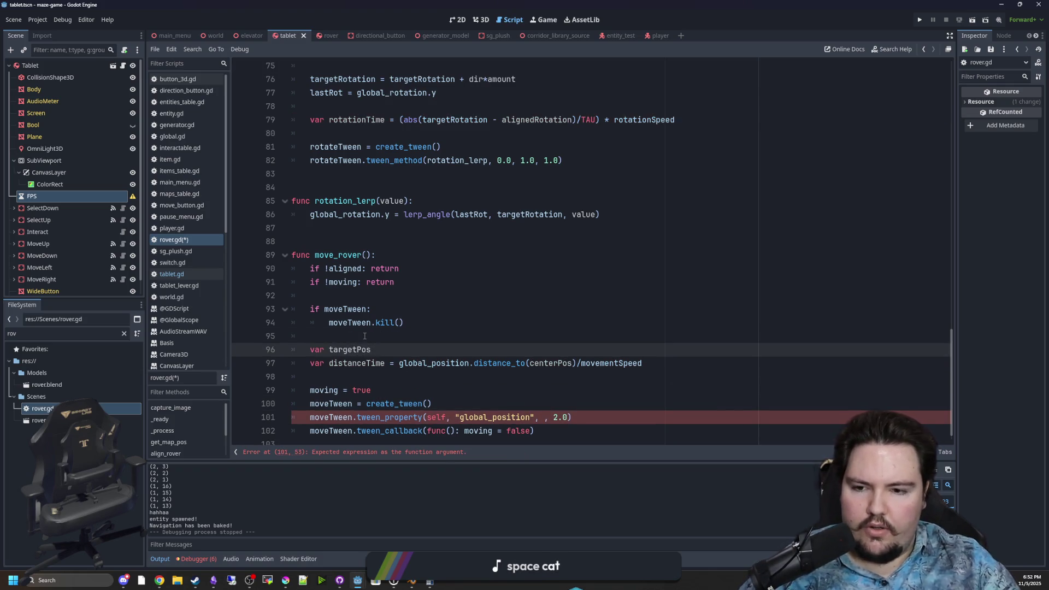
text(=)
key(ctrl+v)
scroll(365, 336, down, 1)
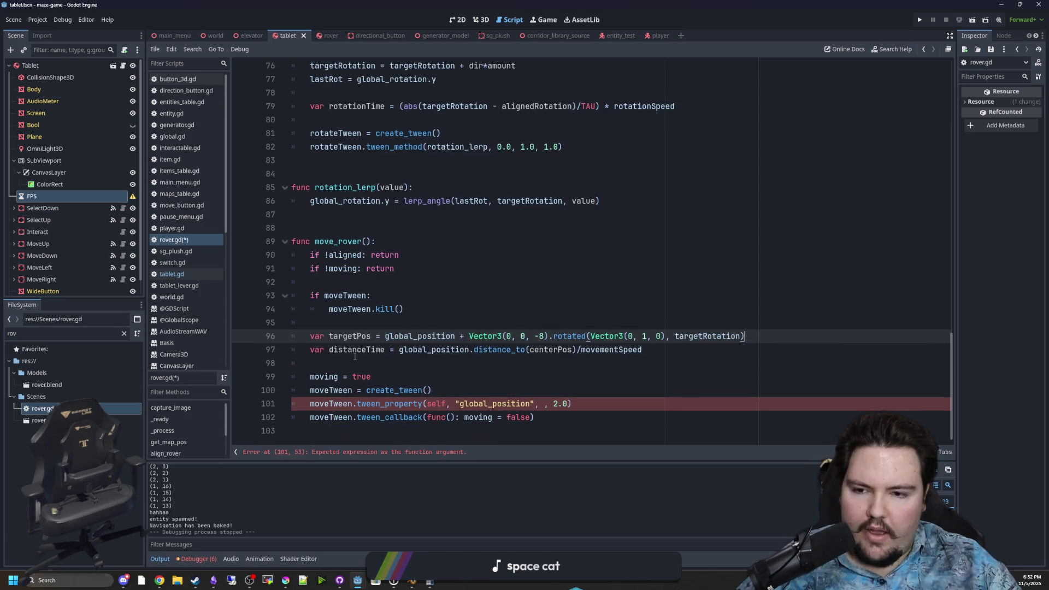
click(355, 356)
key(Up)
key(Down)
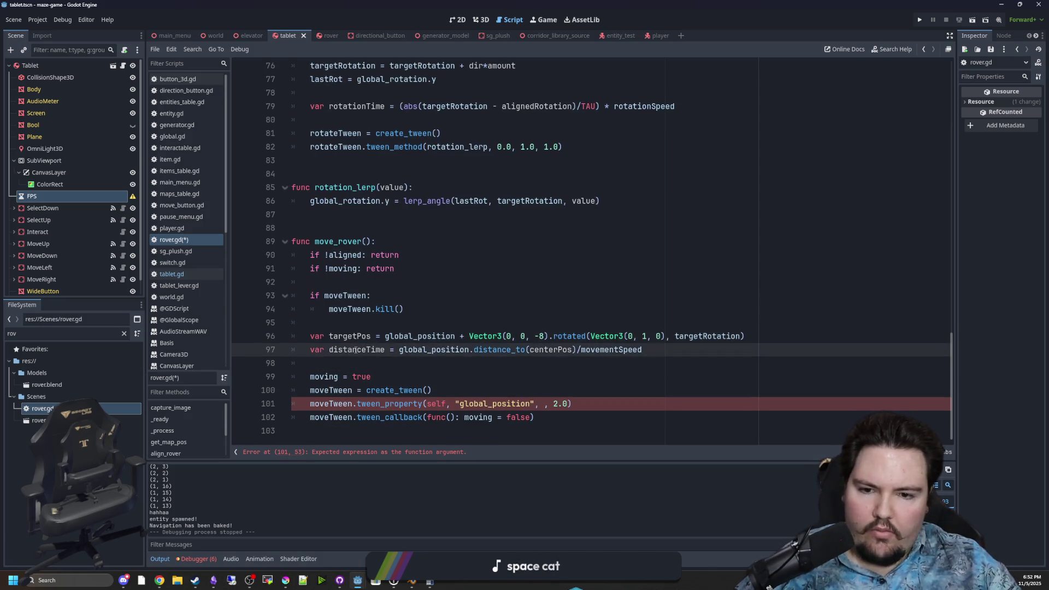
double_click(560, 350)
text(target)
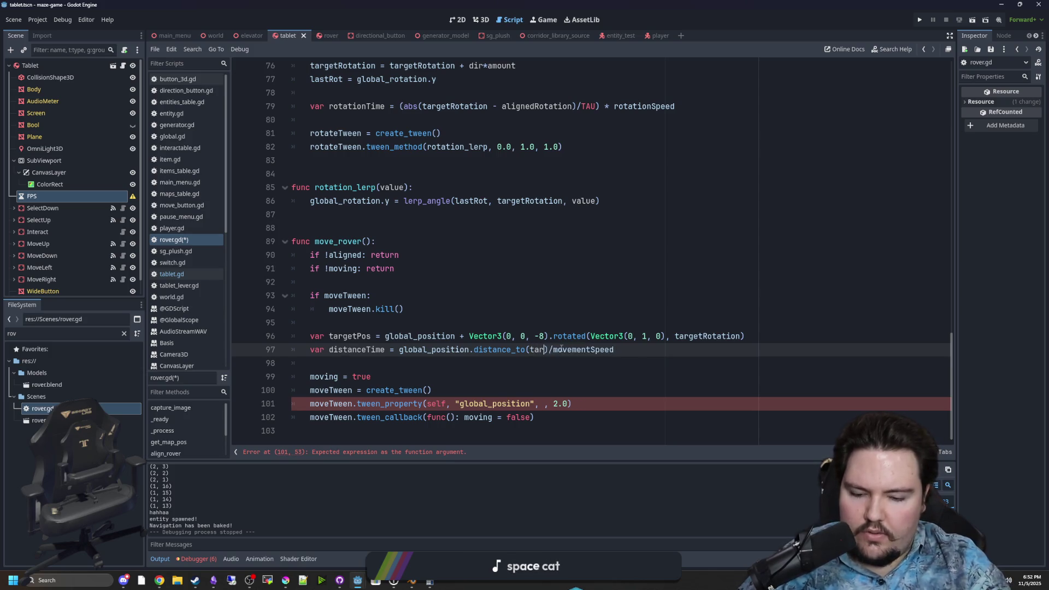
key(Return)
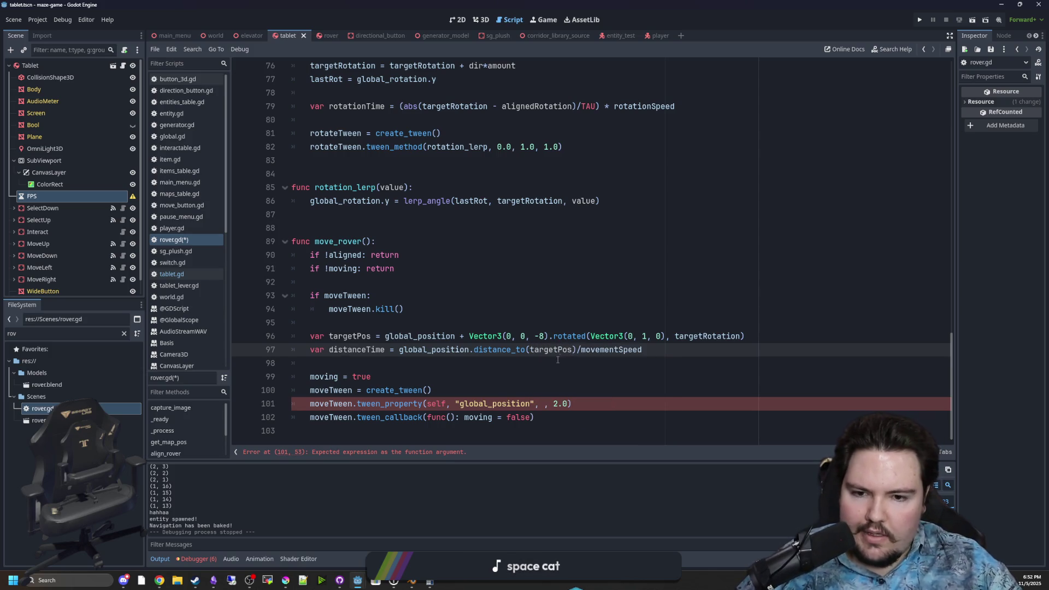
click(558, 360)
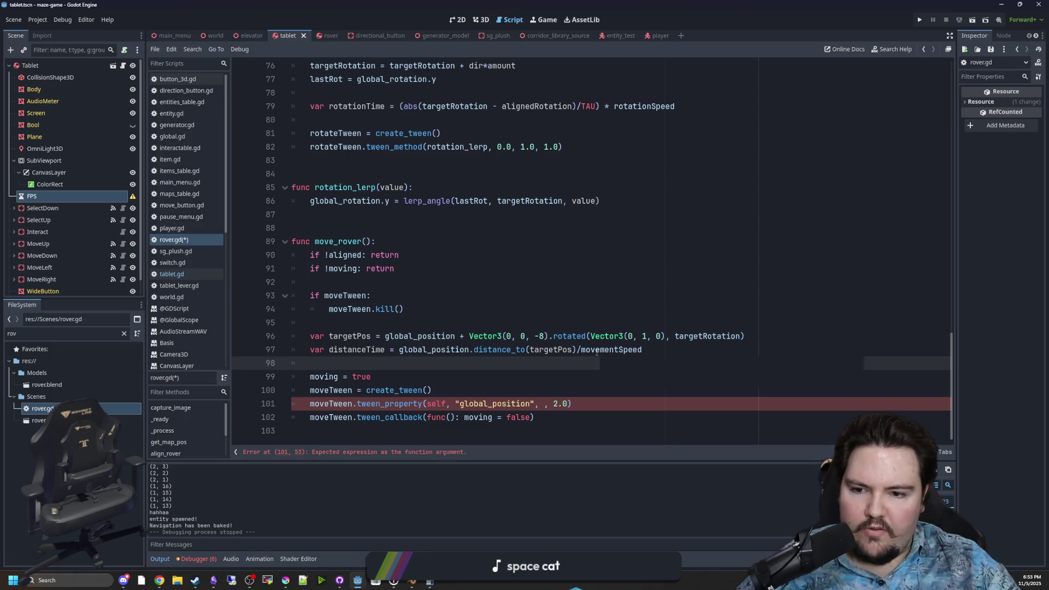
- Make the position tween go to targetPos with distanceTime replacing the fixed 2.0
click(361, 350)
double_click(361, 350)
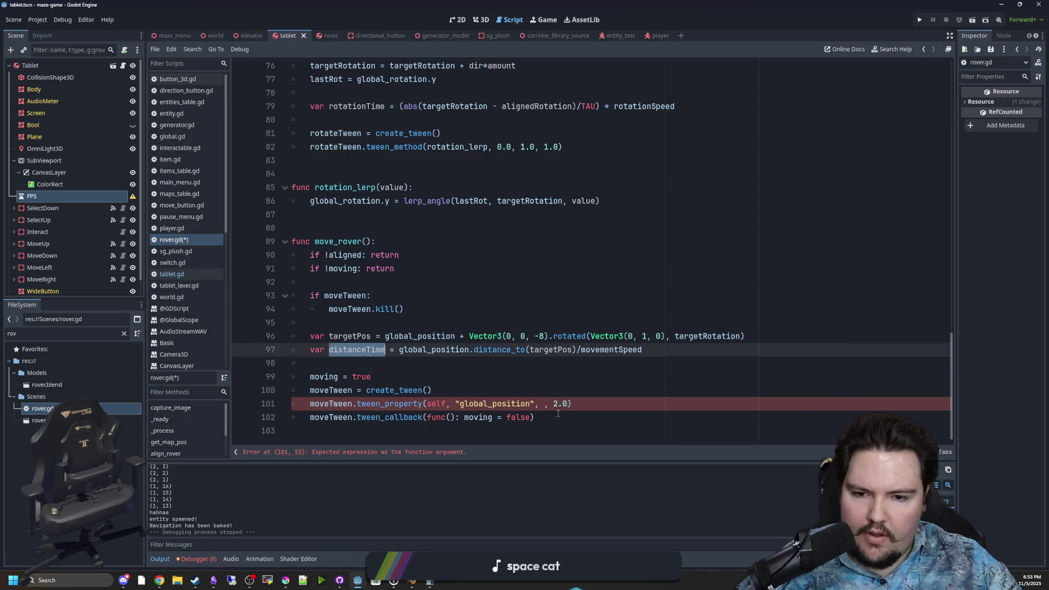
double_click(350, 336)
key(ctrl+c)
click(542, 404)
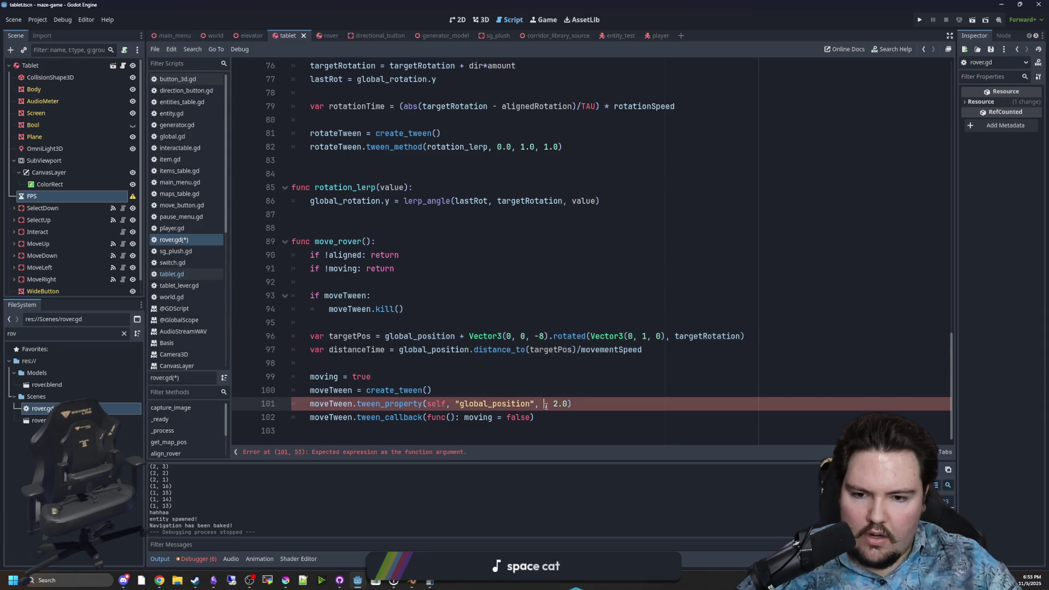
key(ctrl+v)
key(alt+Left)
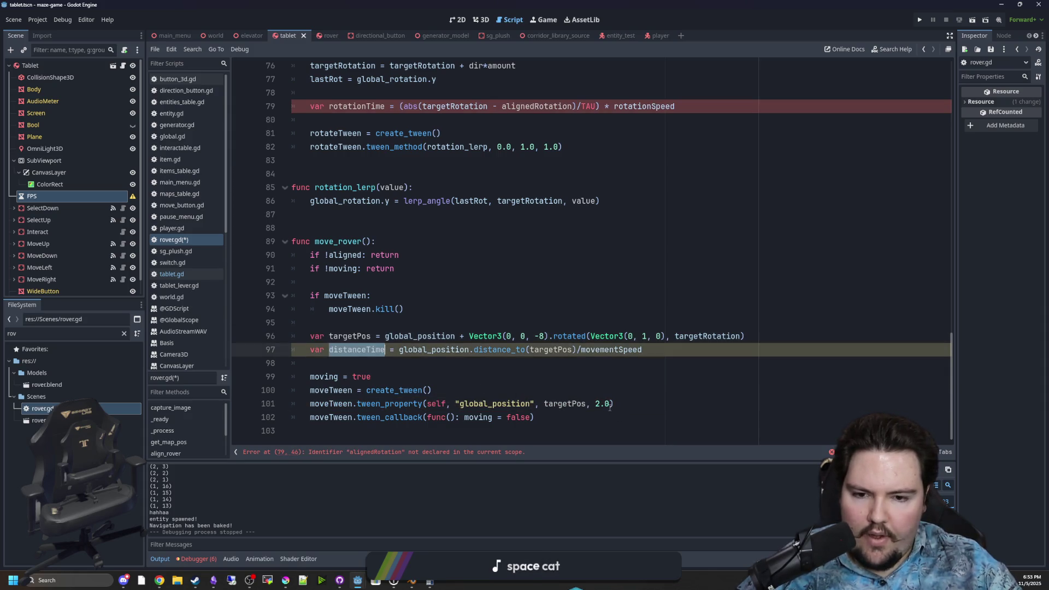
key(ctrl+c)
click(610, 404)
key(BackSpace)
key(BackSpace)
key(BackSpace)
key(ctrl+v)
click(481, 377)
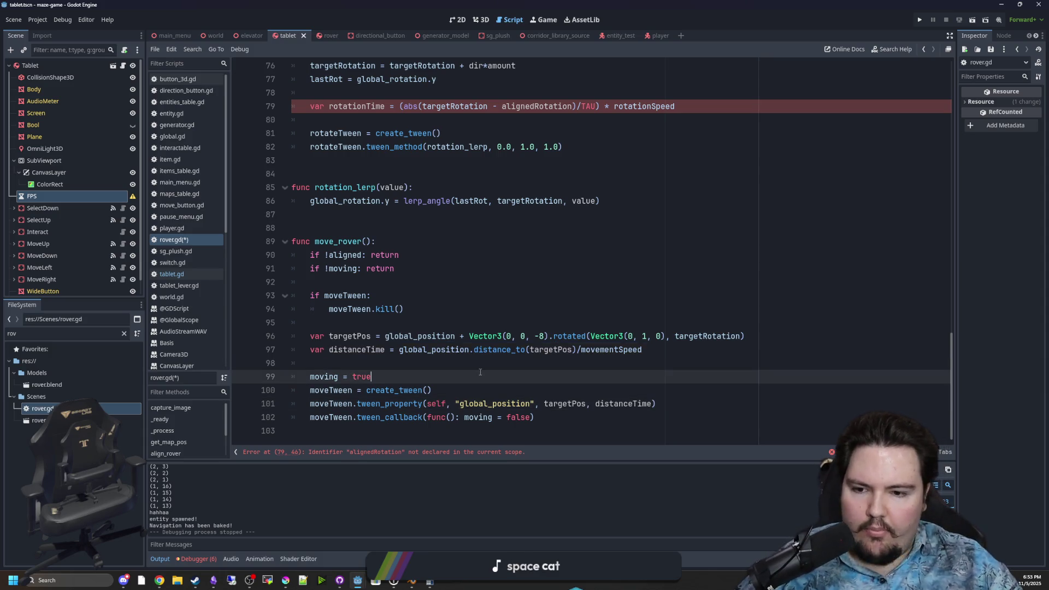
scroll(438, 303, up, 5)
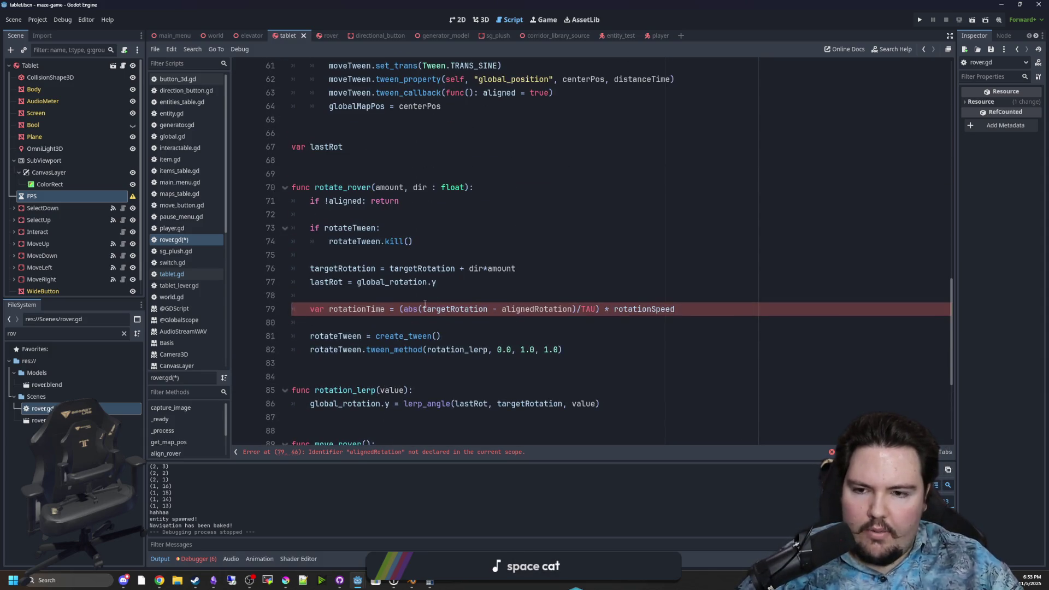
- Review rotate_rover's lastRot assignment on line 77 and the undeclared alignedRotation on line 79
click(418, 300)
click(437, 321)
scroll(437, 322, up, 1)
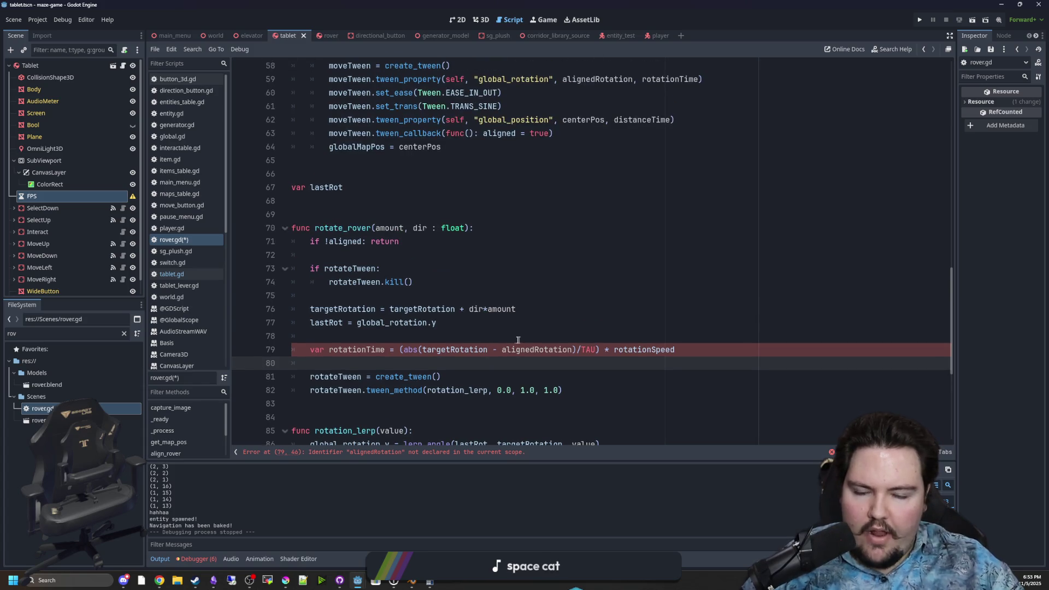
click(539, 351)
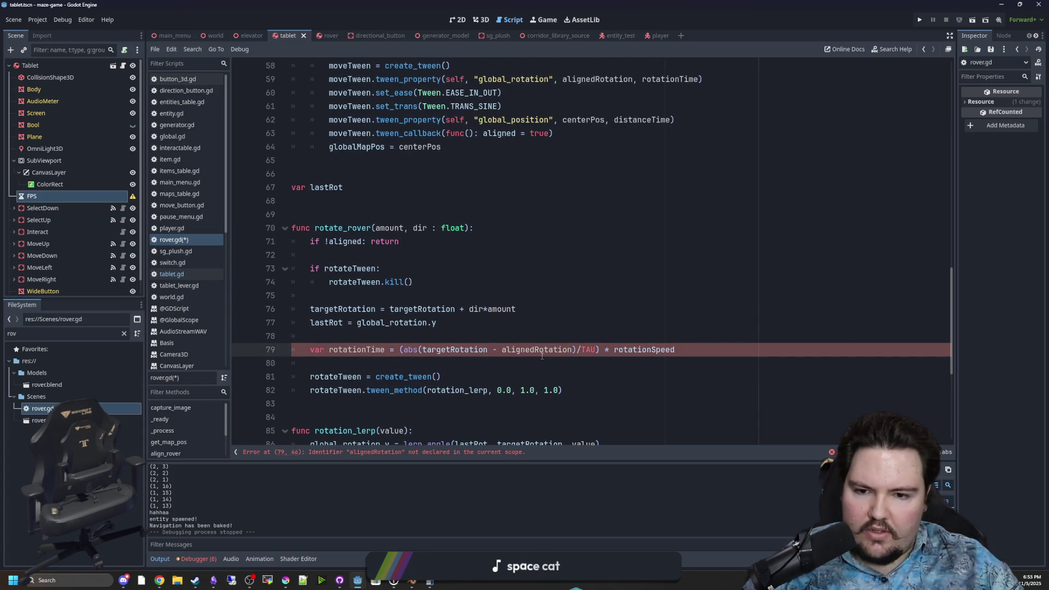
click(369, 337)
double_click(326, 322)
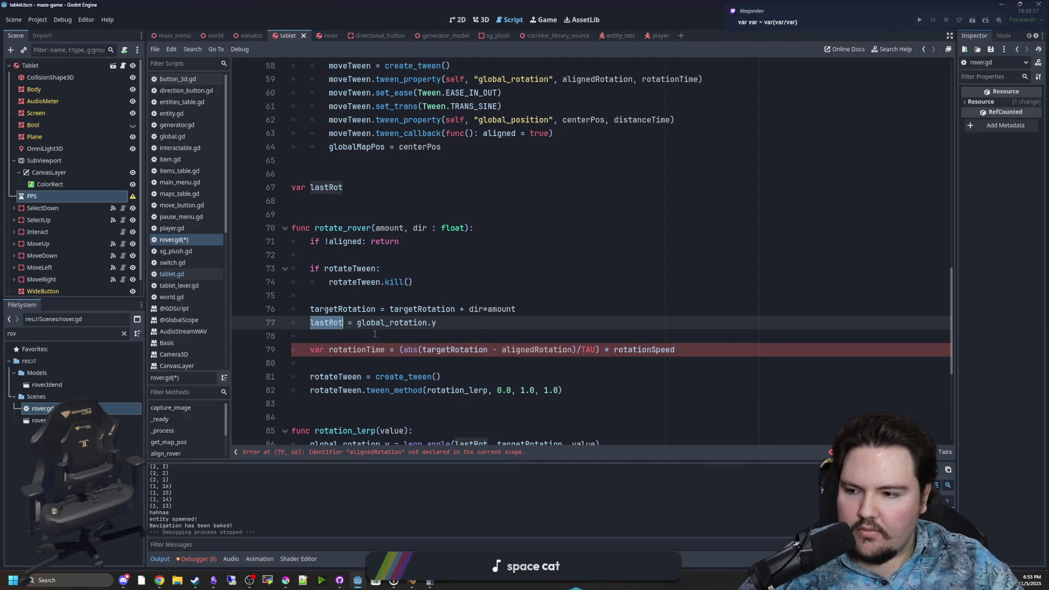
scroll(387, 323, down, 6)
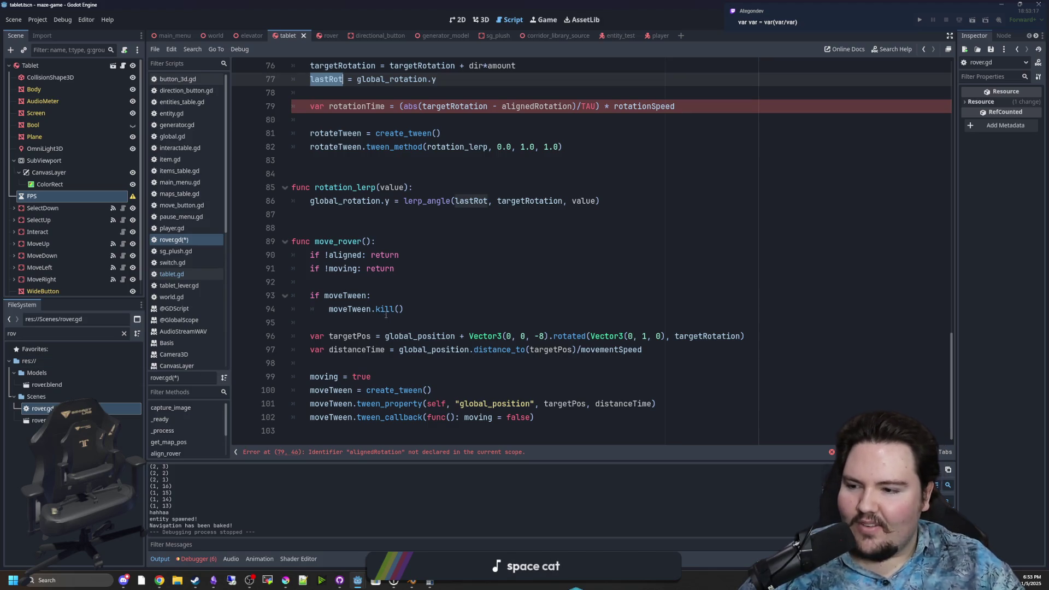
scroll(417, 335, up, 4)
scroll(417, 335, up, 1)
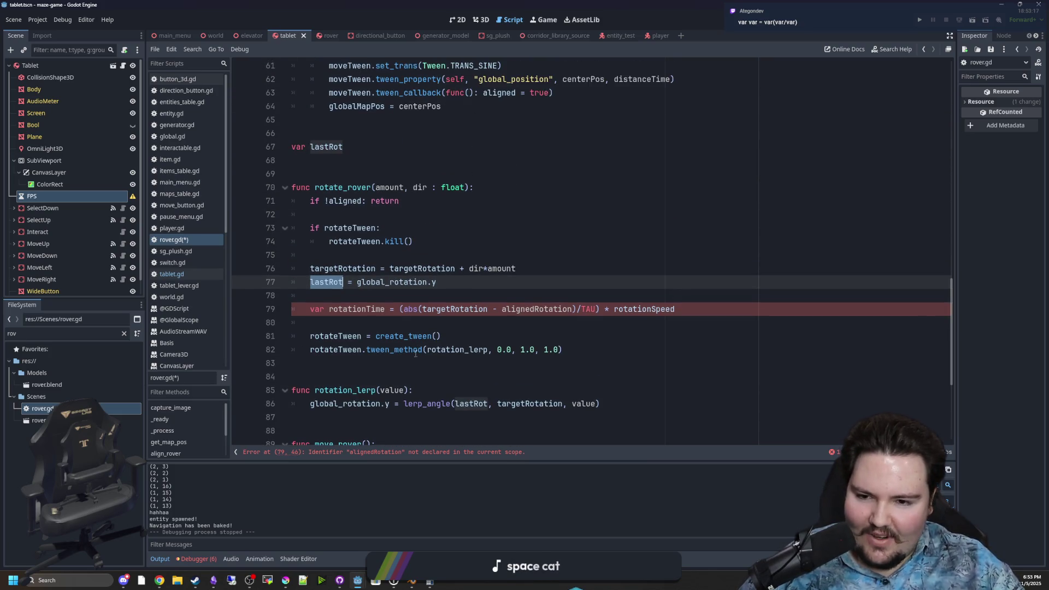
scroll(418, 341, up, 1)
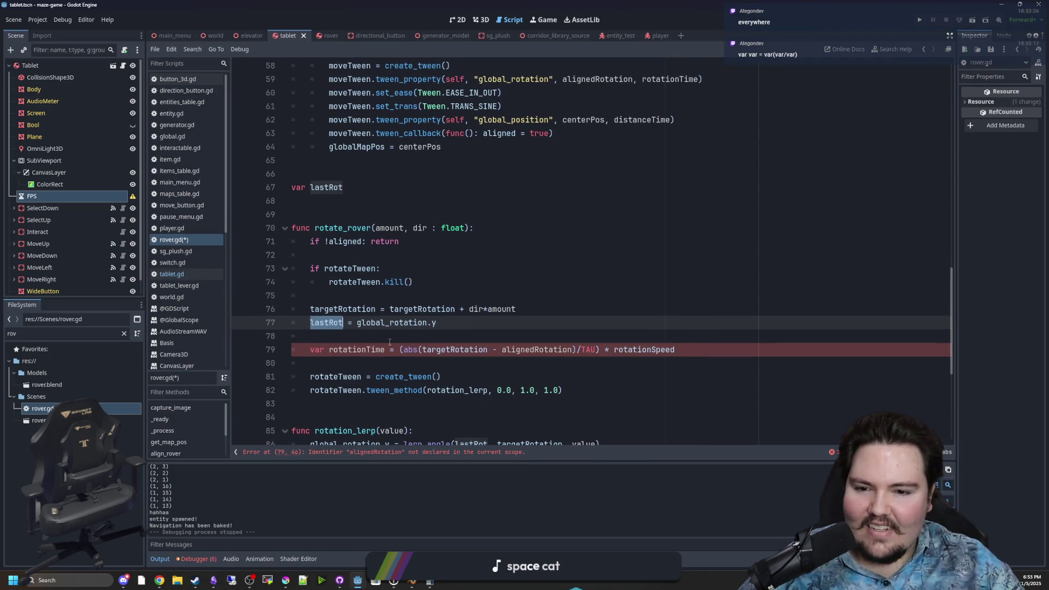
key(Down)
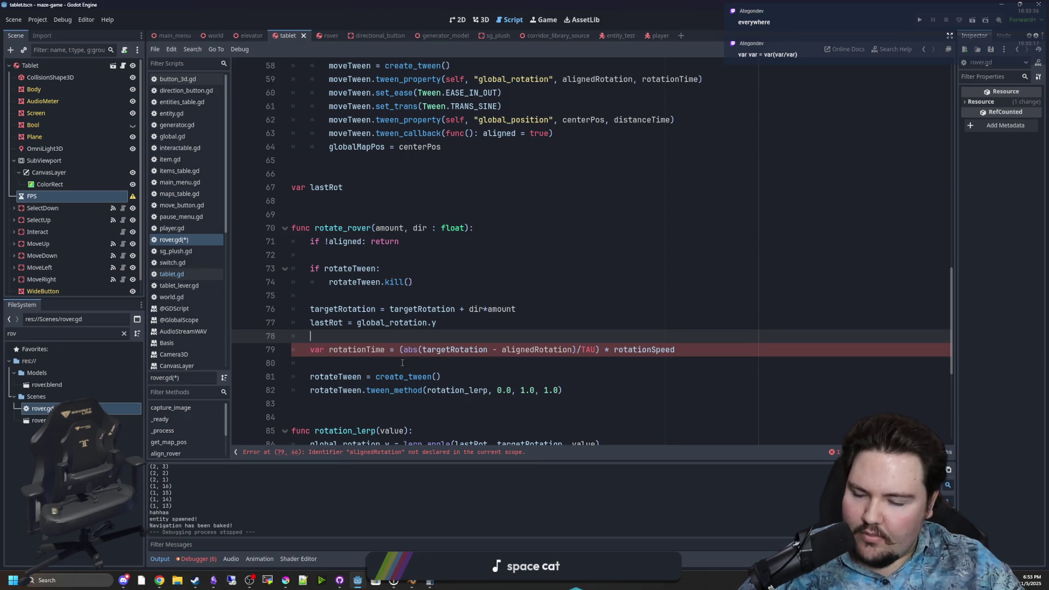
- Inspect the distance calculation on line 97 and targetRotation on line 76
click(479, 366)
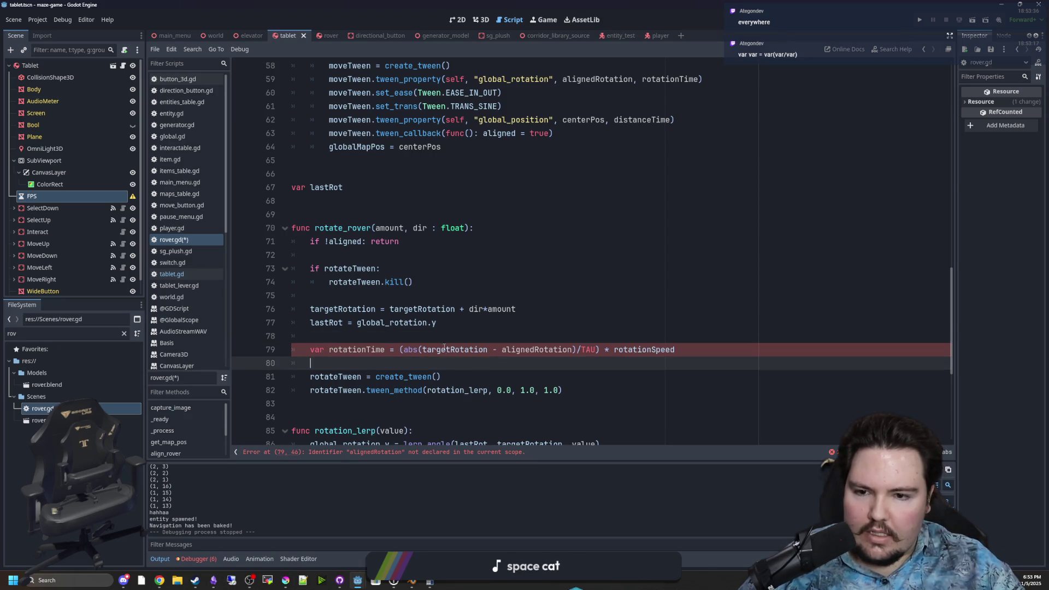
click(494, 332)
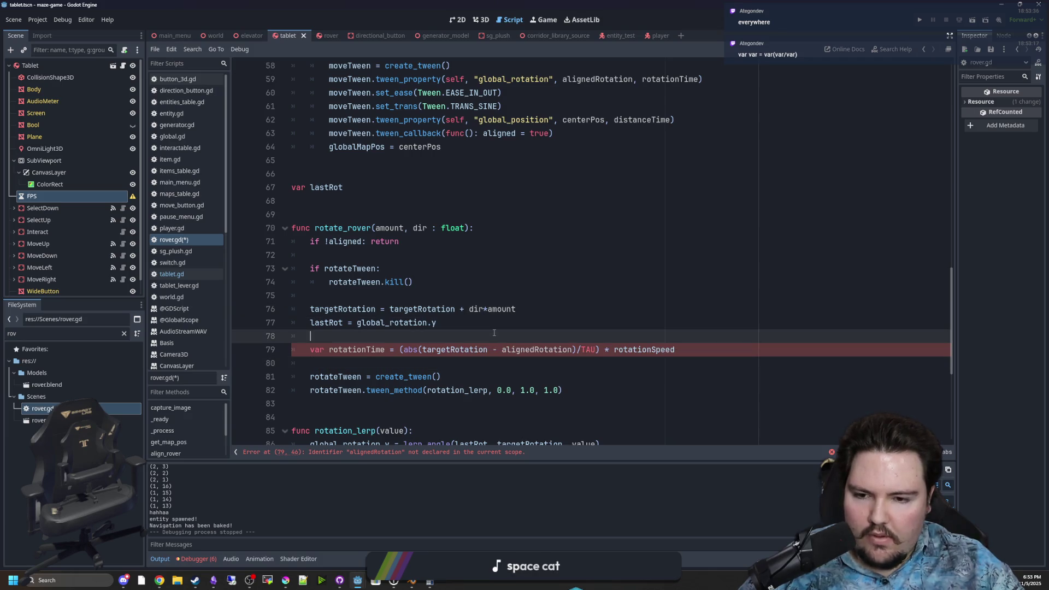
scroll(494, 333, down, 1)
scroll(494, 332, down, 5)
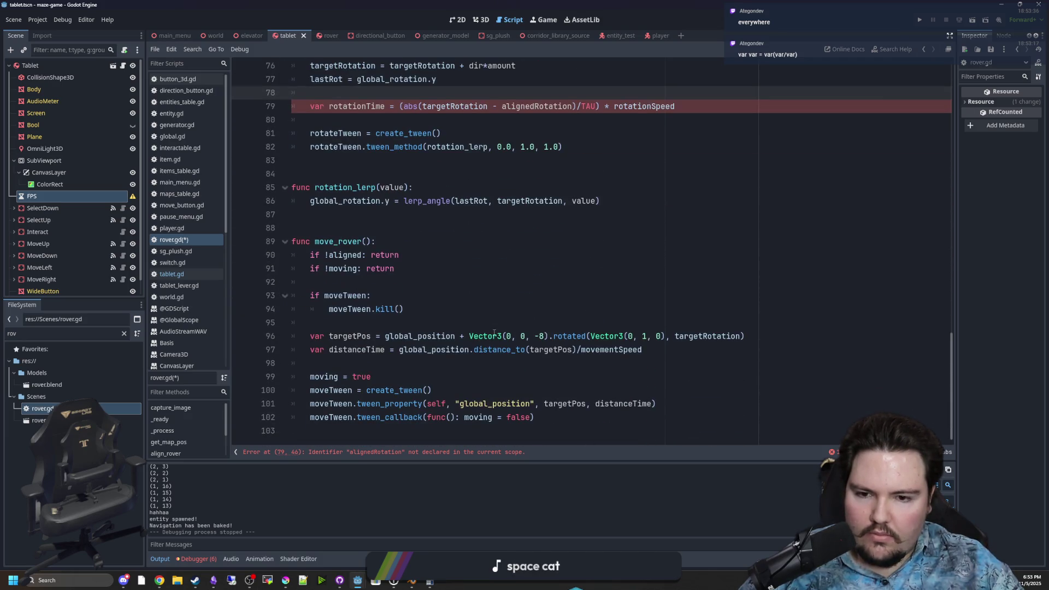
click(439, 360)
drag(399, 350, 557, 350)
click(558, 350)
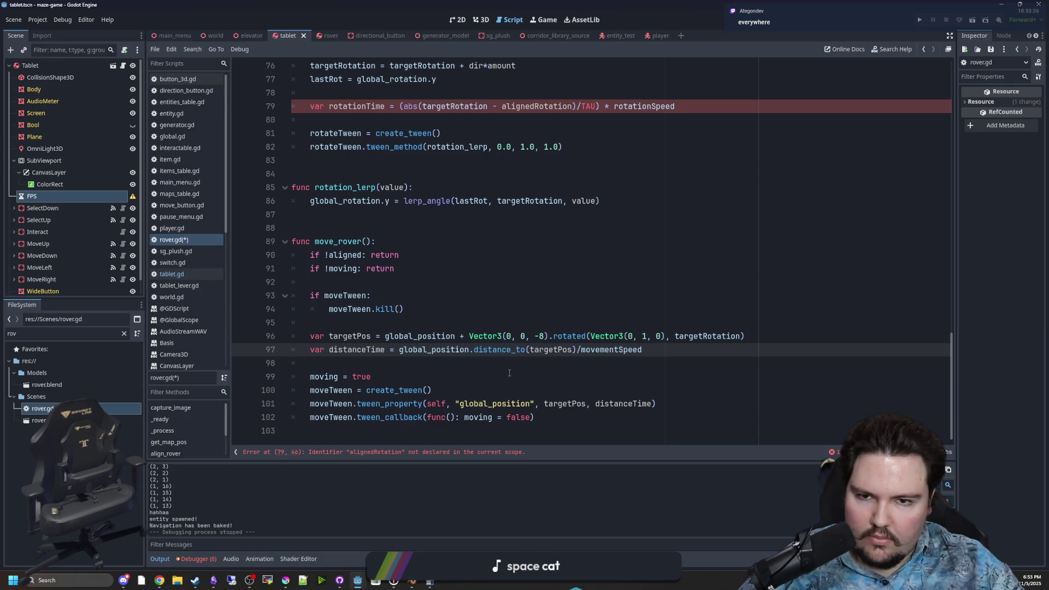
scroll(510, 373, up, 5)
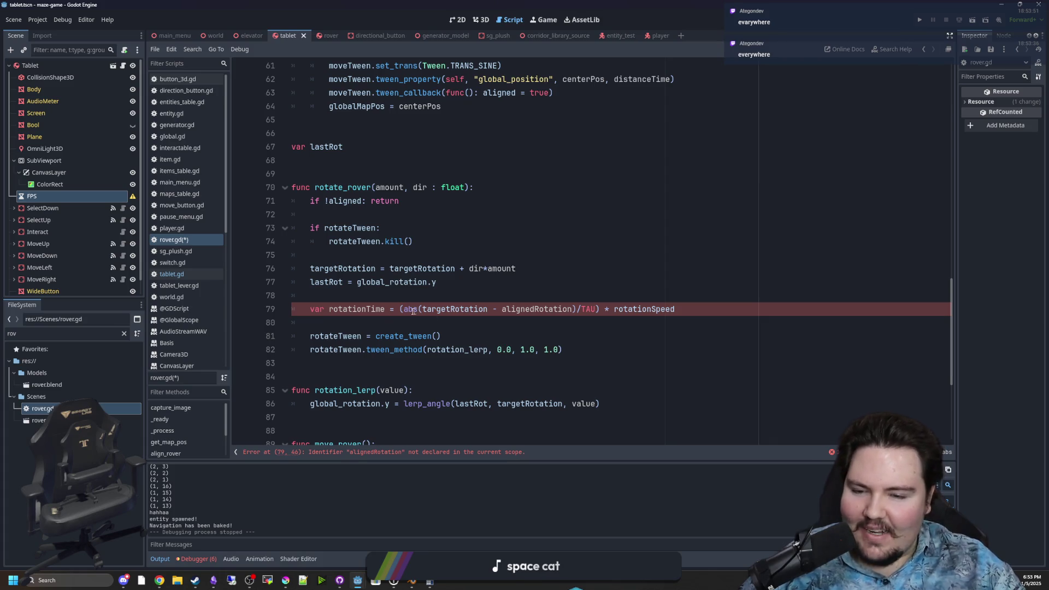
click(399, 288)
key(Down)
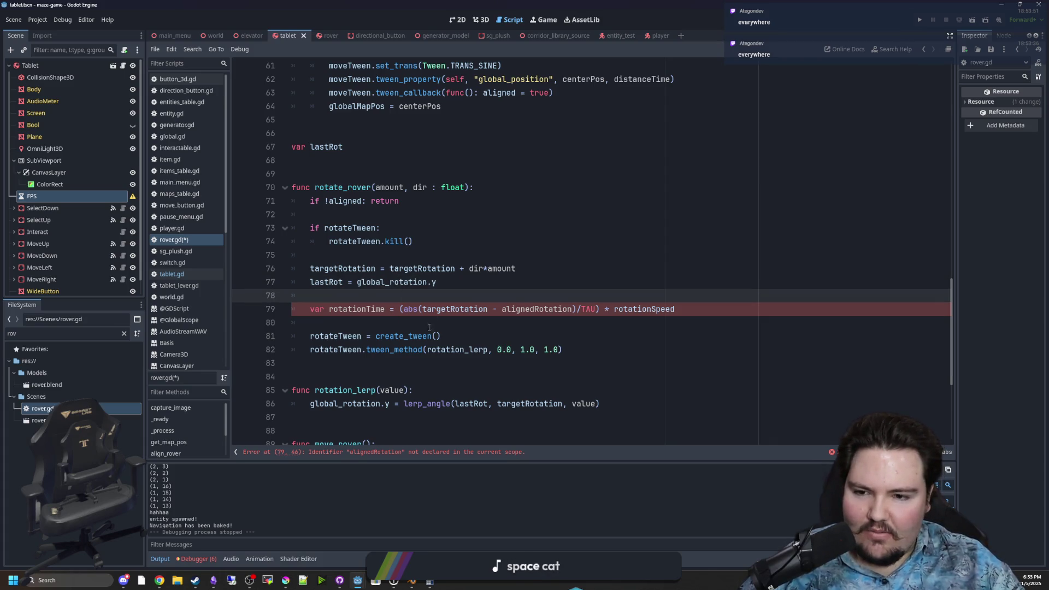
scroll(458, 335, up, 1)
double_click(339, 309)
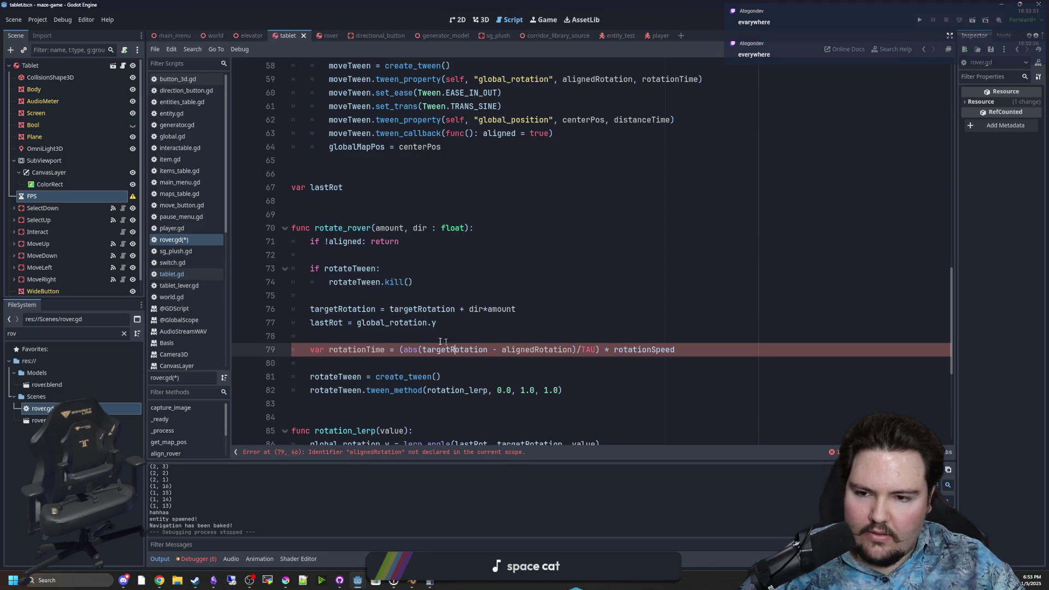
click(335, 309)
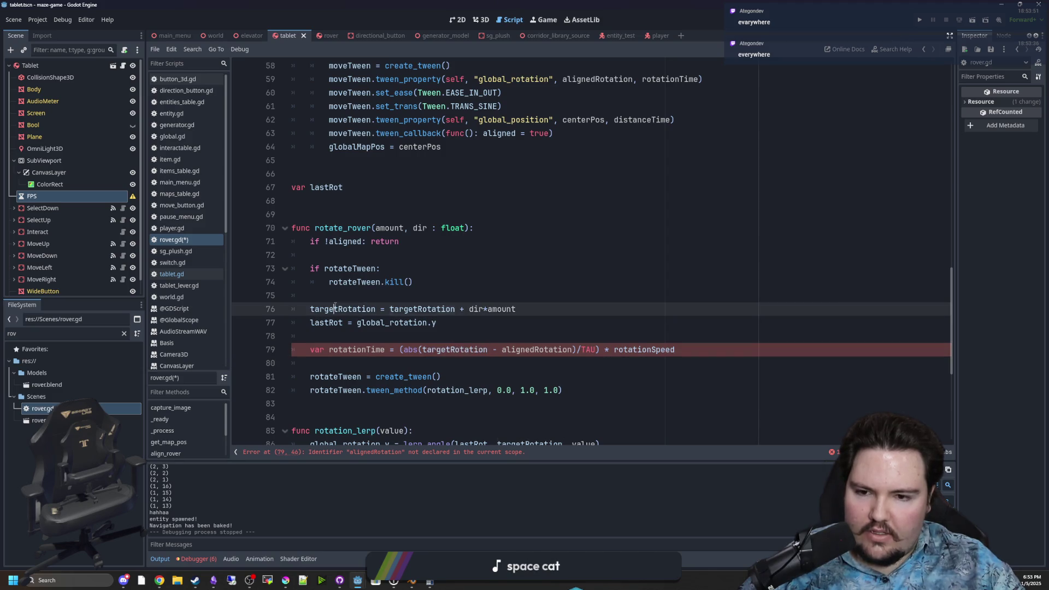
- Replace the undeclared alignedRotation with lastRot on line 79
double_click(535, 350)
text(lastRot)
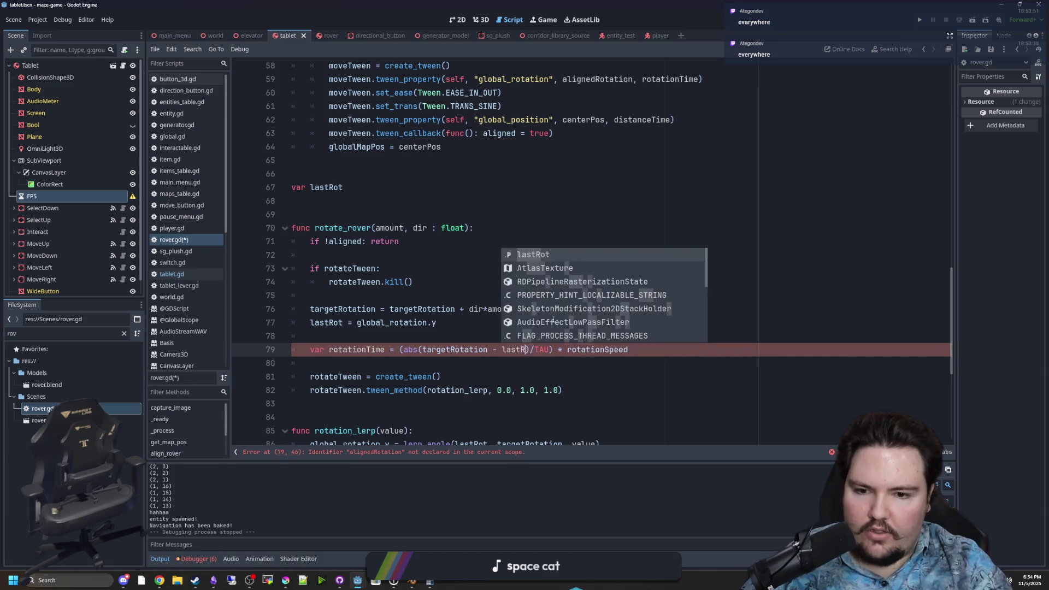
click(554, 319)
click(606, 337)
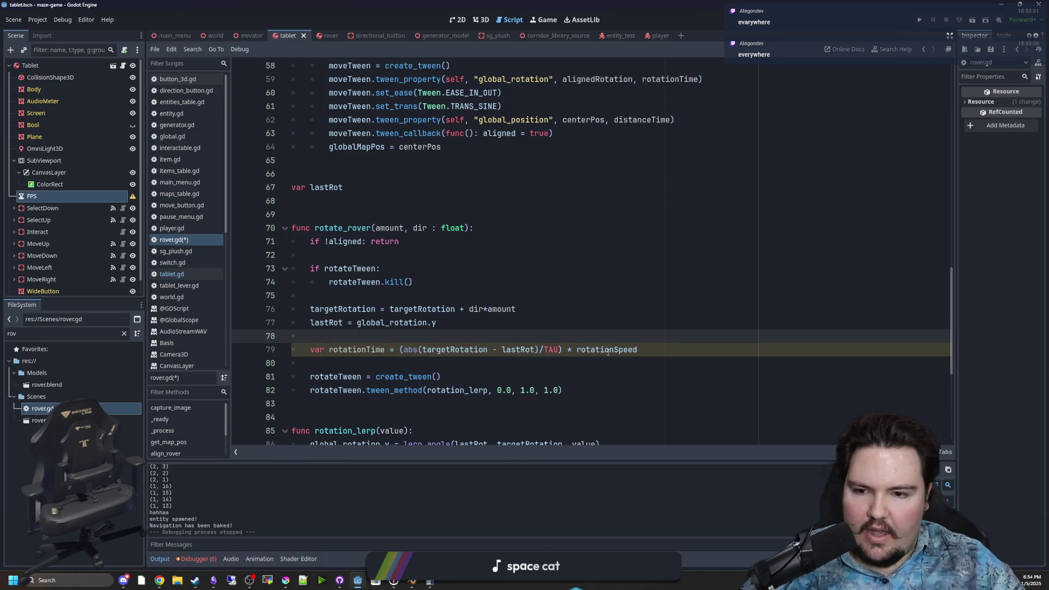
- Use rotationTime instead of 1.0 as the rotation tween's duration on line 82
double_click(366, 349)
key(ctrl+c)
double_click(552, 390)
key(ctrl+v)
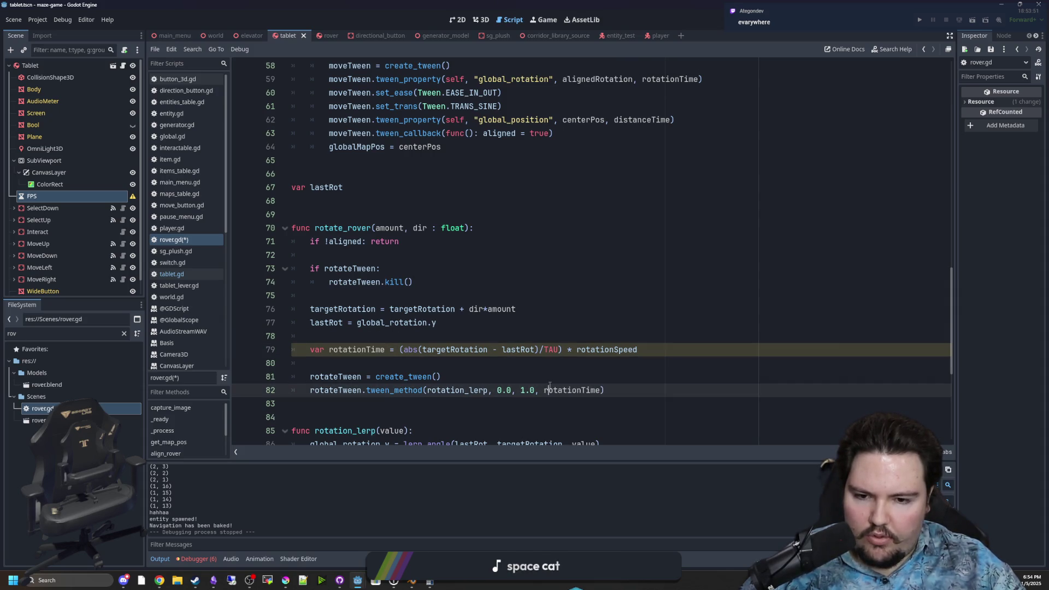
- Save rover.gd, run the project and start the game from its title screen
click(508, 336)
key(ctrl+s)
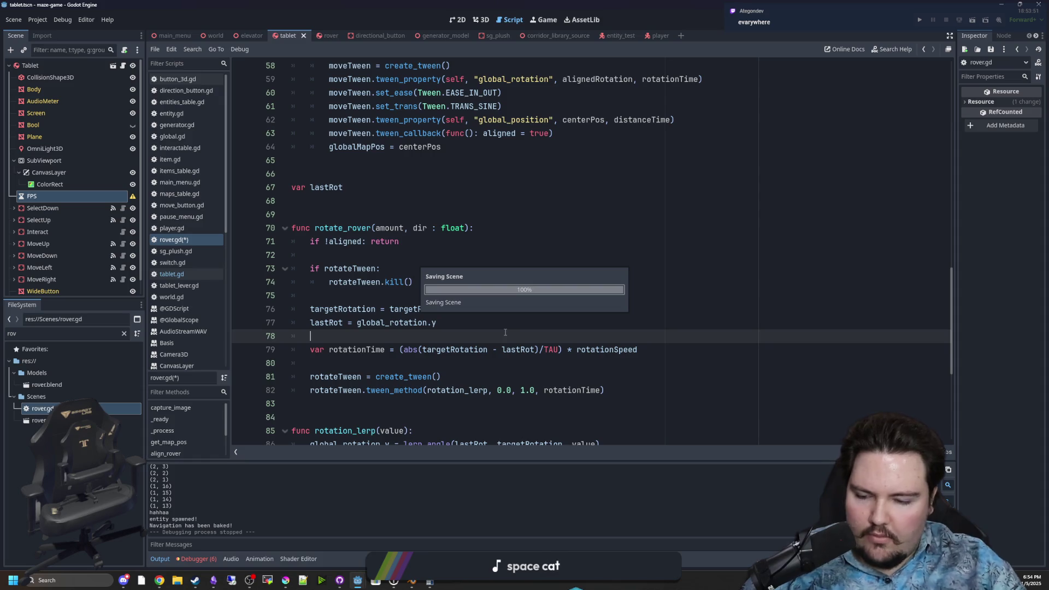
click(920, 20)
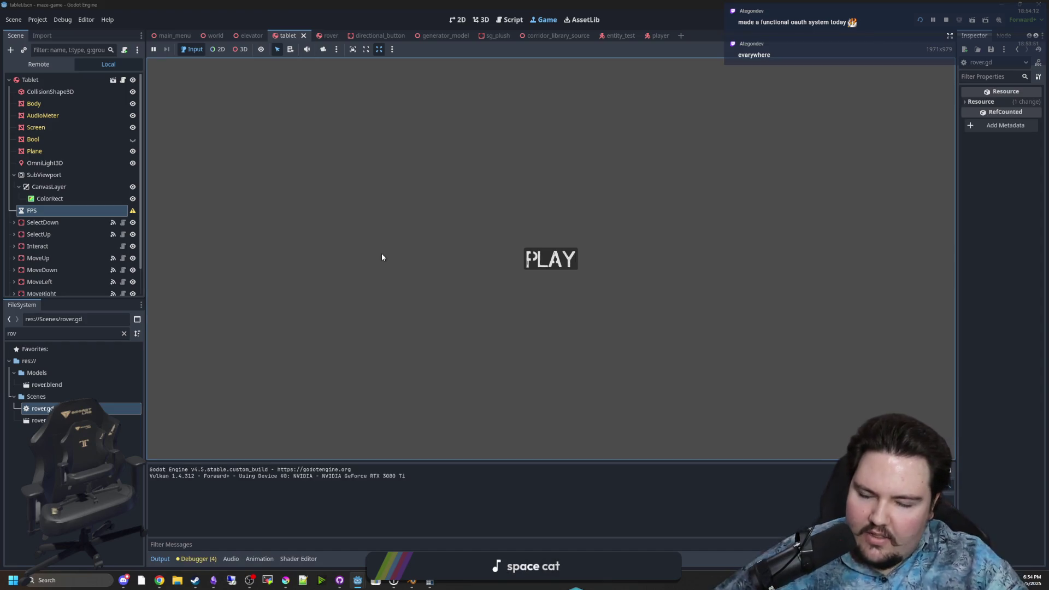
click(533, 261)
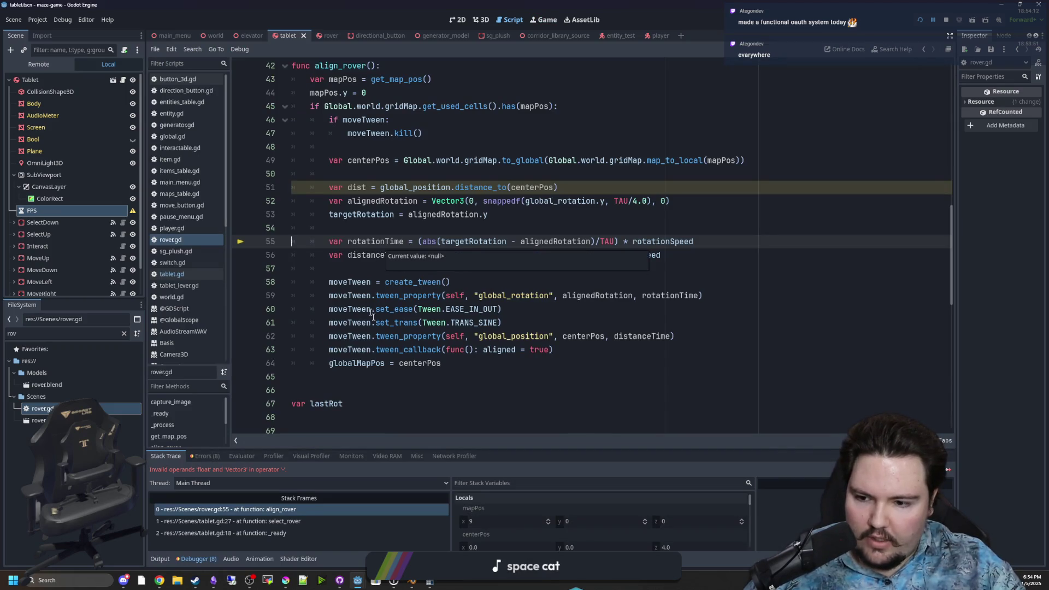
- Inspect the failing line 55, checking the targetRotation and alignedRotation values in the debugger
scroll(372, 315, up, 1)
click(538, 311)
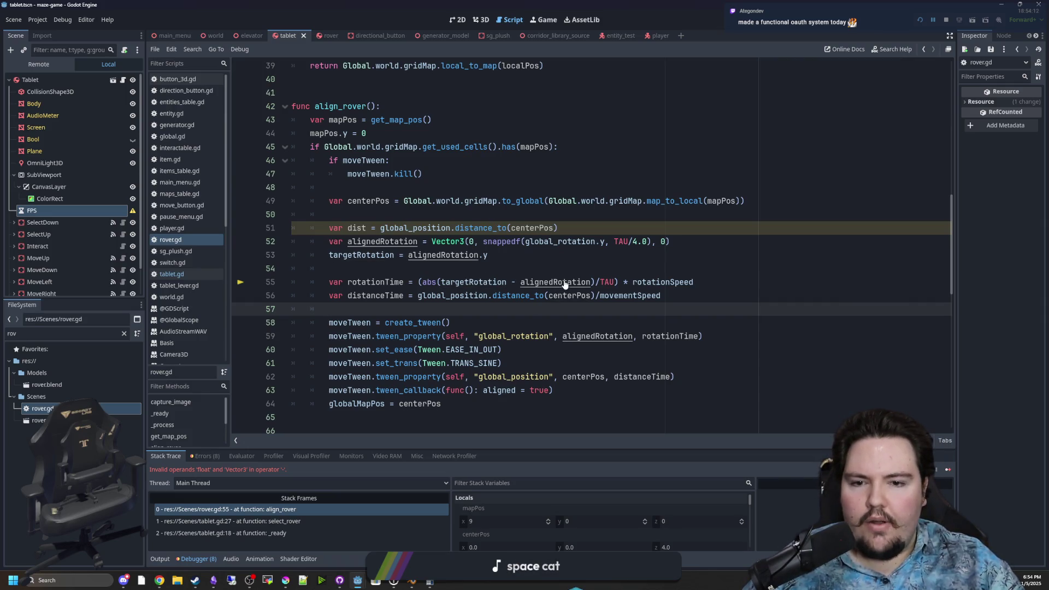
click(593, 282)
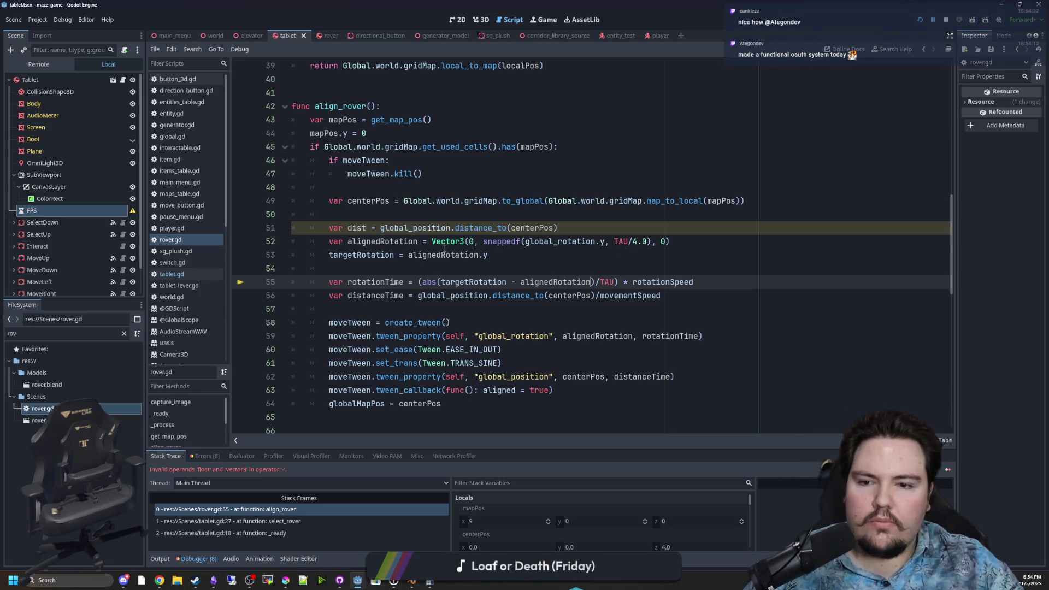
mouse_move(372, 257)
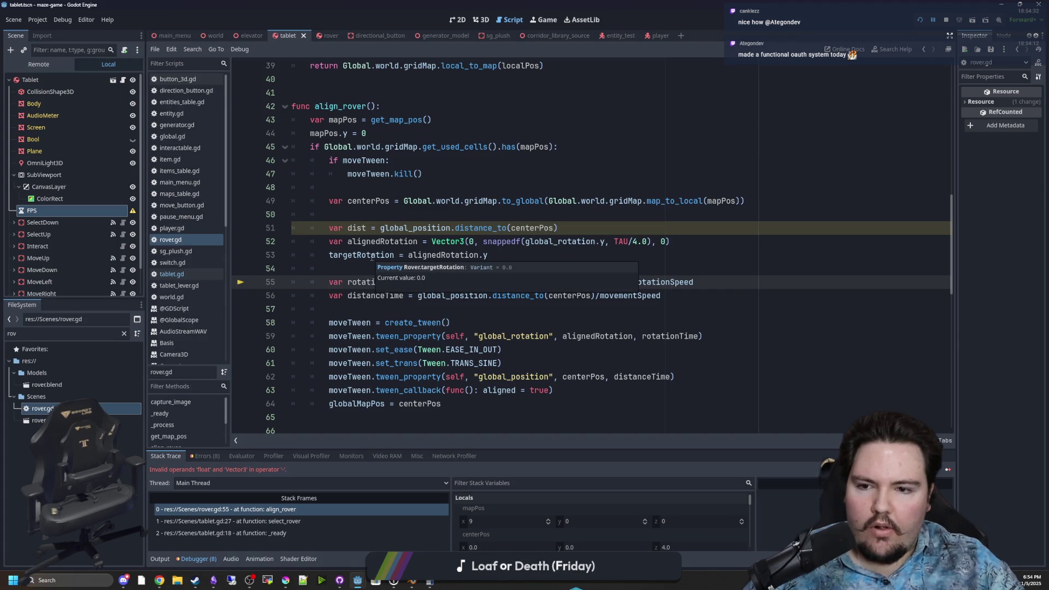
click(539, 241)
double_click(555, 278)
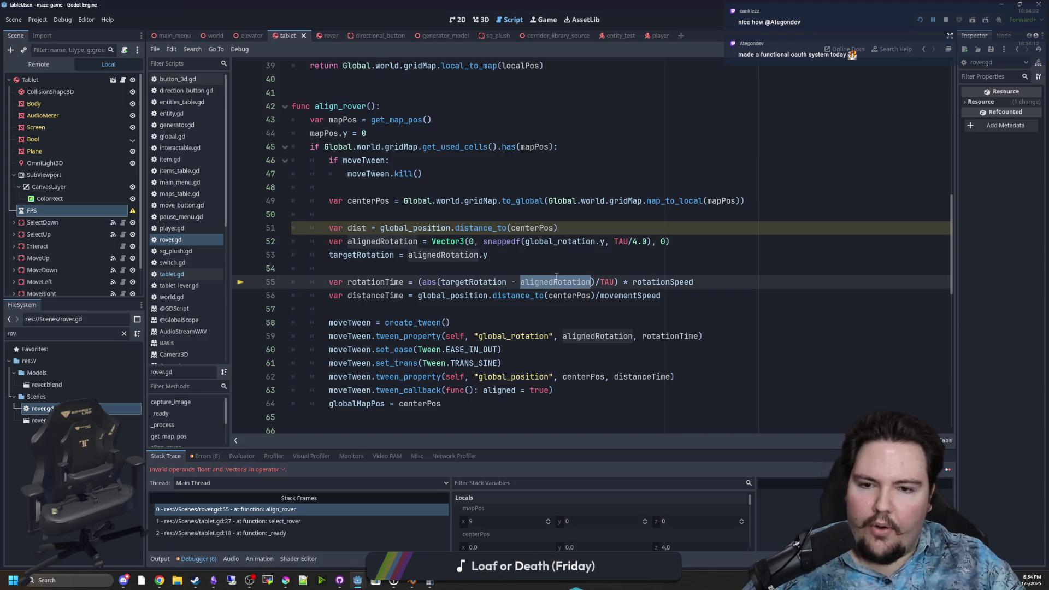
double_click(490, 280)
- Replace targetRotation with global_rotation in line 55's formula and save
mouse_move(489, 280)
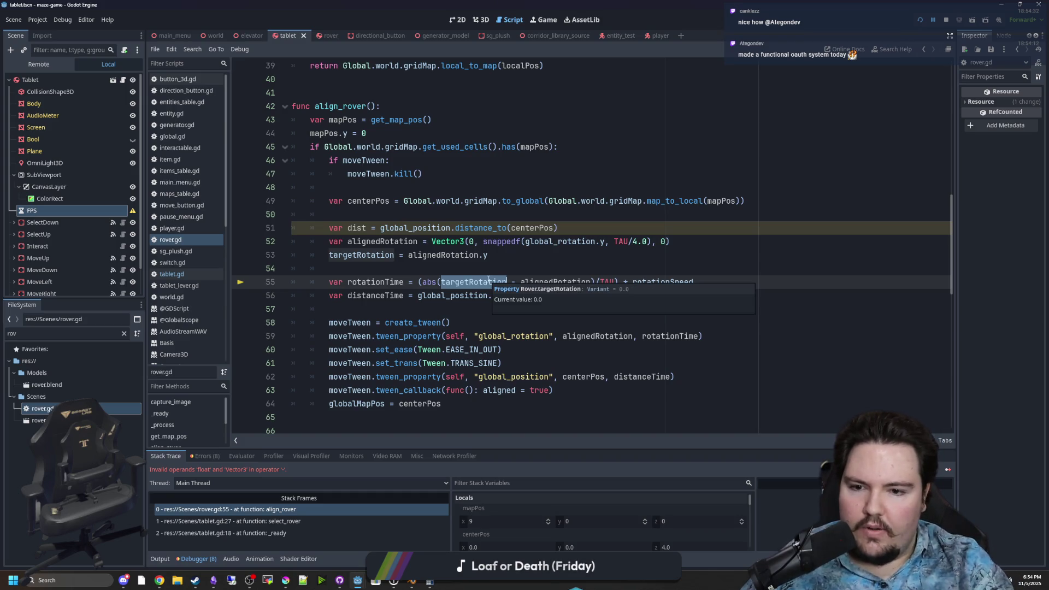
text(global_rotation)
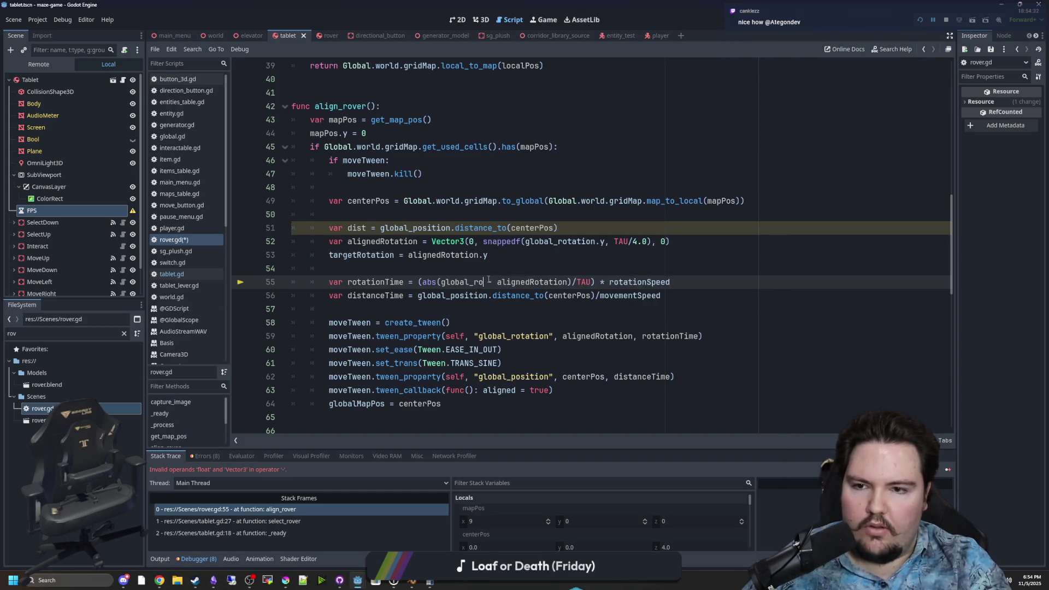
click(536, 254)
key(ctrl+s)
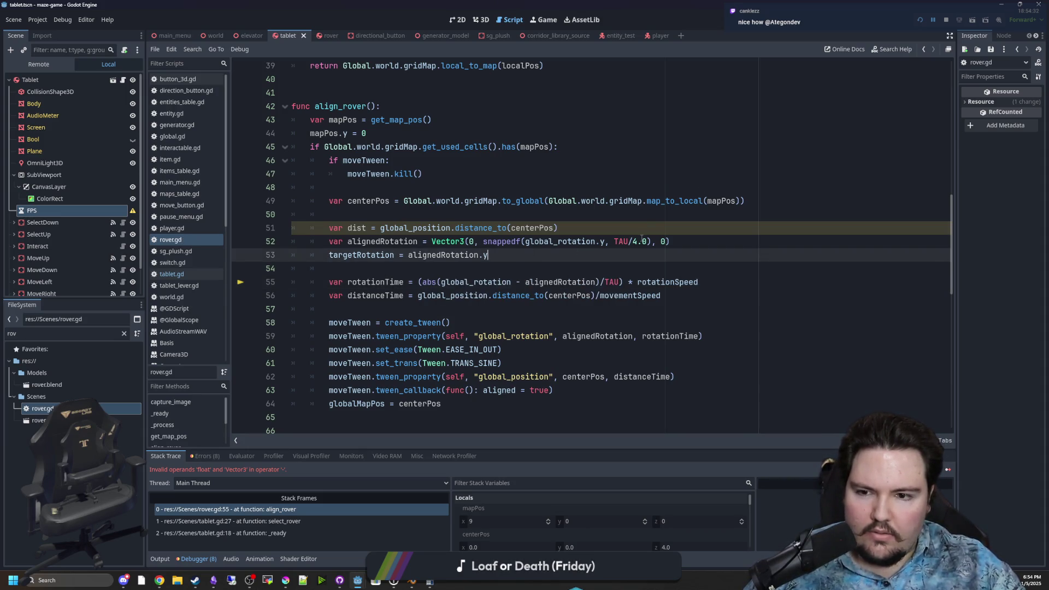
- Try wrapping the difference in parentheses with angle and distance_to calls, then revert those attempts
click(592, 271)
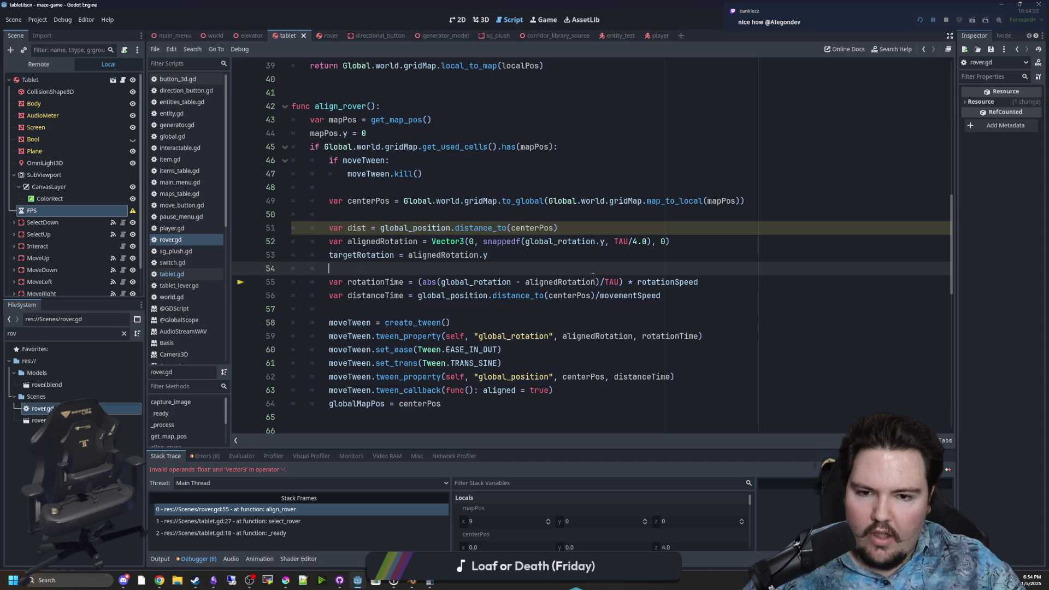
click(623, 280)
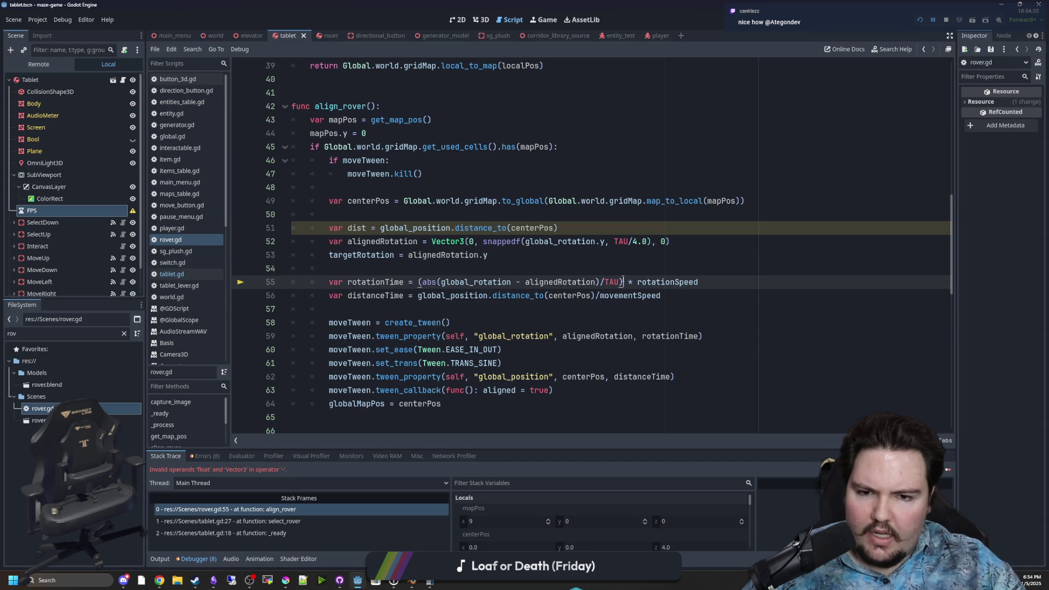
click(442, 282)
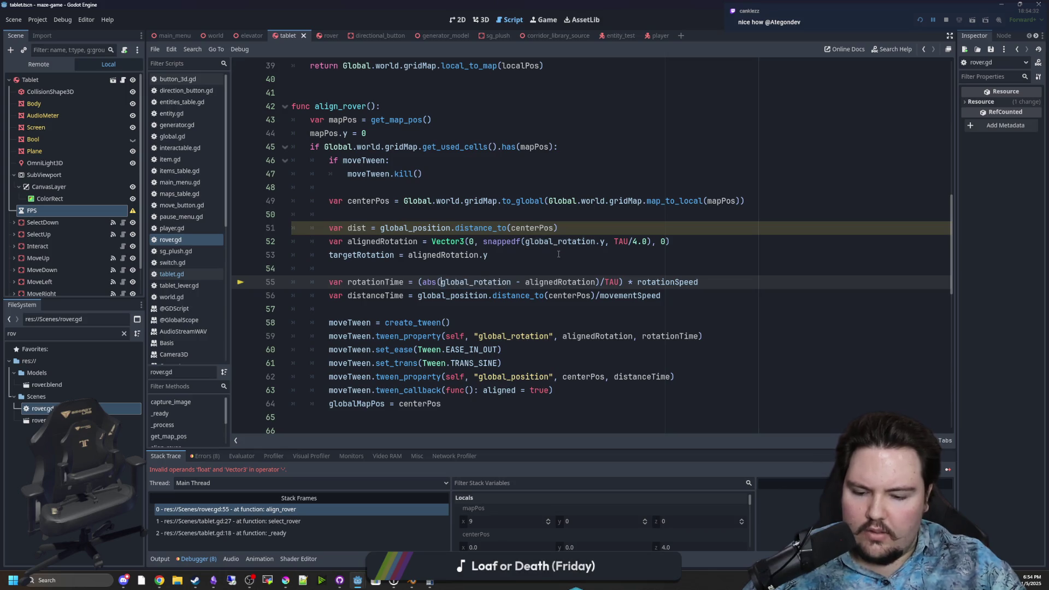
text(()
click(601, 282)
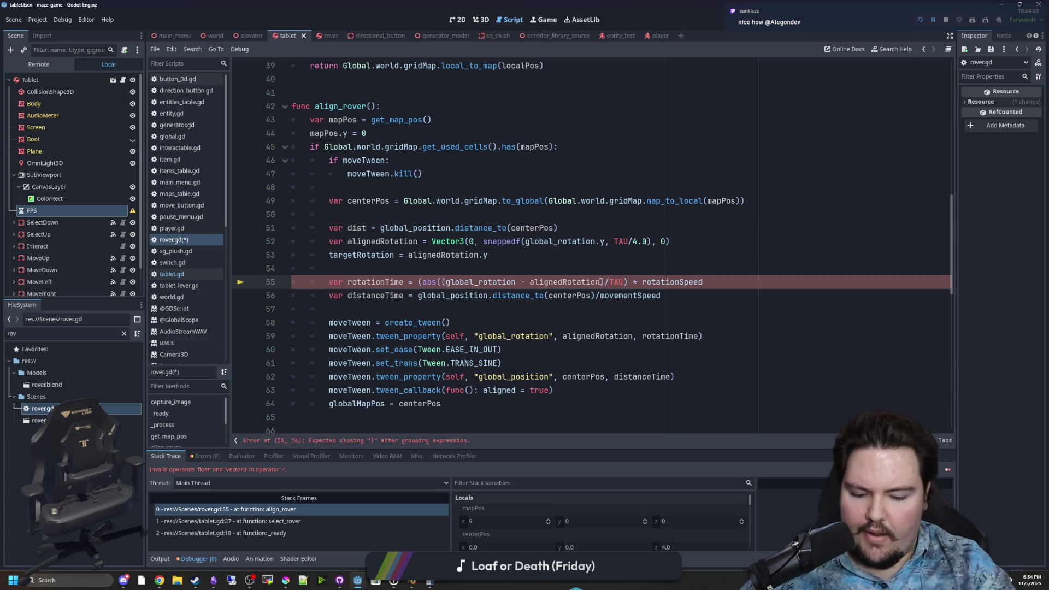
text().ang)
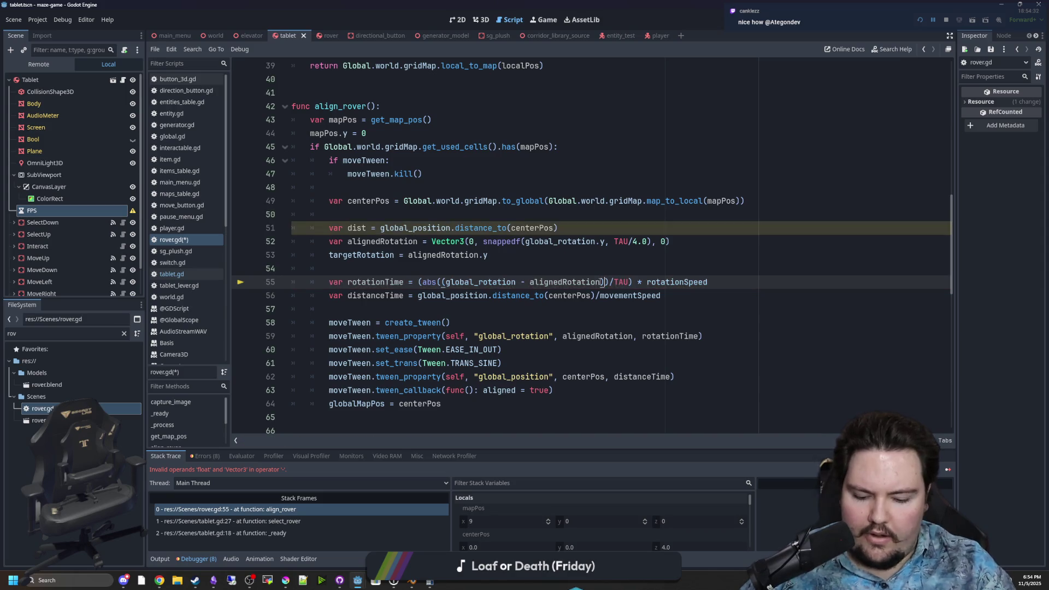
key(BackSpace)
key(BackSpace)
key(BackSpace)
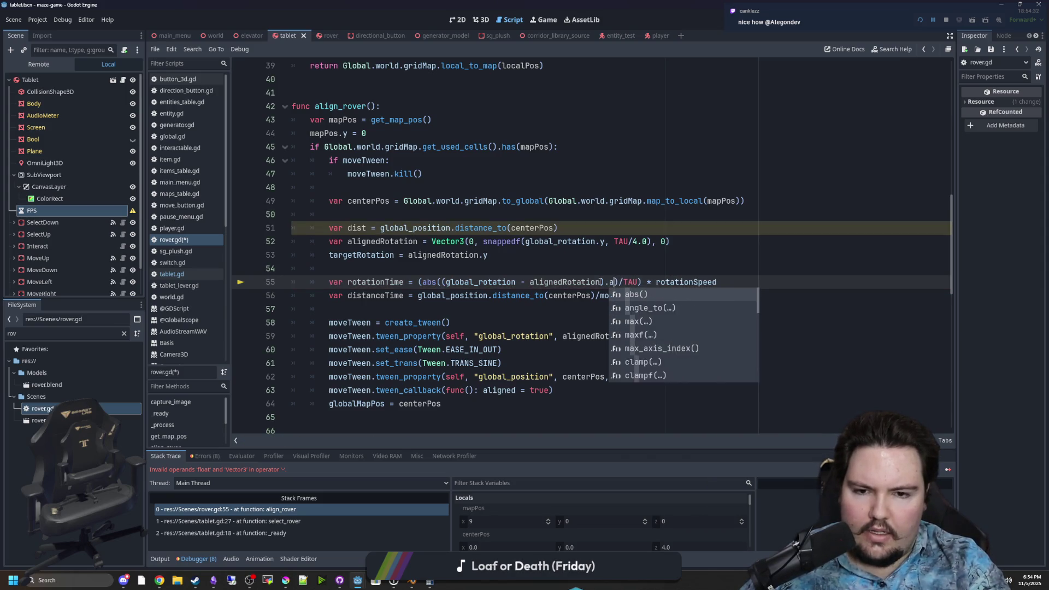
text(d)
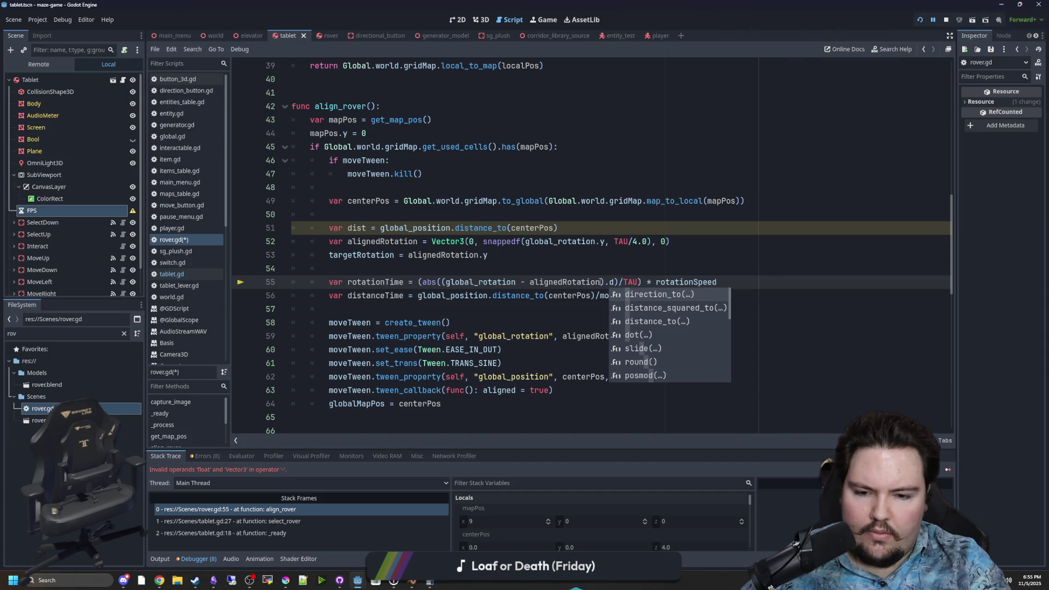
key(BackSpace)
key(BackSpace)
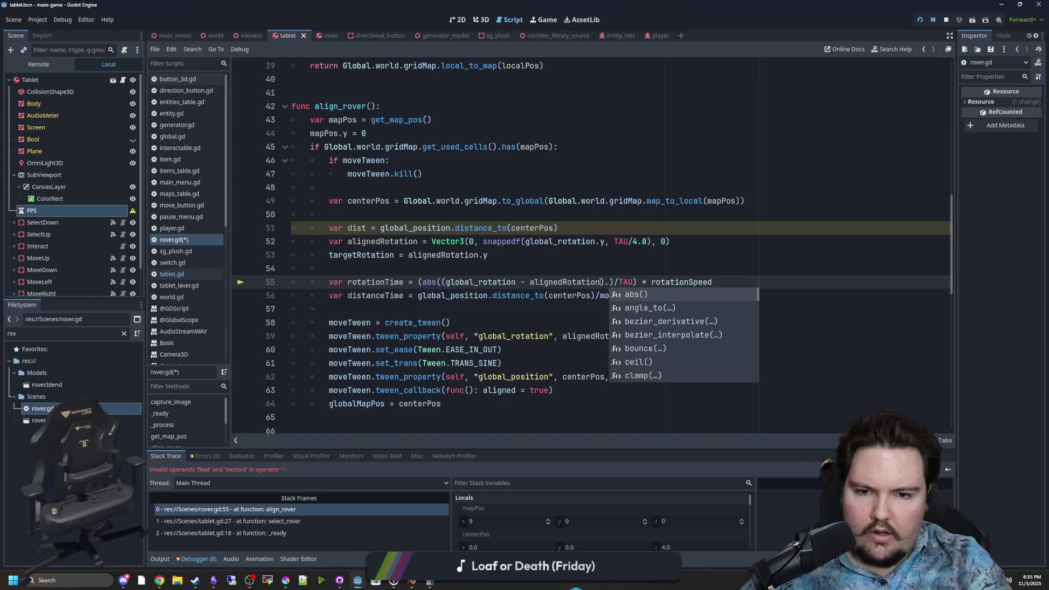
click(444, 282)
key(BackSpace)
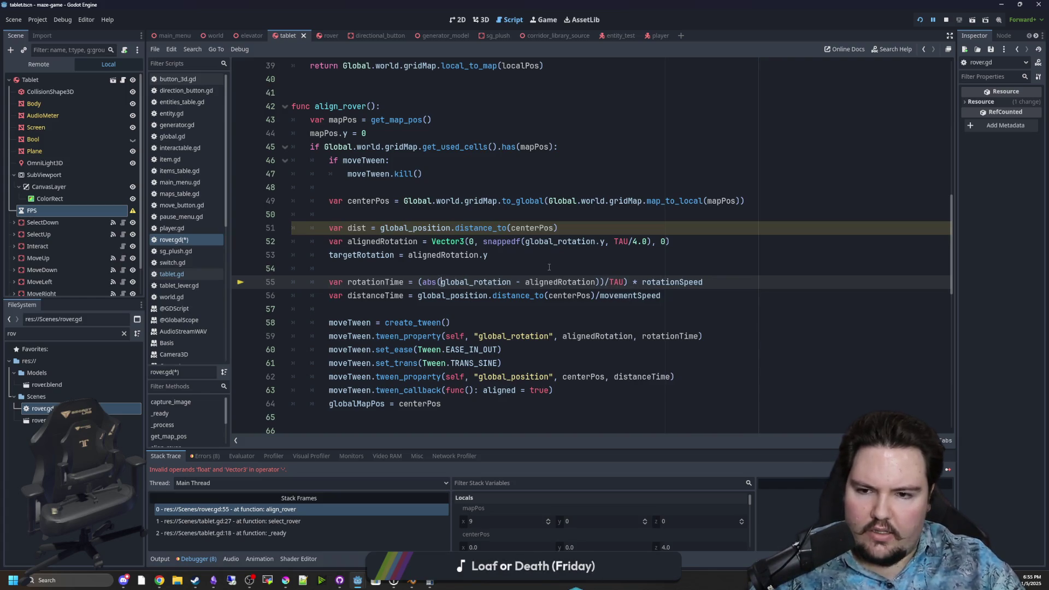
click(512, 282)
text(.distance_)
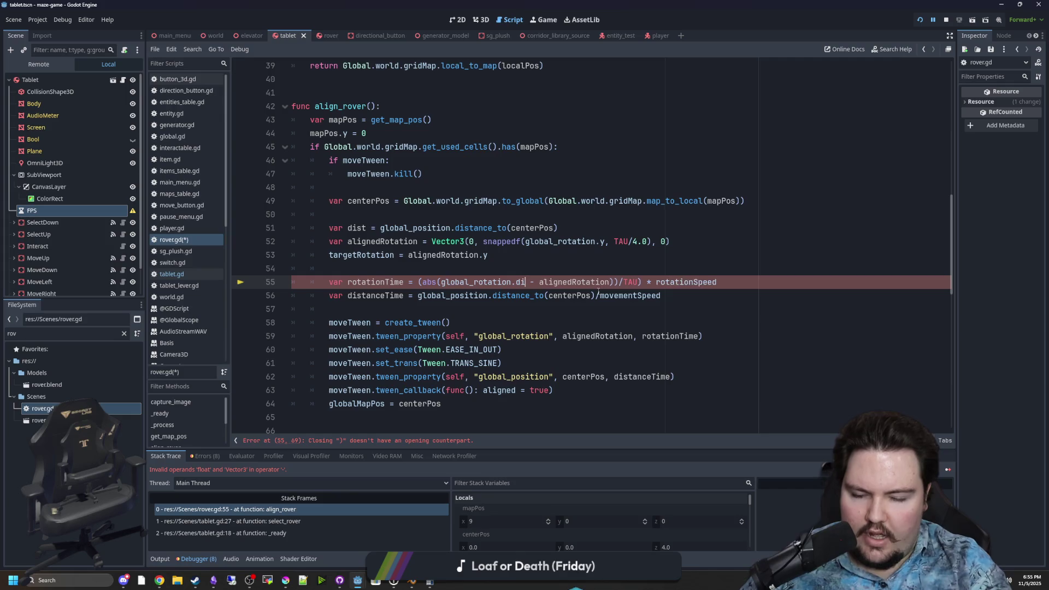
text(to()
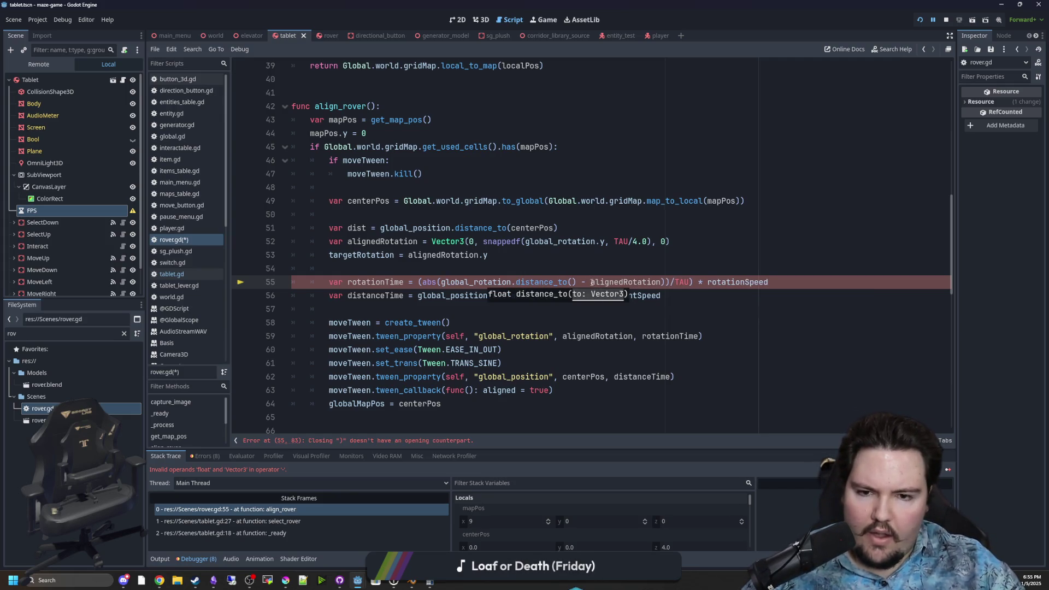
key(ctrl+z)
key(ctrl+z)
key(ctrl+z)
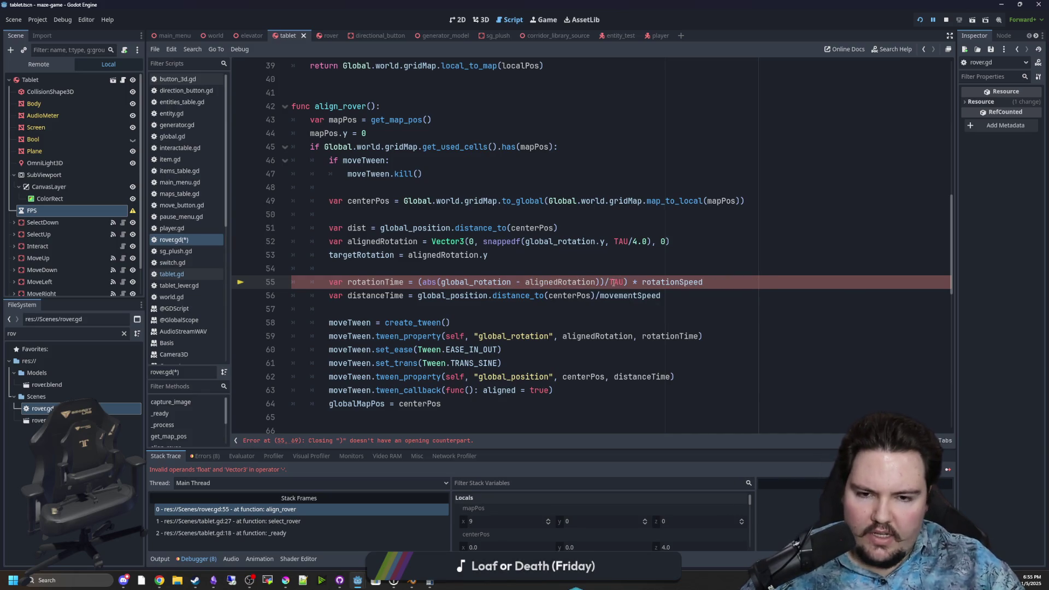
- Check the global_rotation and alignedRotation terms inside abs and append .y to global_rotation
drag(600, 282, 442, 283)
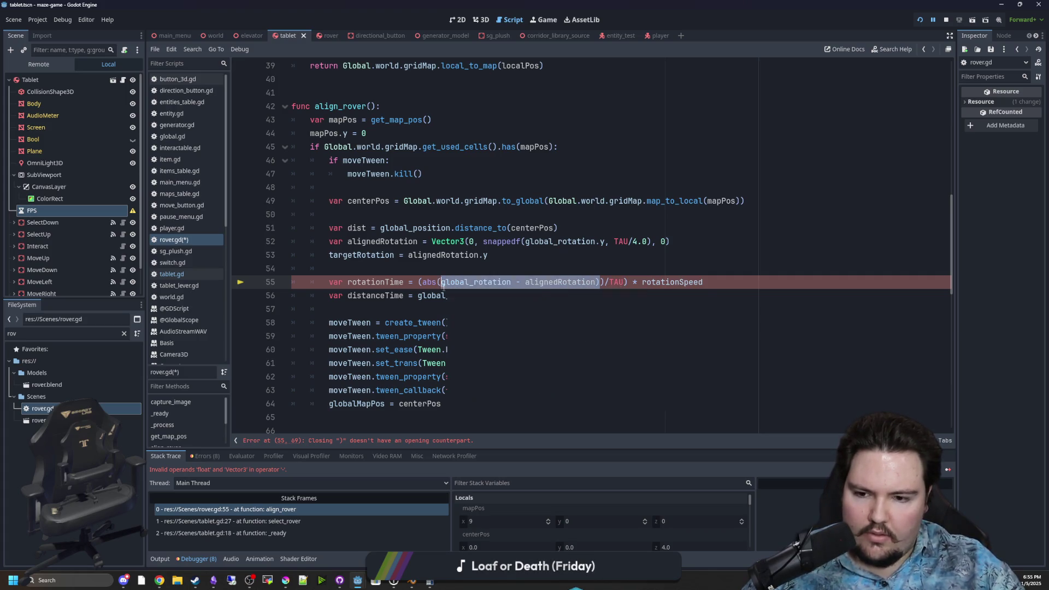
mouse_move(443, 286)
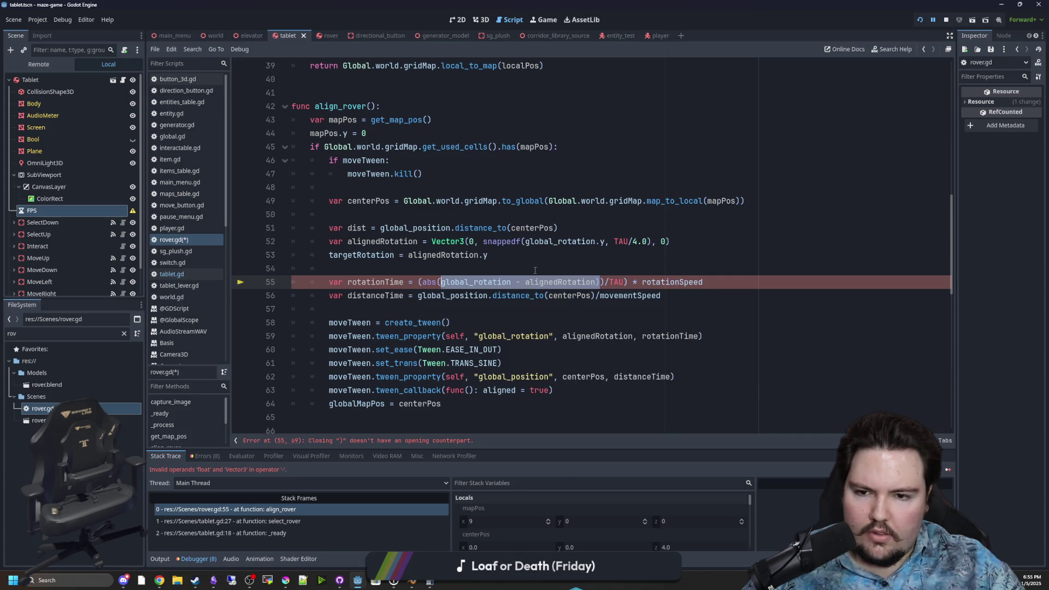
text(()
key(BackSpace)
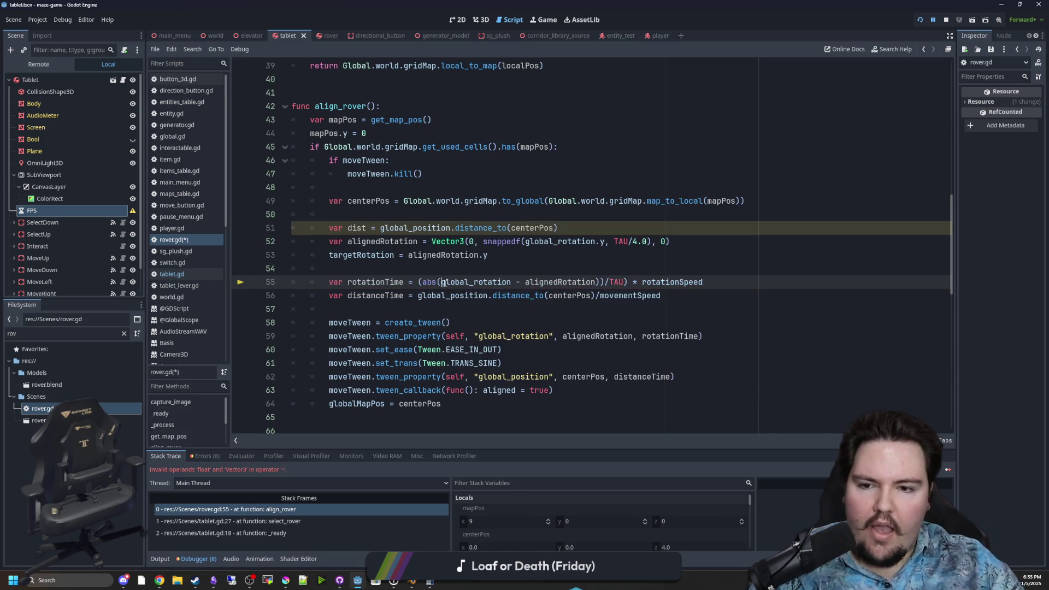
double_click(486, 281)
click(522, 256)
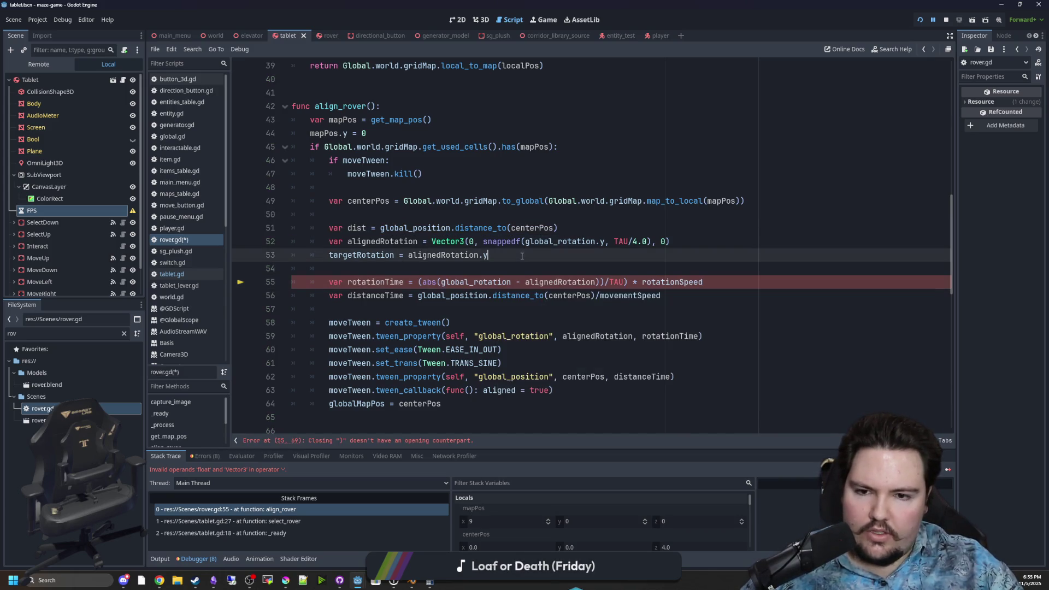
double_click(563, 284)
click(557, 270)
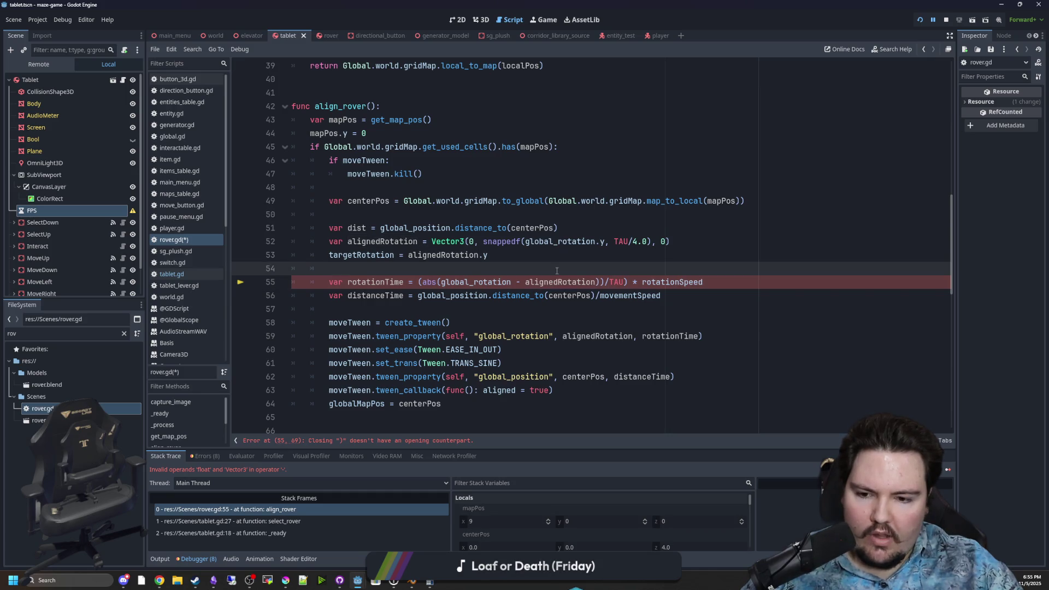
mouse_move(540, 281)
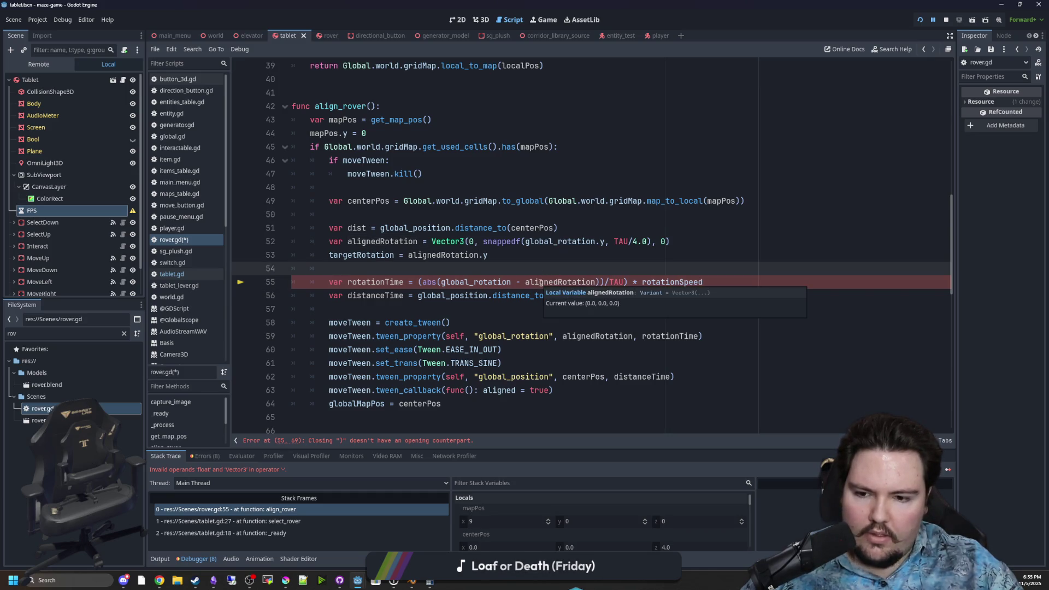
double_click(479, 282)
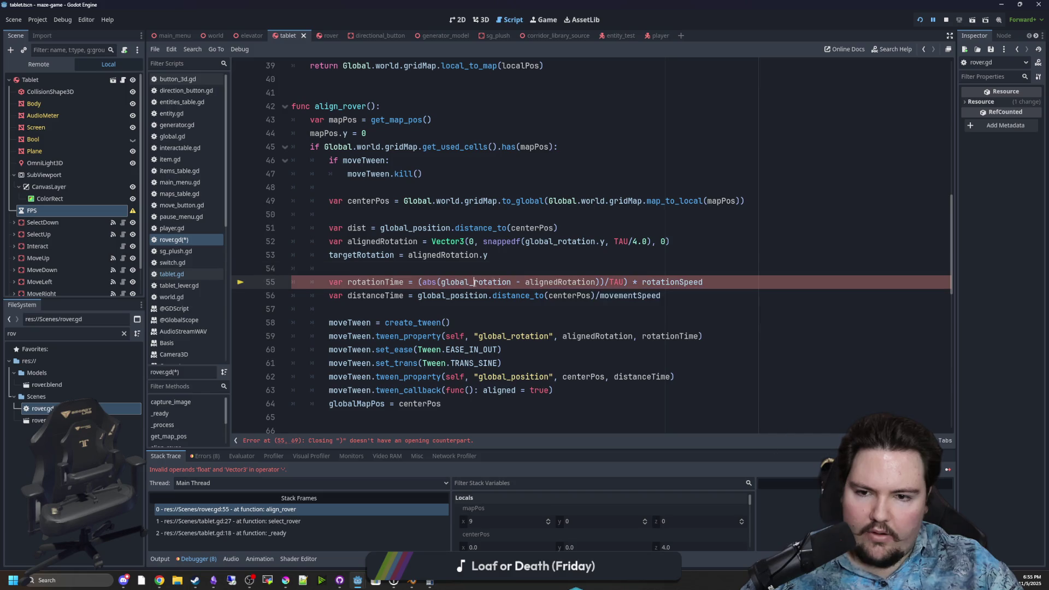
click(513, 282)
text(.y)
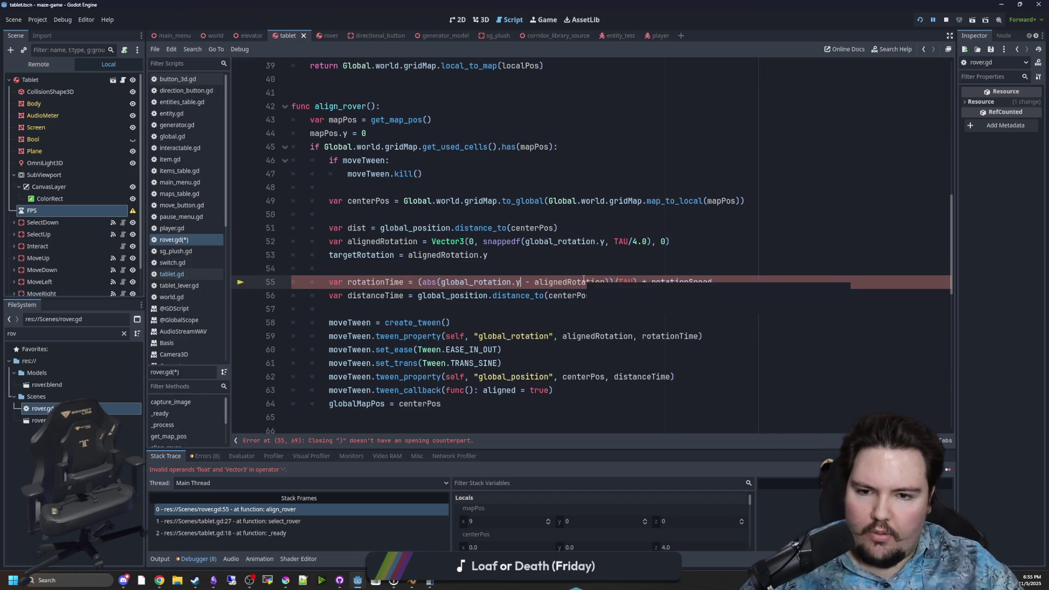
- Replace alignedRotation.y with targetRotation and delete the stray closing parenthesis
key(Up)
click(605, 282)
text(.y)
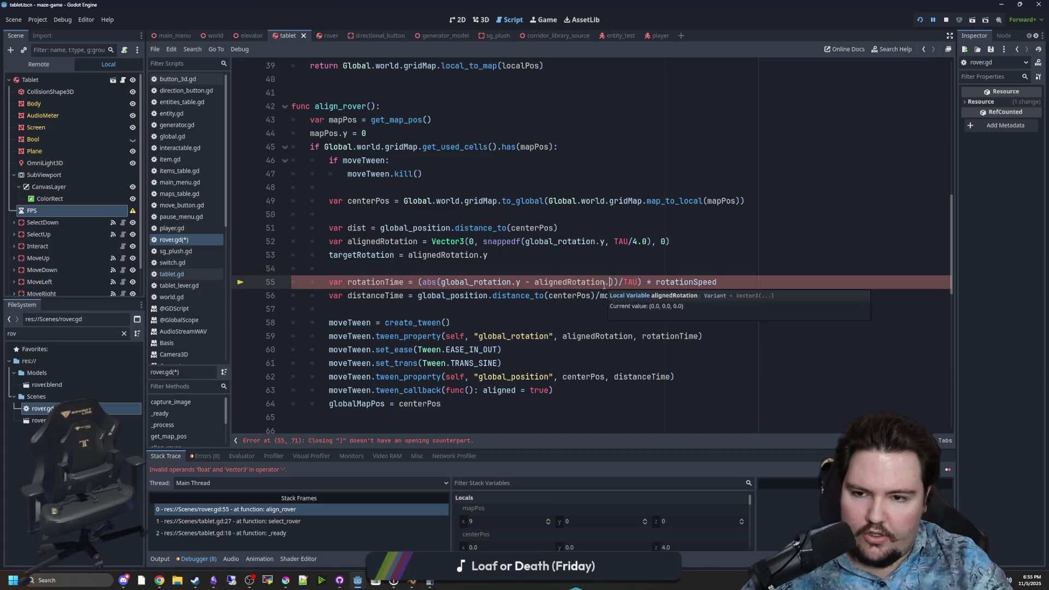
key(Up)
key(Up)
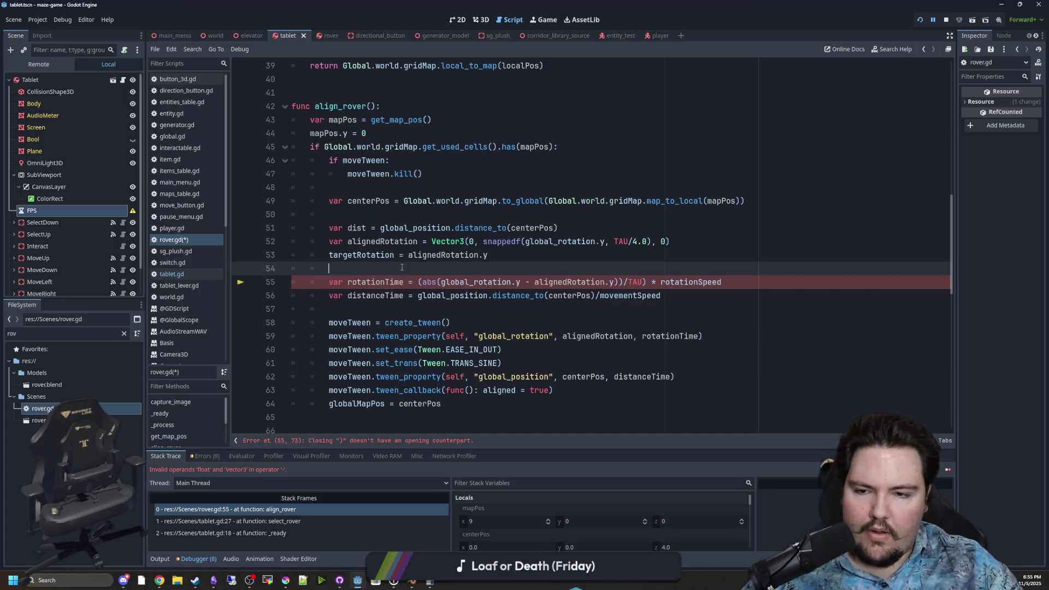
key(Home)
key(ctrl+shift+Right)
key(ctrl+c)
drag(606, 282, 535, 282)
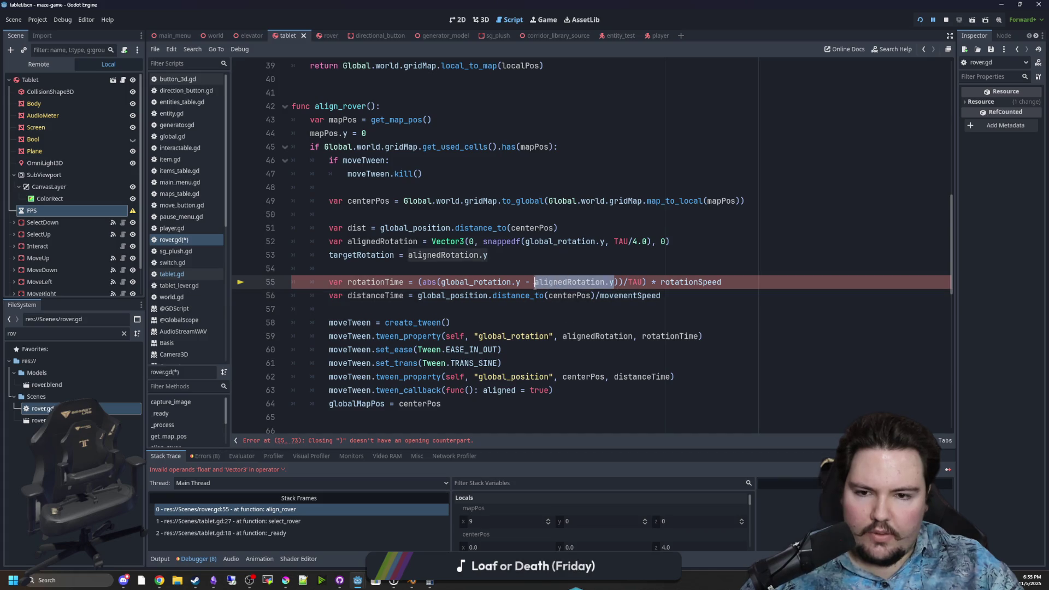
key(ctrl+v)
click(605, 282)
key(BackSpace)
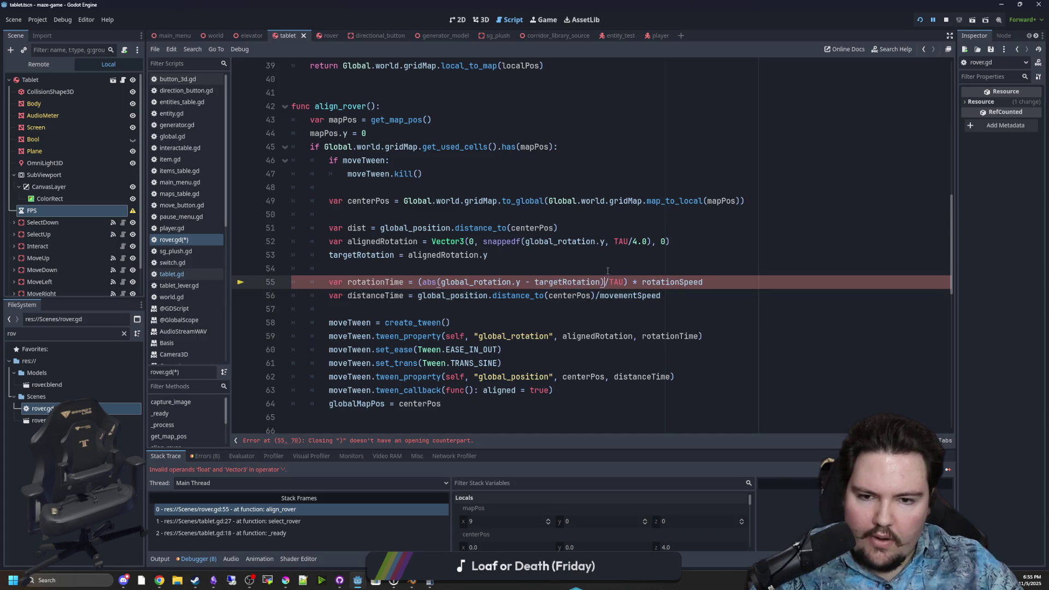
click(608, 269)
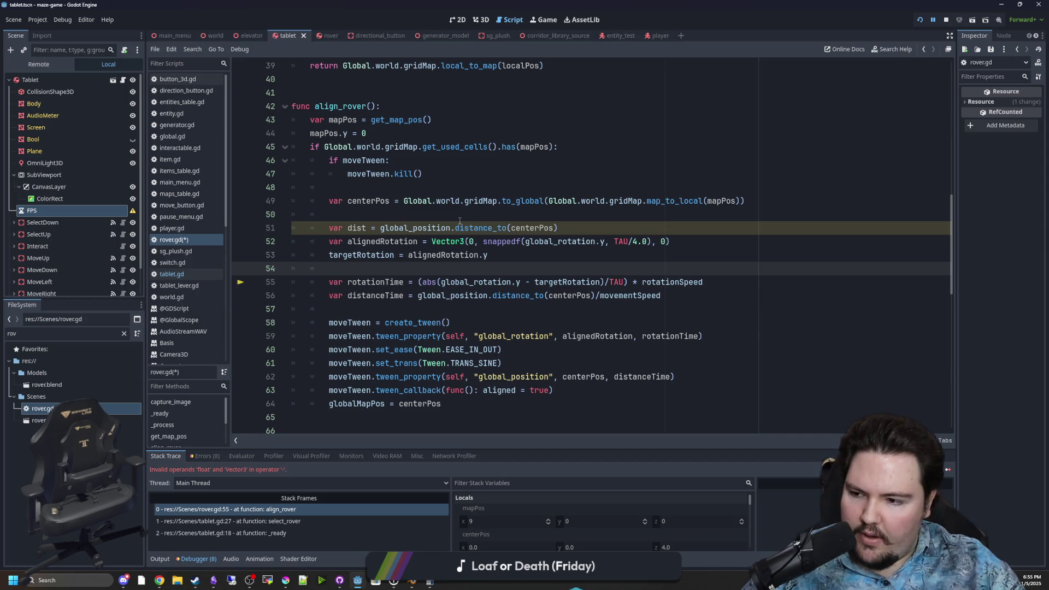
- Delete the unused 'var dist = global_position.distance_to(centerPos)' line and save rover.gd
key(Up)
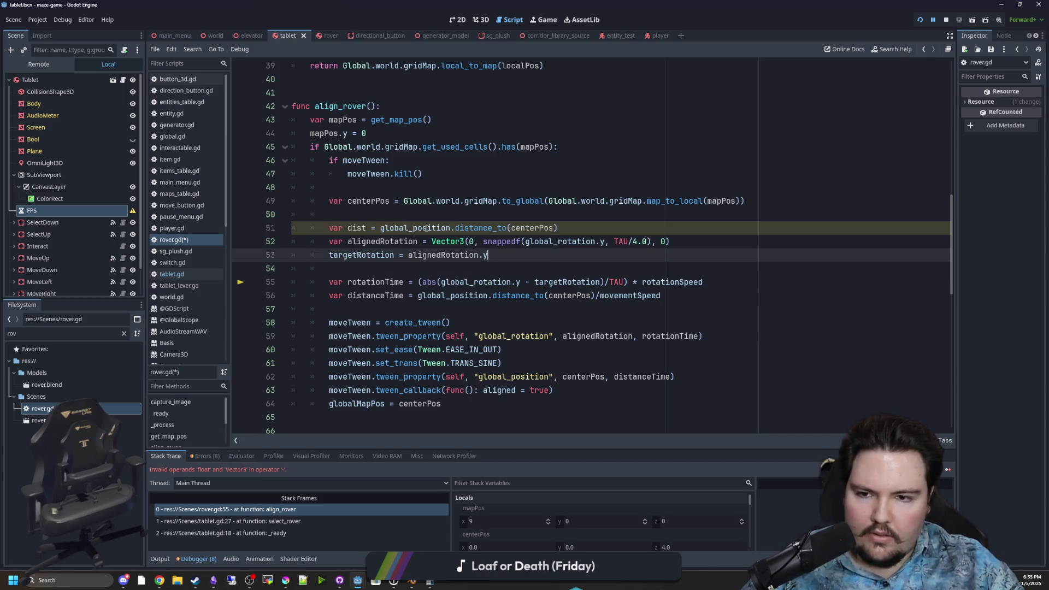
mouse_move(370, 227)
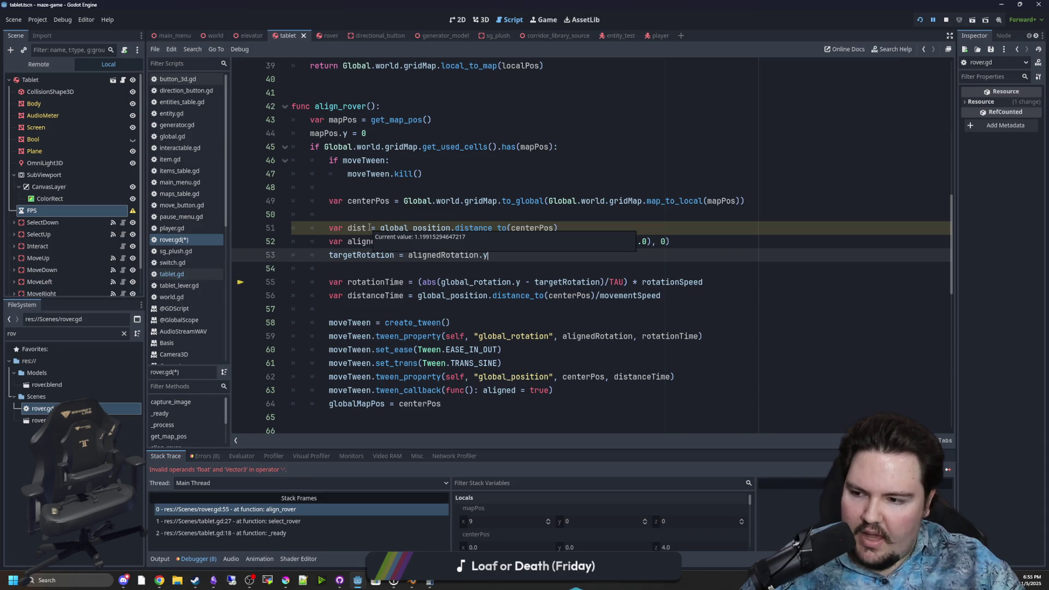
click(377, 214)
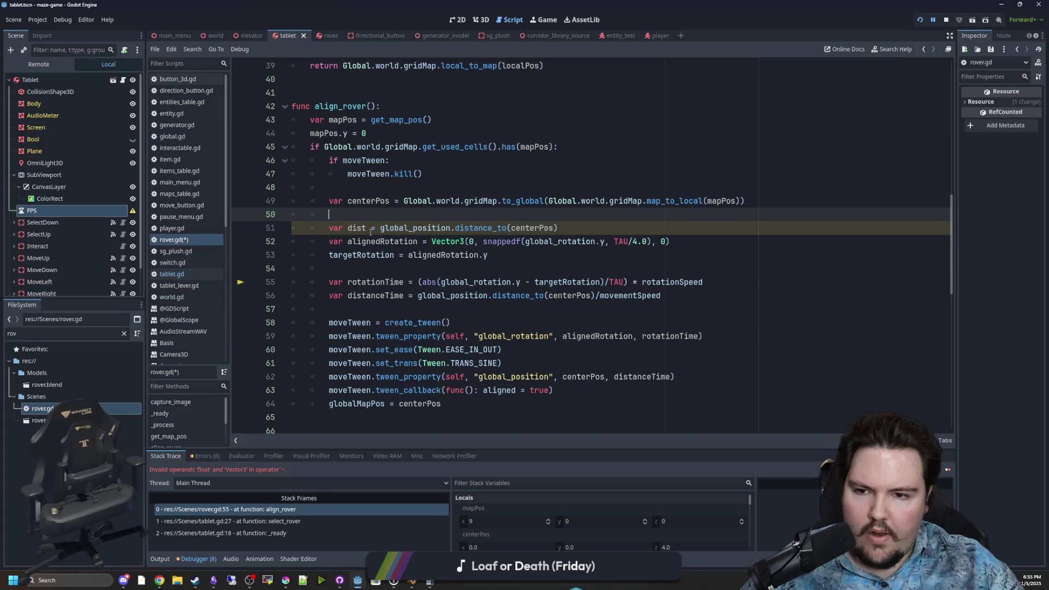
click(509, 252)
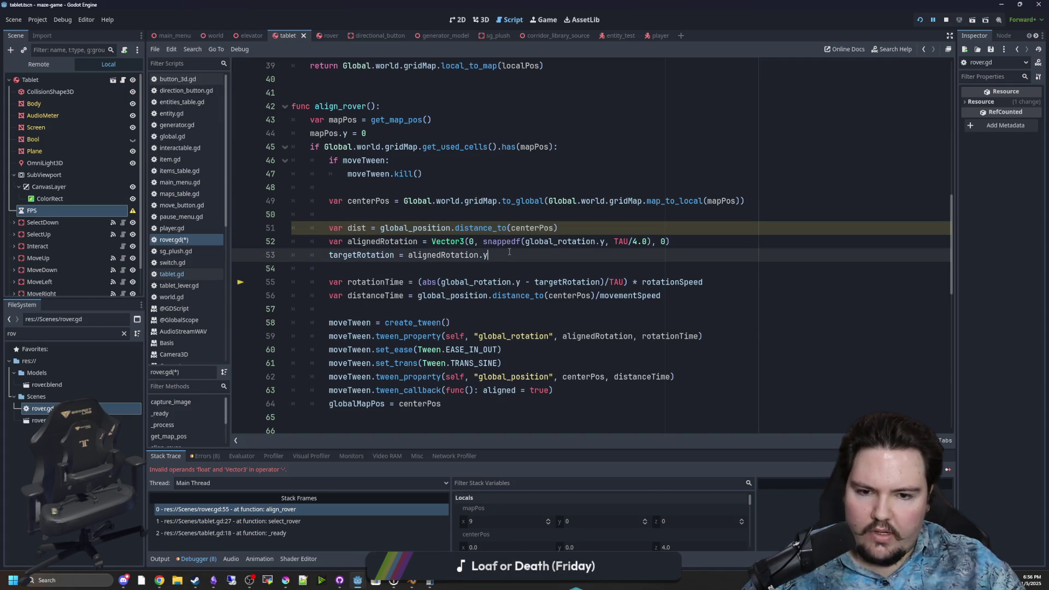
drag(558, 228, 388, 217)
key(BackSpace)
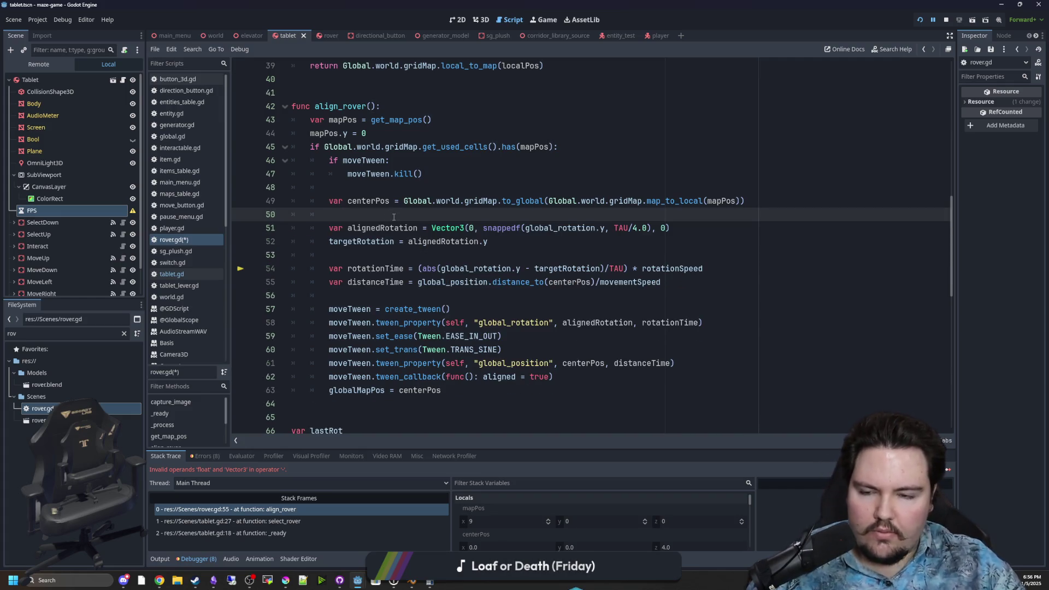
click(413, 252)
key(ctrl+s)
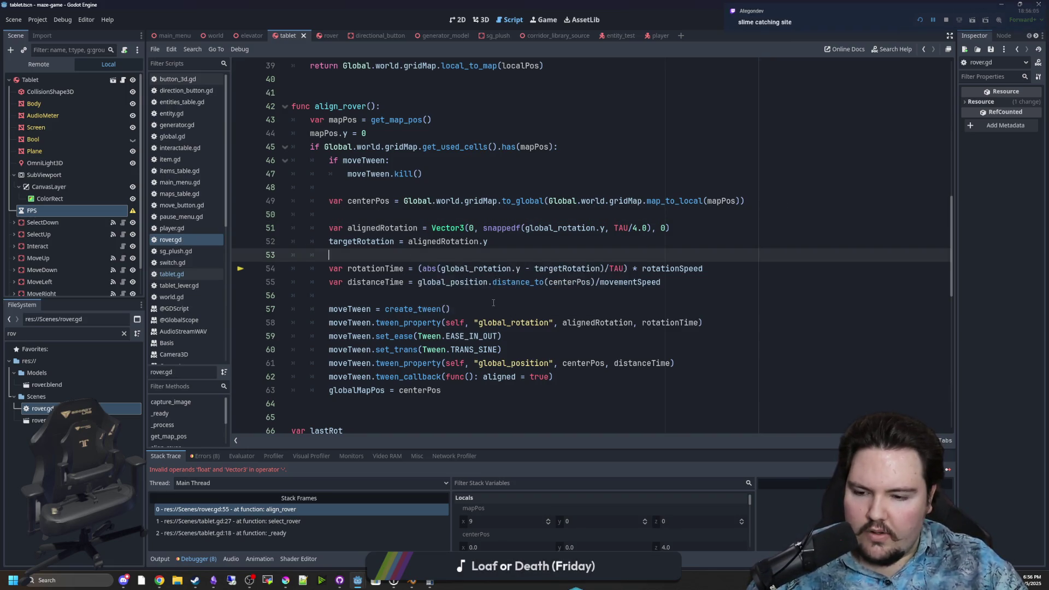
- Scroll through move_rover, save the script again and scroll back up to rotate_rover
scroll(493, 303, down, 4)
scroll(494, 303, down, 8)
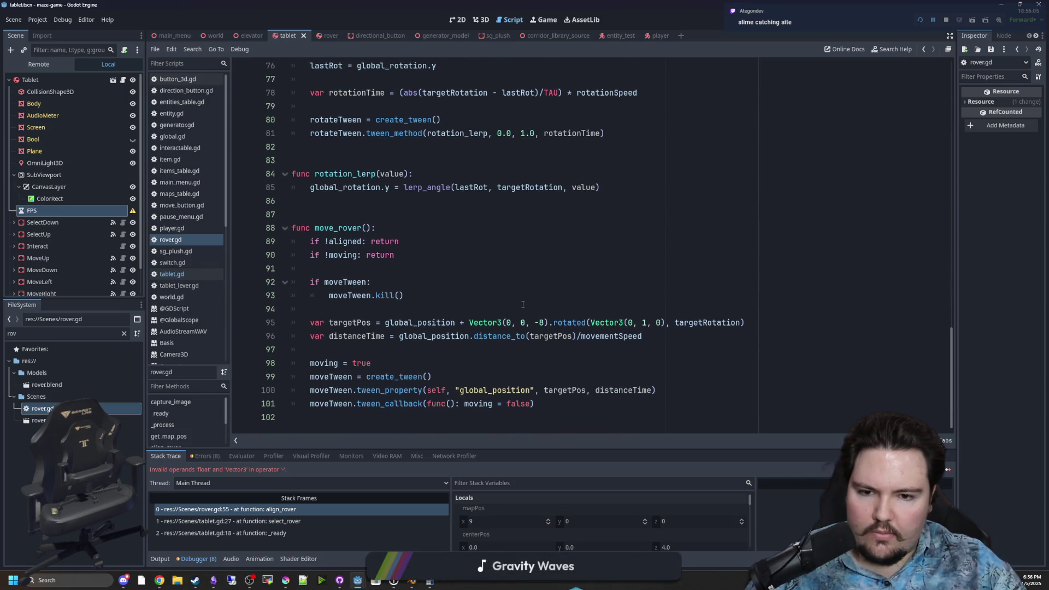
click(523, 304)
key(ctrl+s)
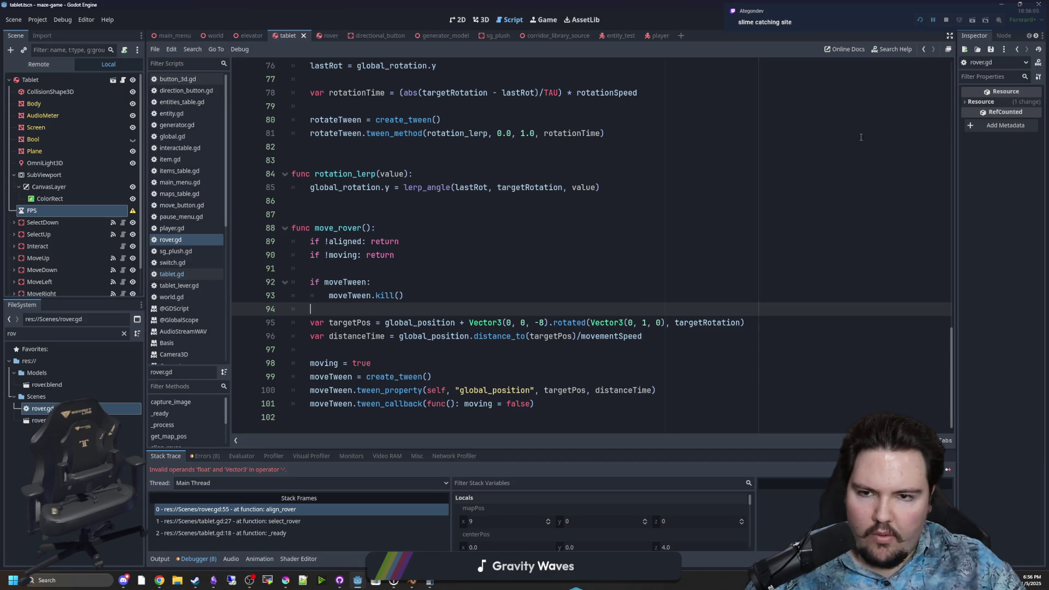
scroll(668, 223, up, 2)
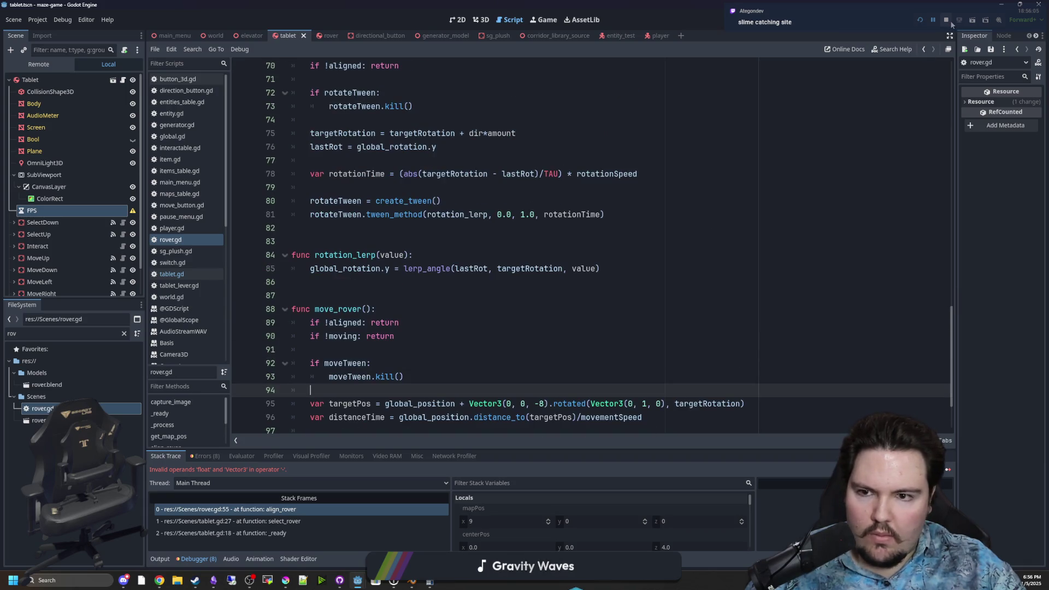
scroll(365, 252, up, 1)
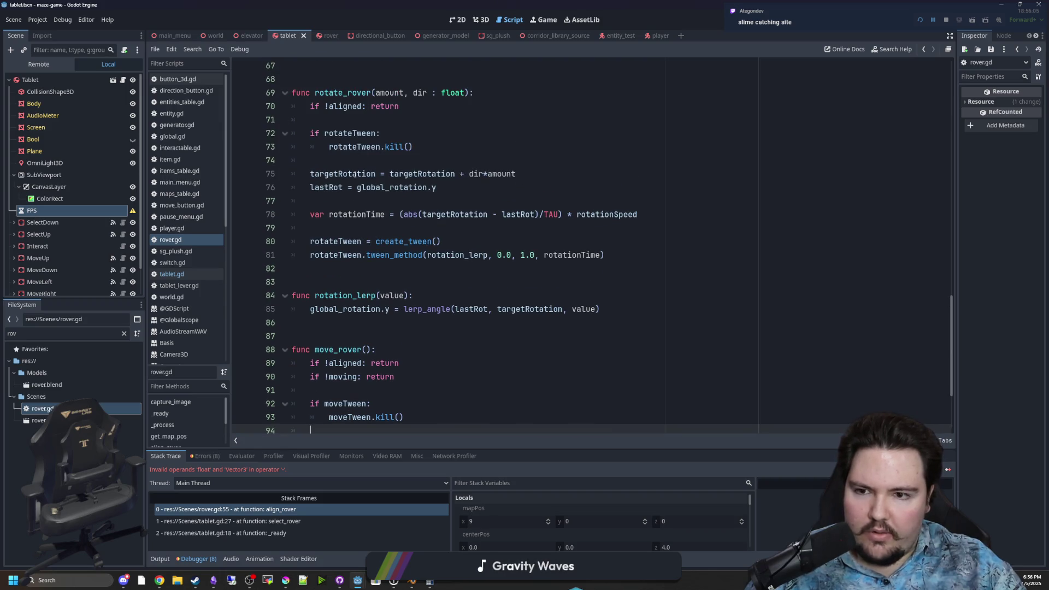
- Reload and start the game, then turn the rover left and right from the tablet
click(921, 19)
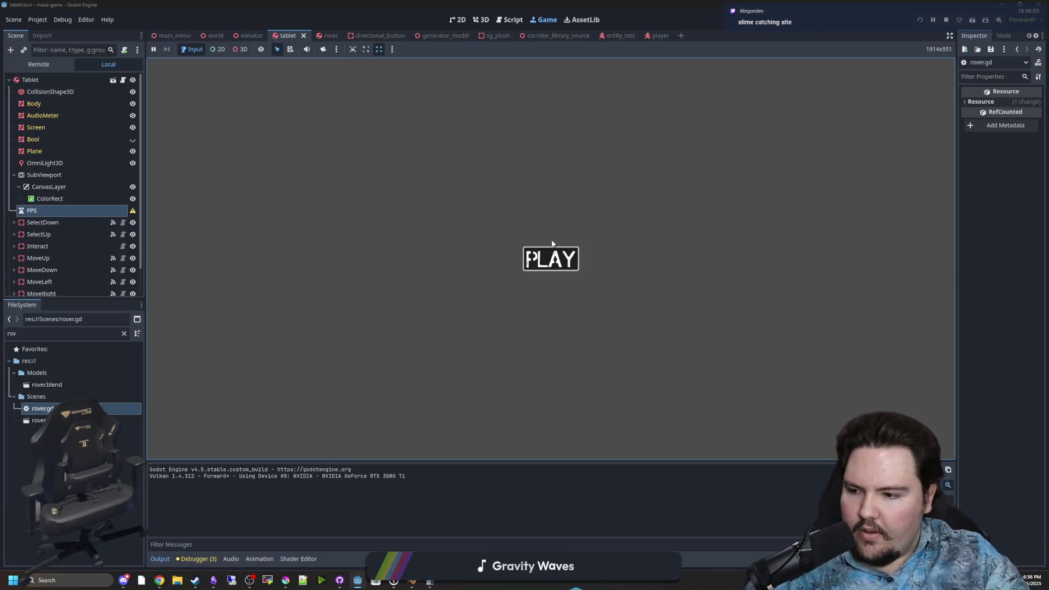
click(551, 259)
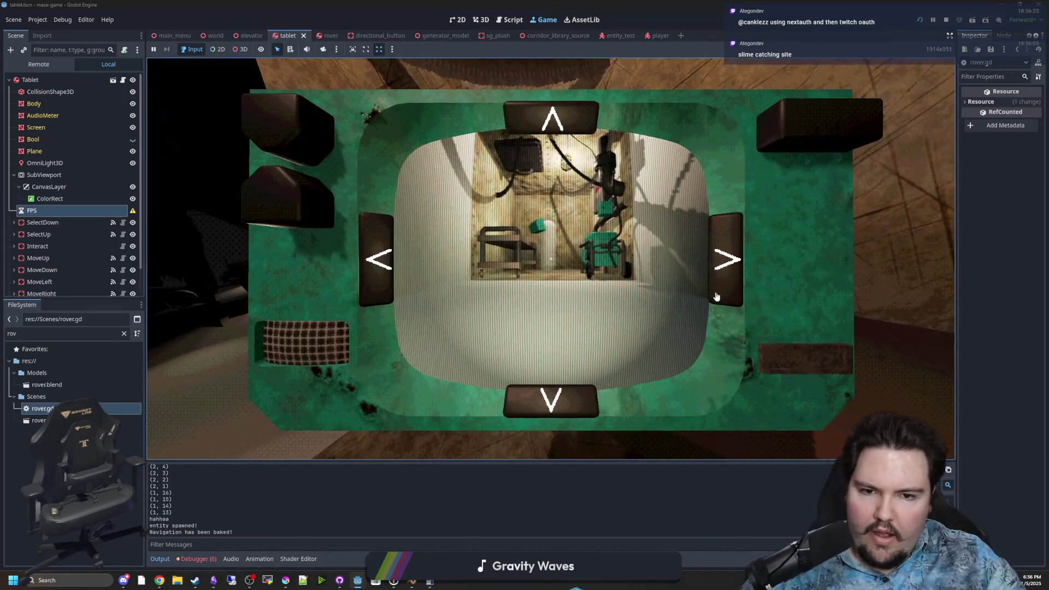
click(716, 296)
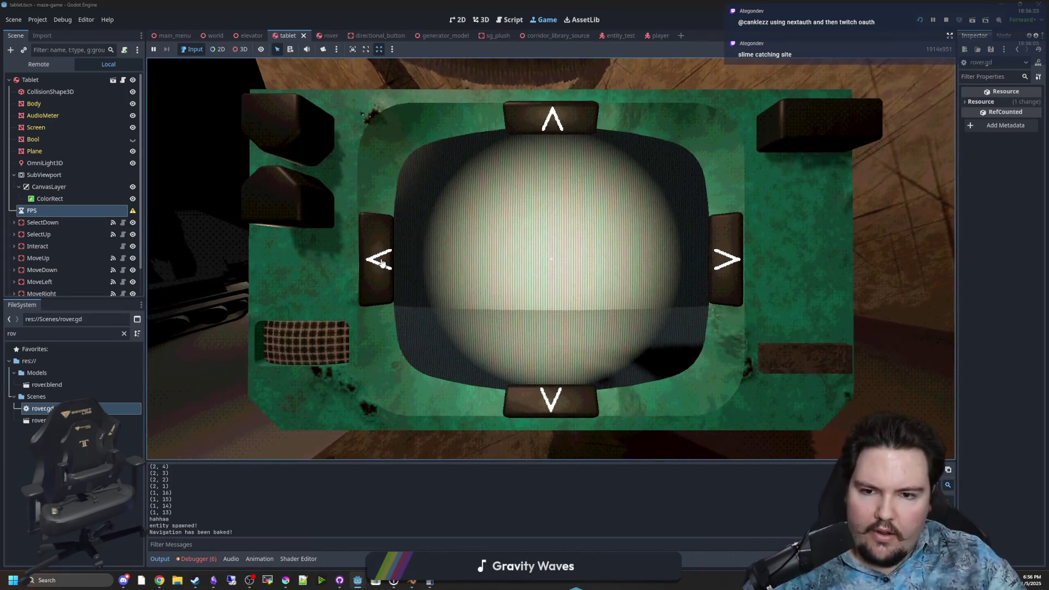
click(379, 258)
click(402, 264)
click(731, 276)
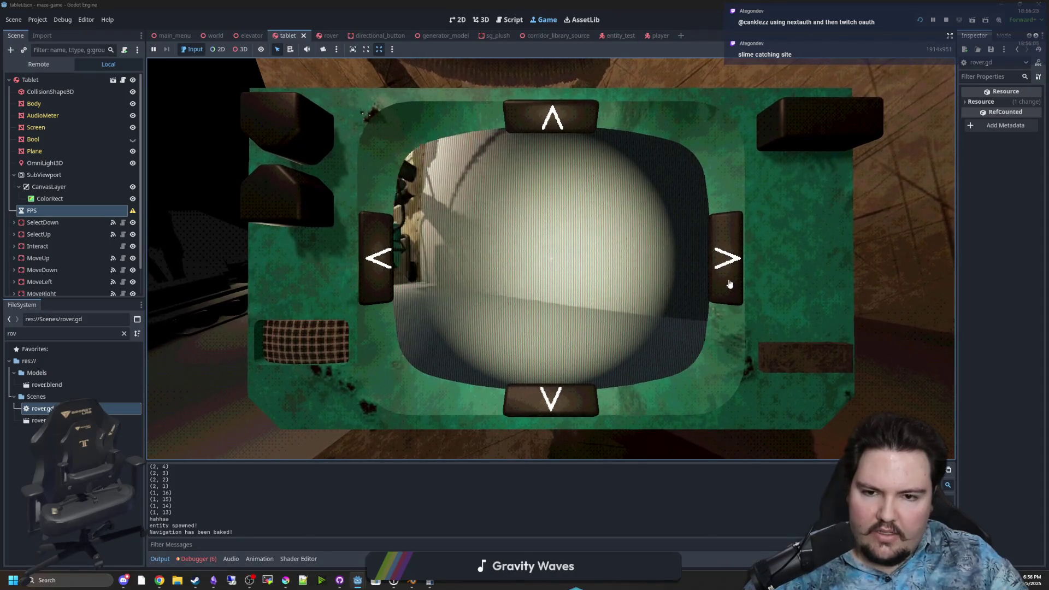
click(726, 264)
click(727, 260)
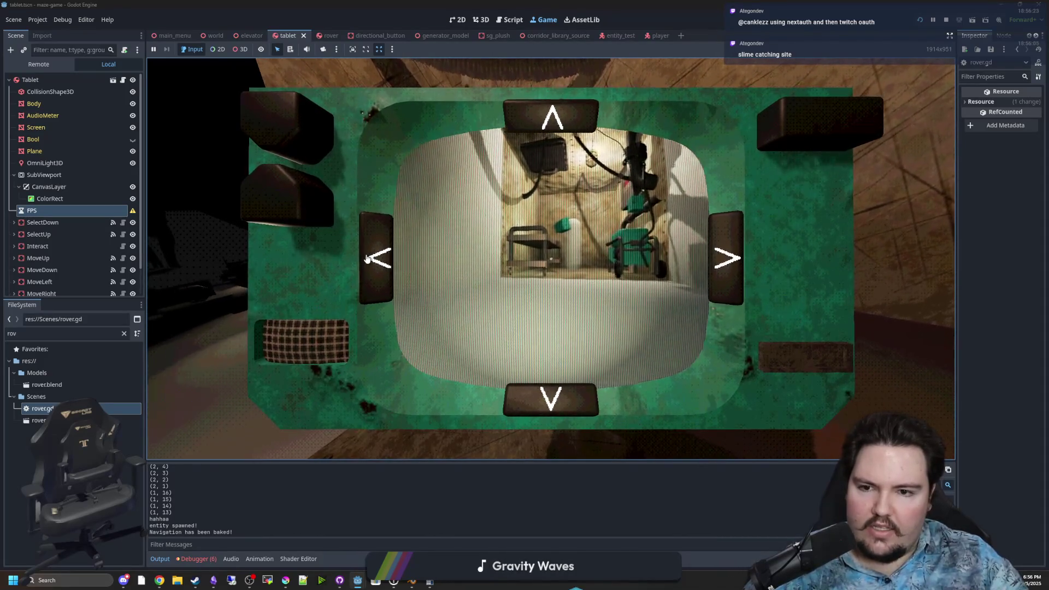
click(374, 262)
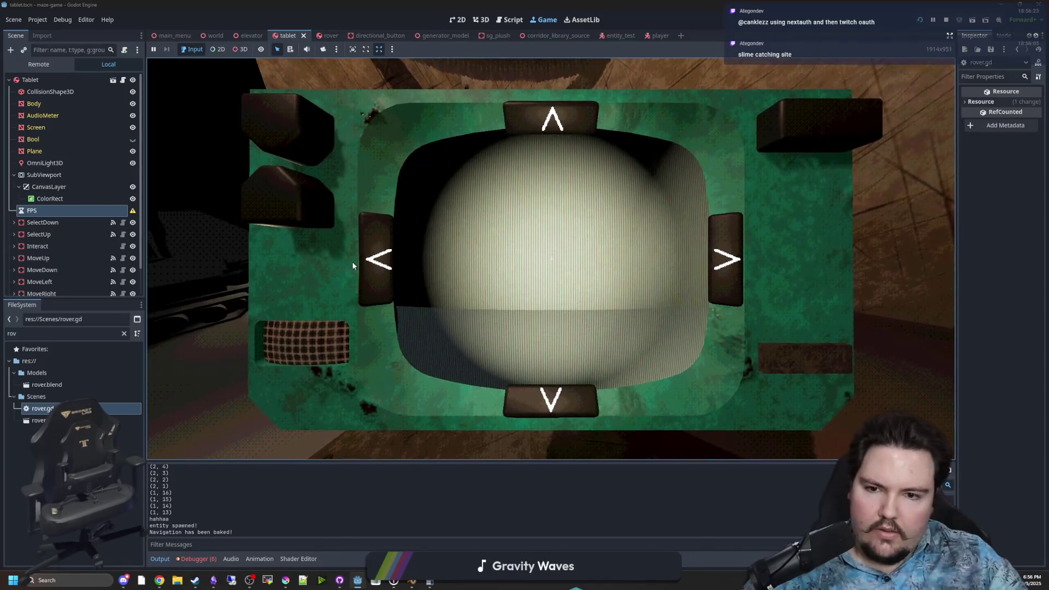
- Keep turning the rover toward the corridor, wall and white object, then reopen rover.gd
click(372, 252)
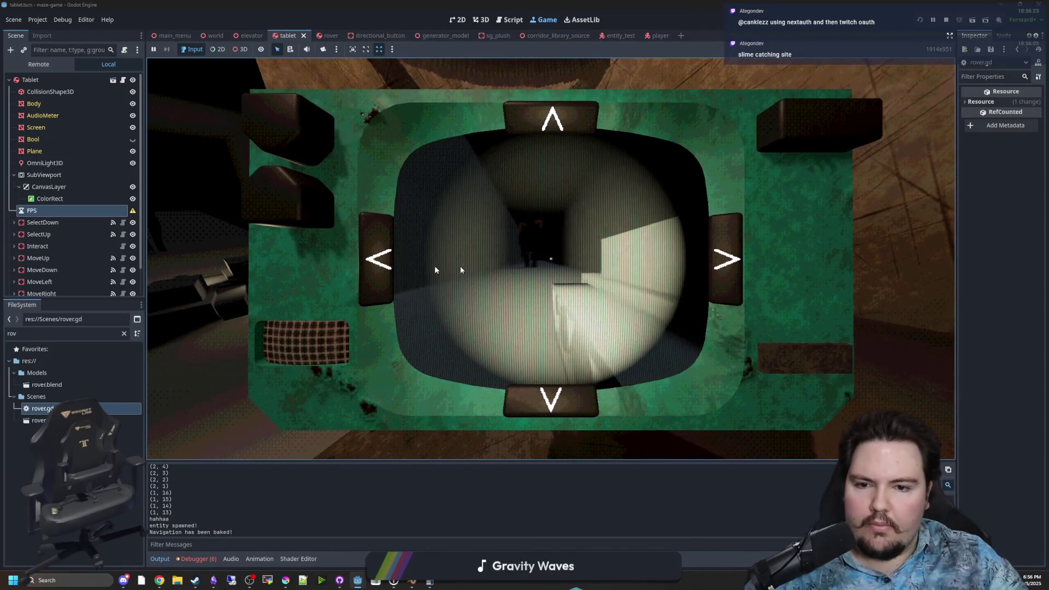
click(724, 261)
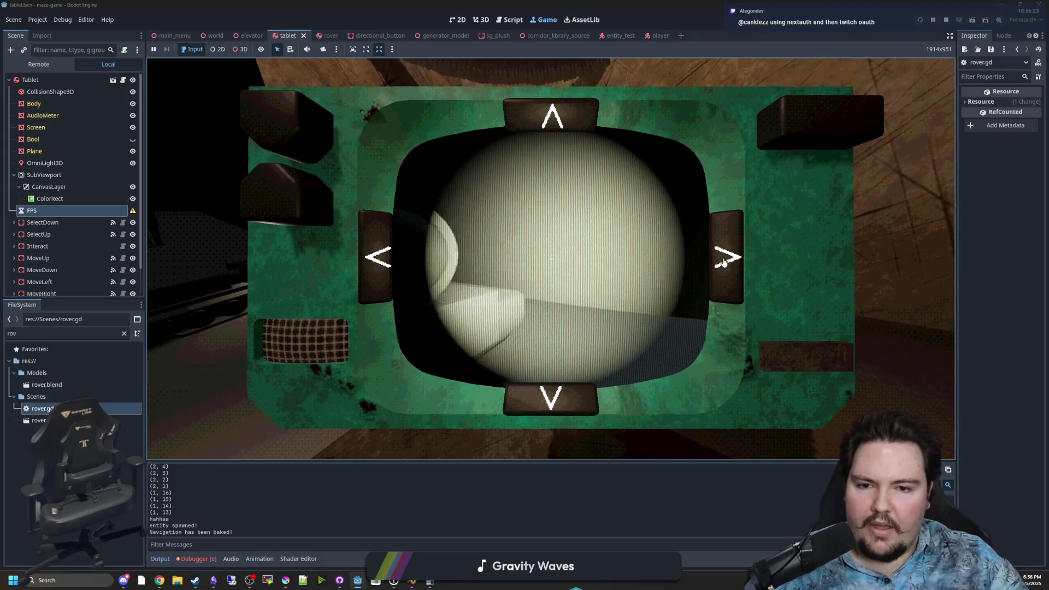
click(727, 261)
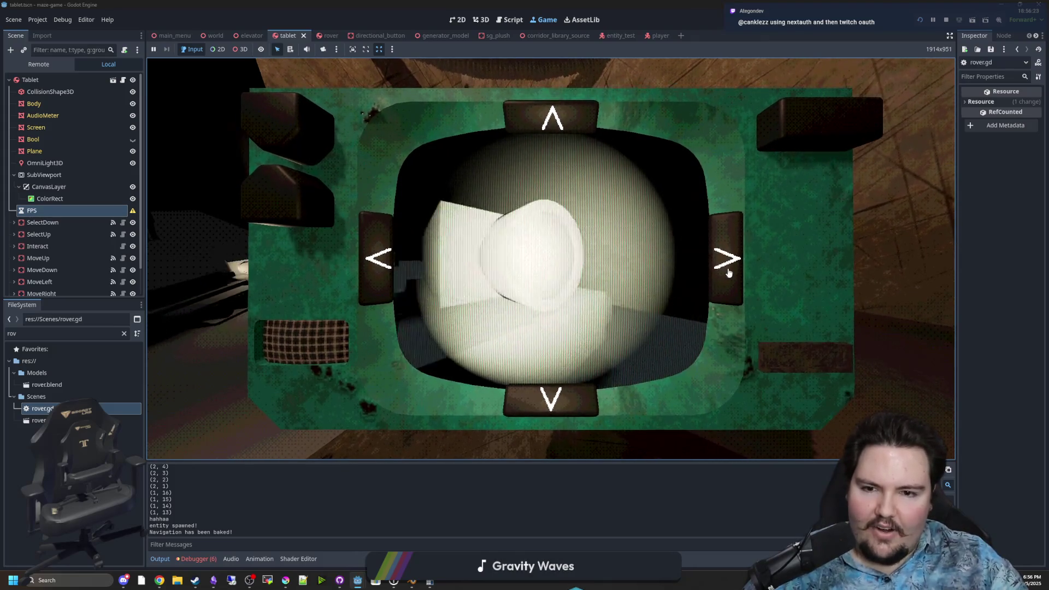
click(388, 259)
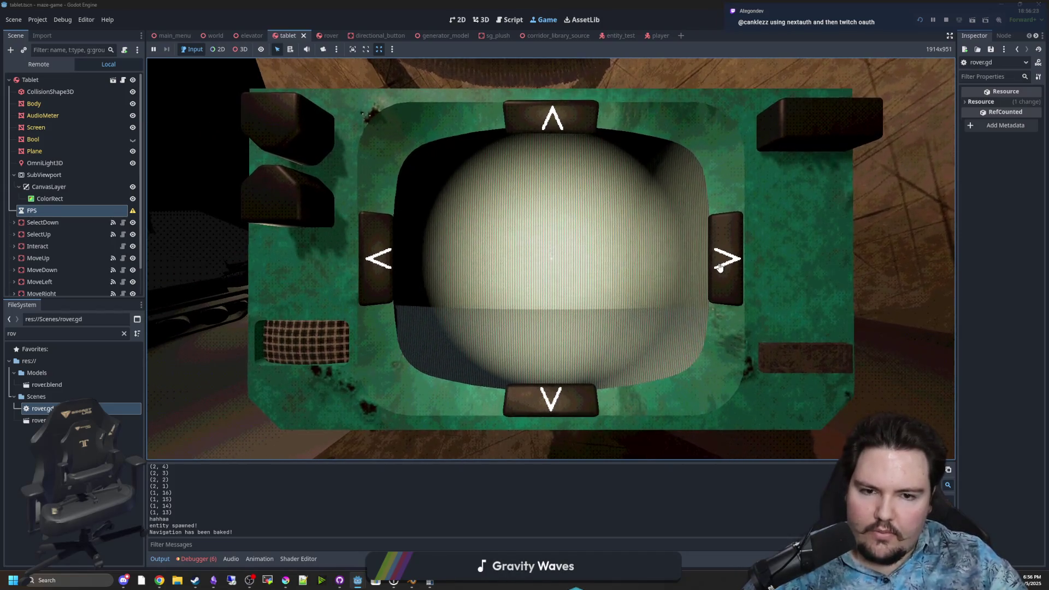
click(377, 289)
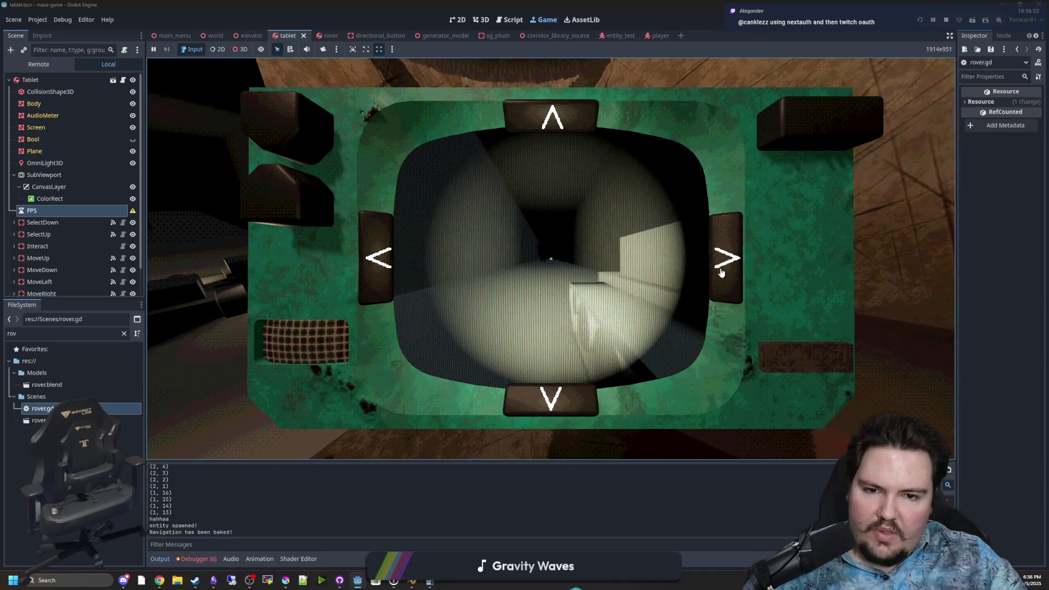
click(375, 269)
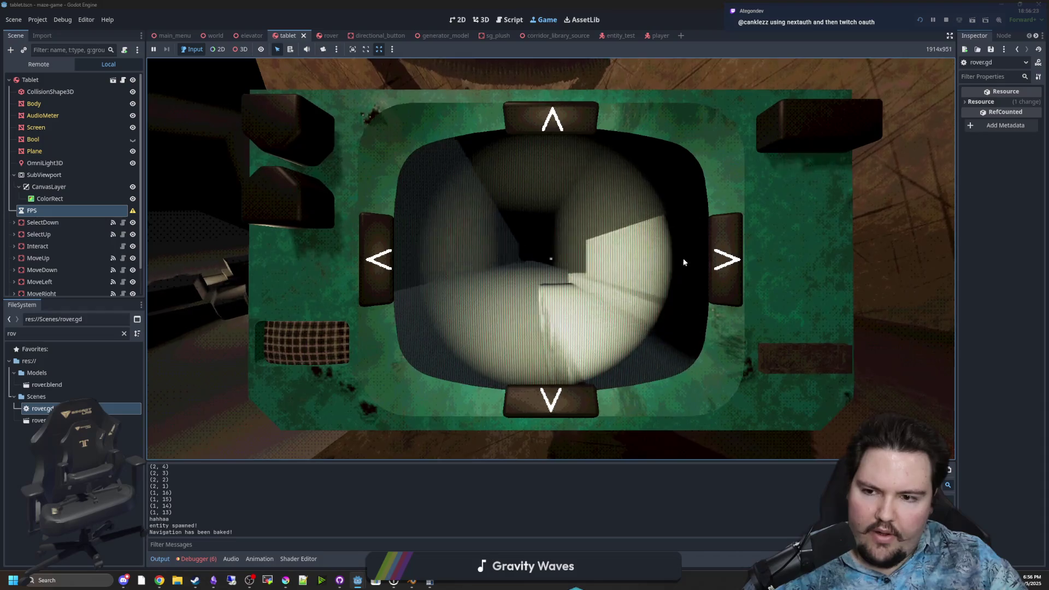
click(727, 258)
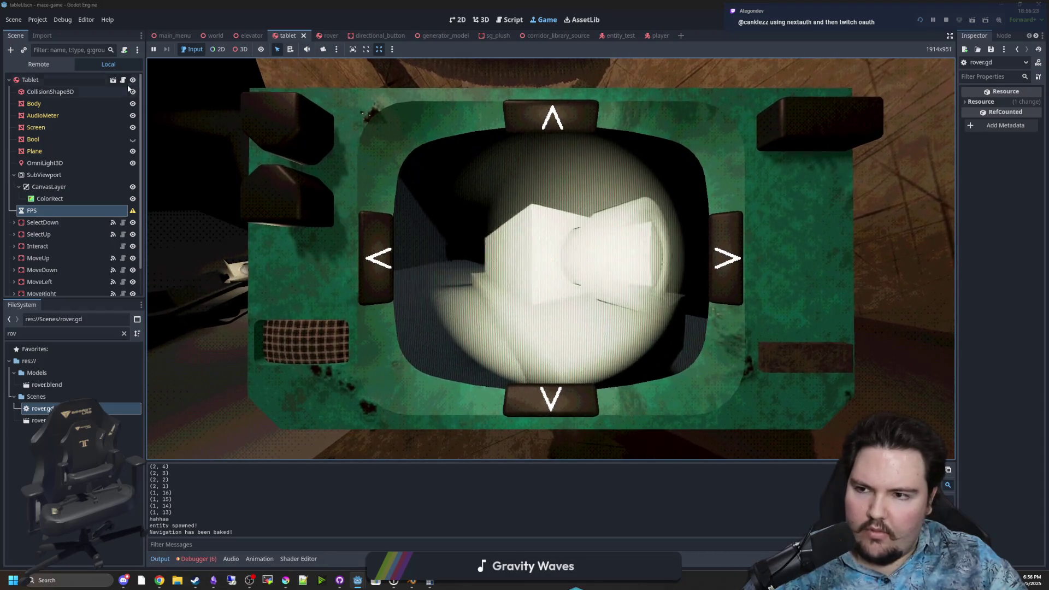
click(387, 257)
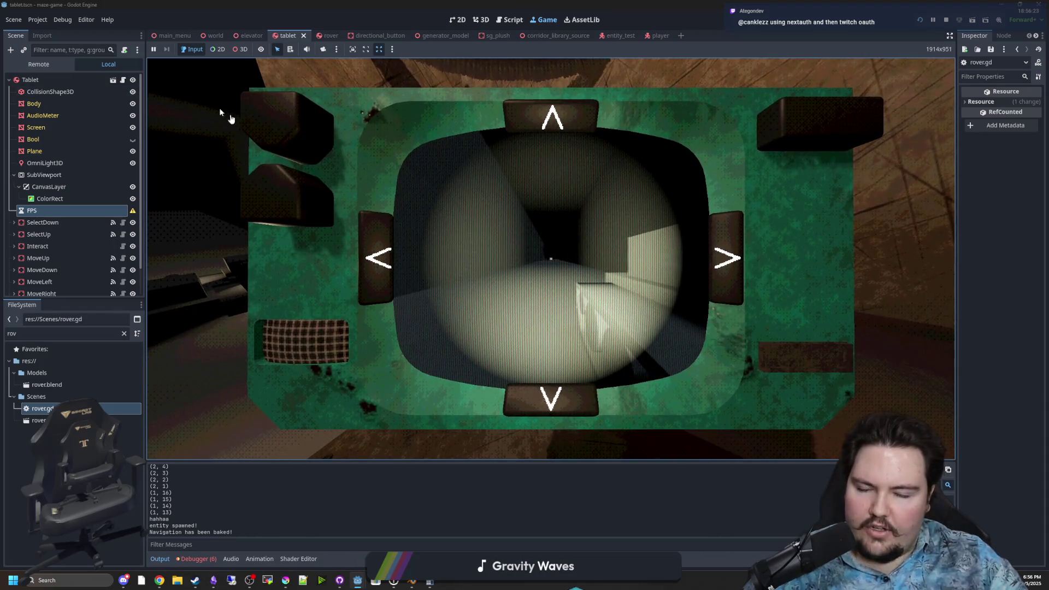
double_click(43, 410)
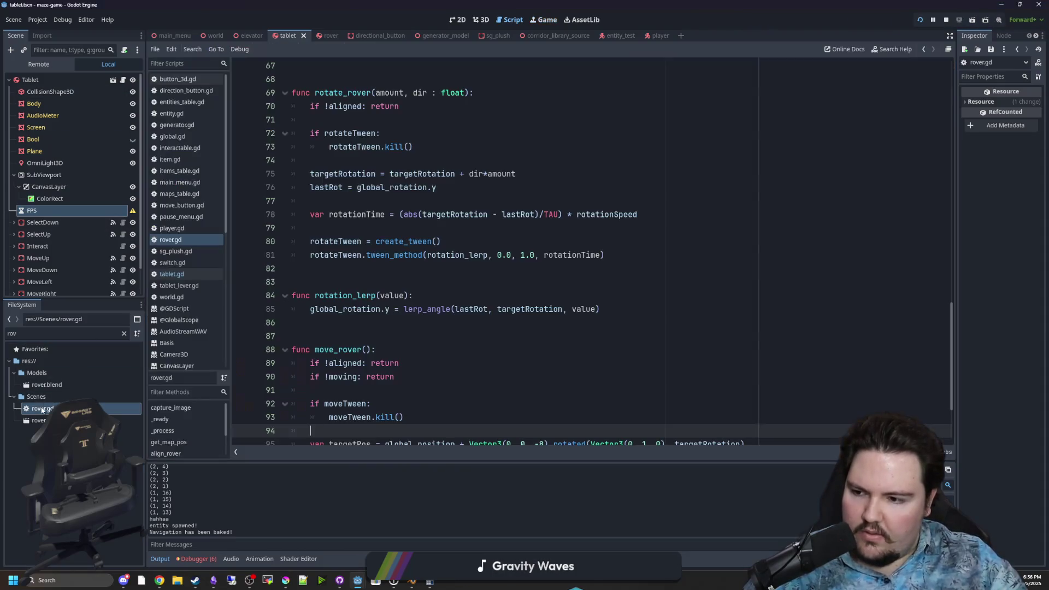
click(503, 318)
click(488, 309)
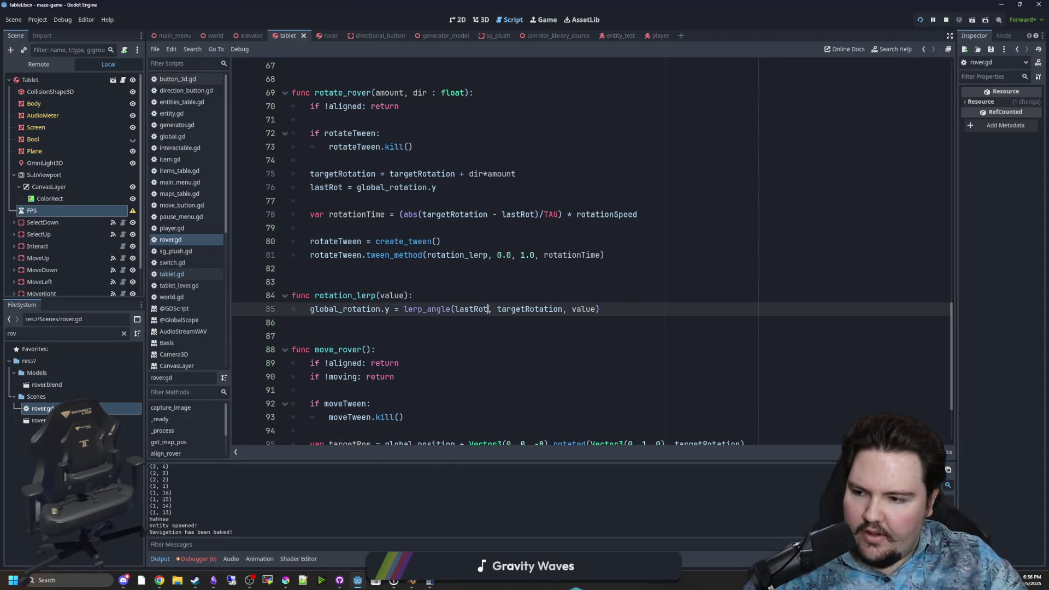
key(ctrl+s)
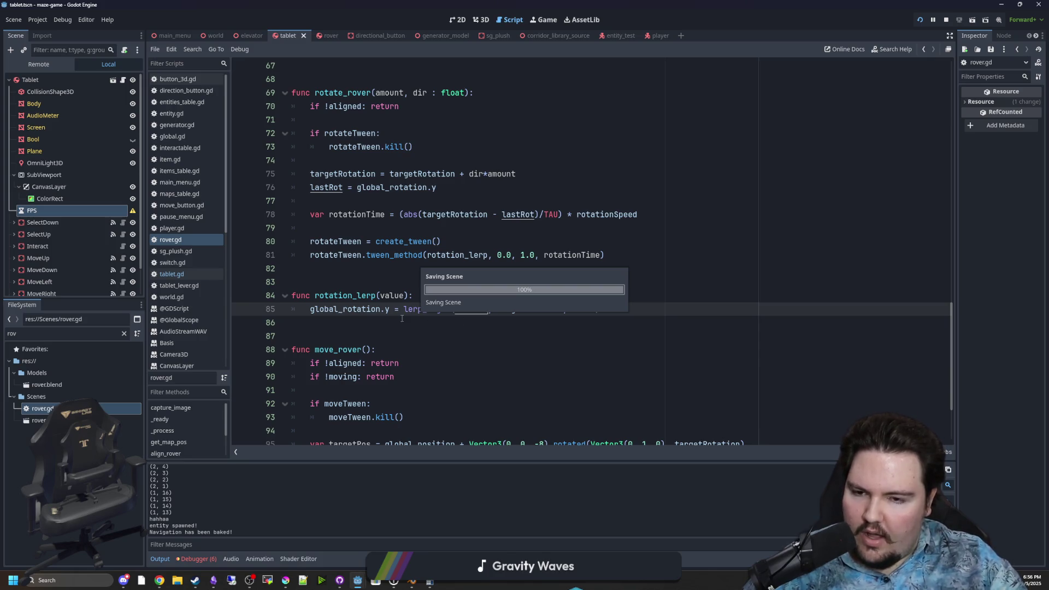
click(332, 284)
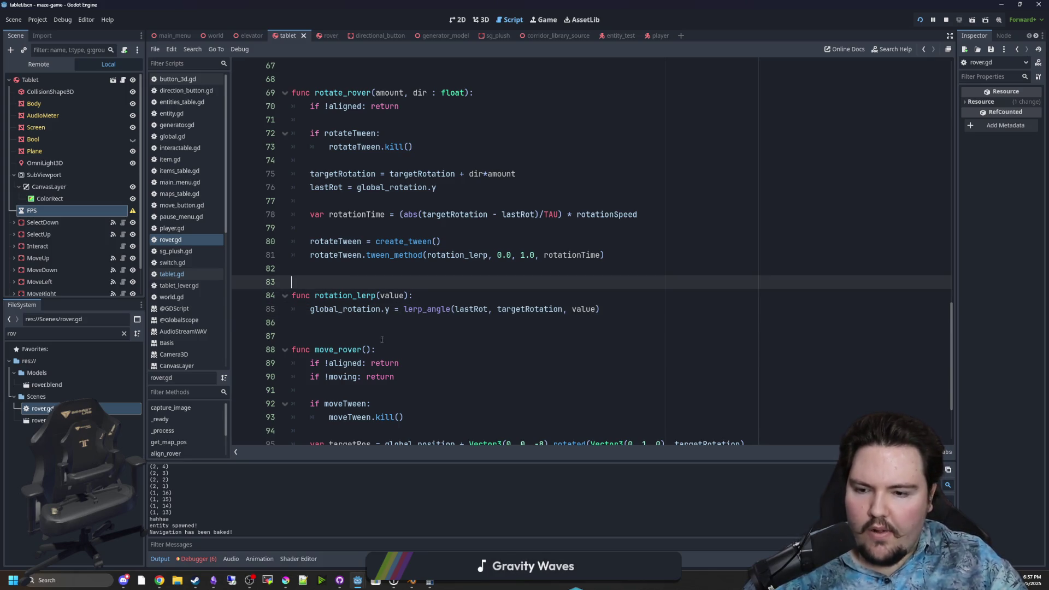
scroll(339, 290, down, 3)
click(347, 283)
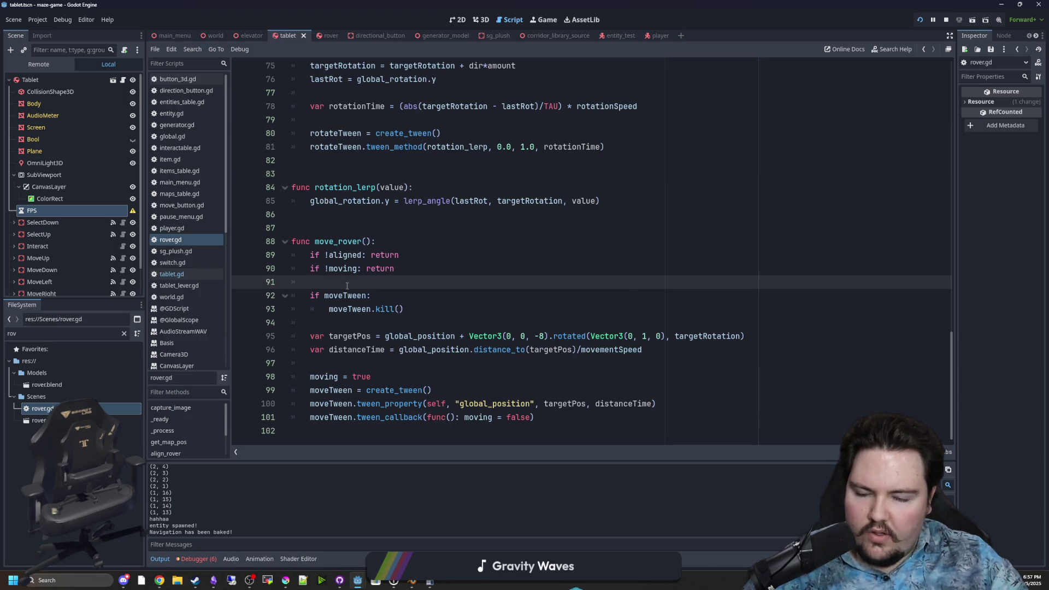
key(ctrl+s)
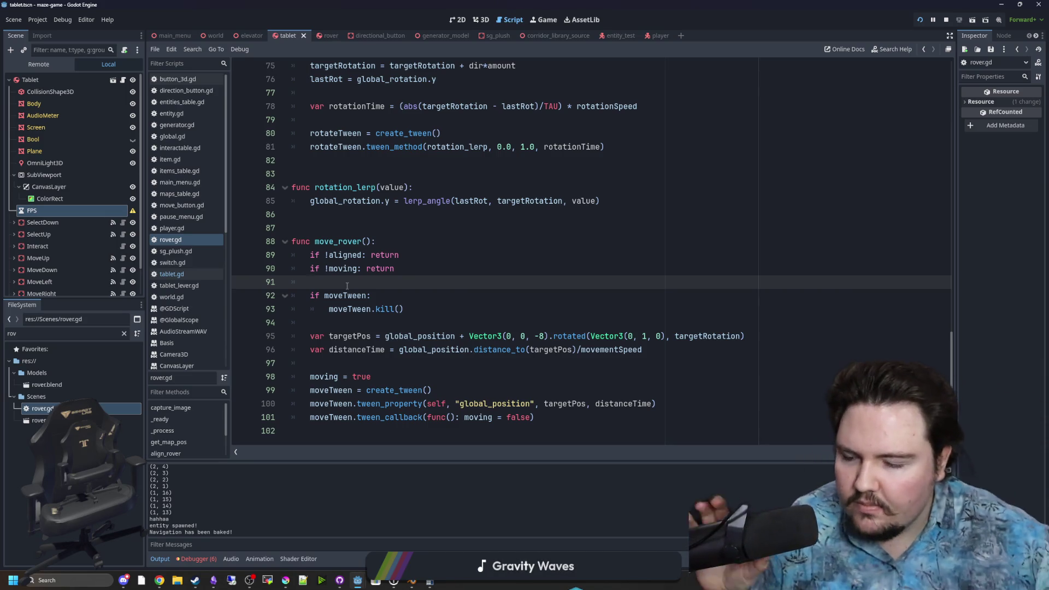
click(321, 233)
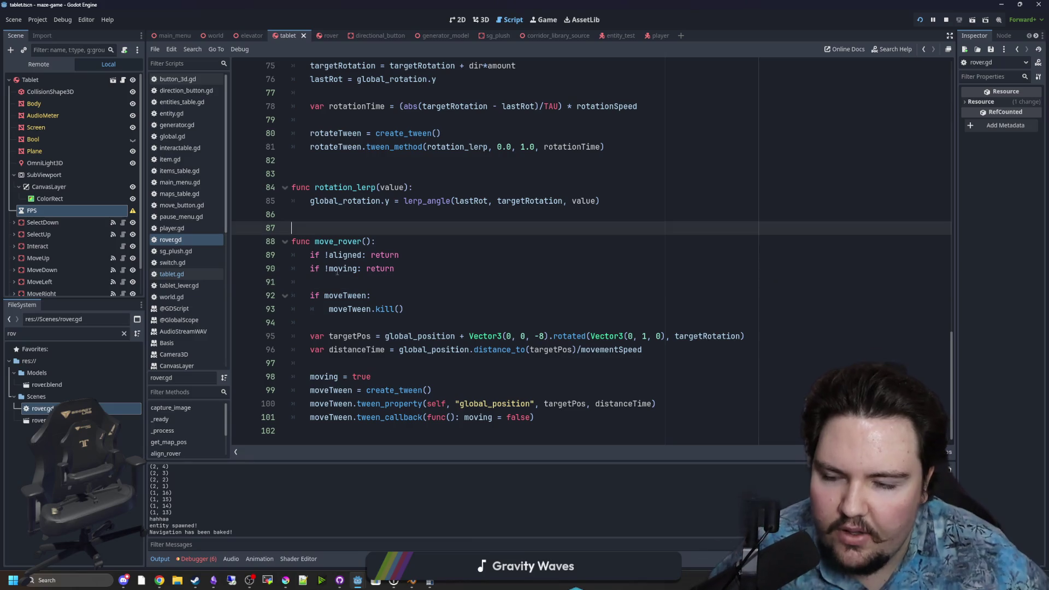
key(ctrl+s)
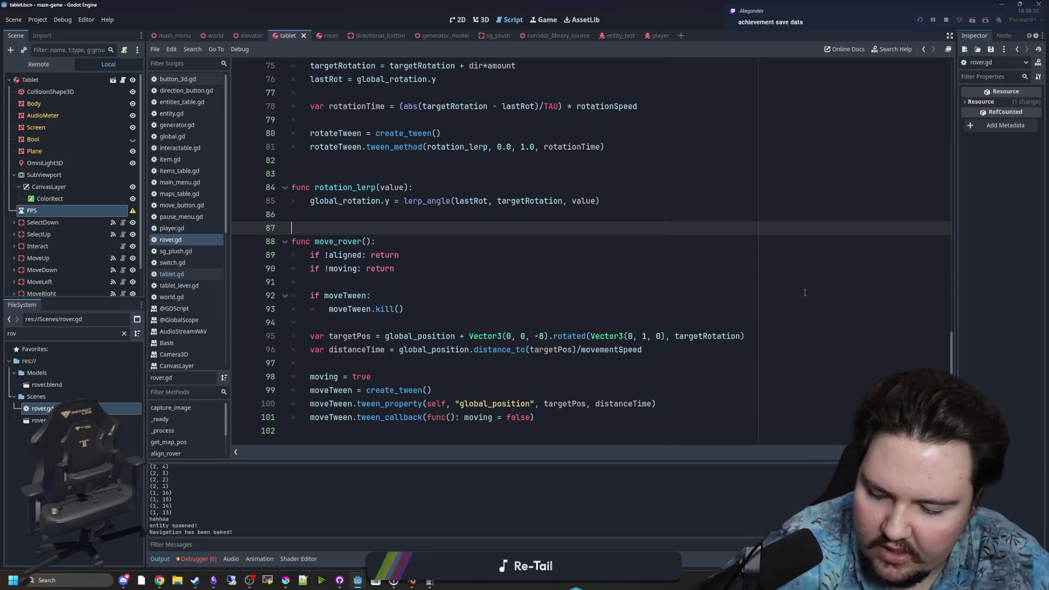
- Search the Steam library for 'cs', browse the Counter-Strike 2 page, then minimize Steam
click(200, 584)
click(272, 131)
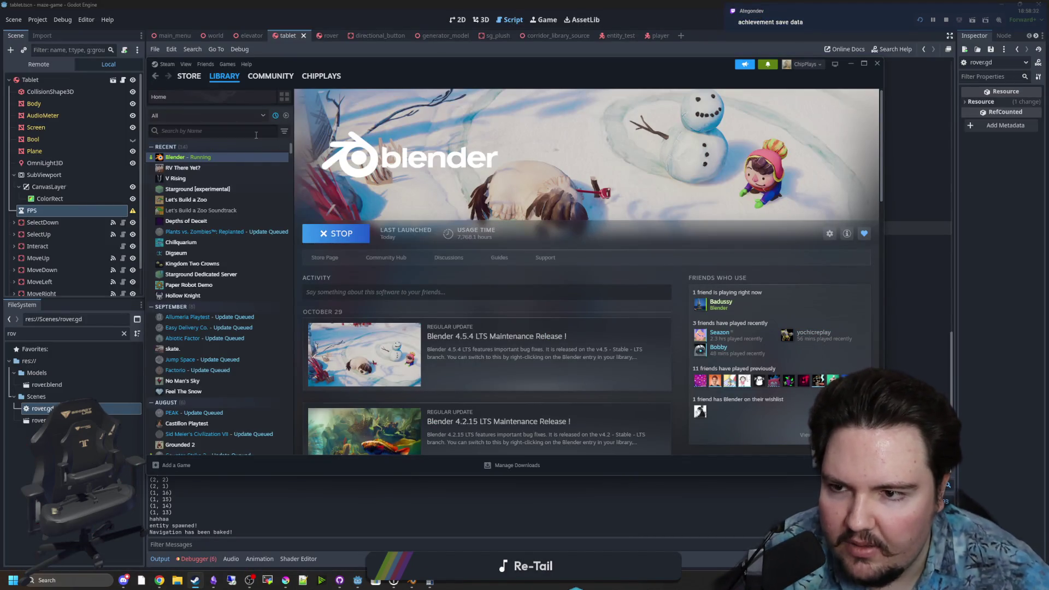
text(cs)
click(208, 156)
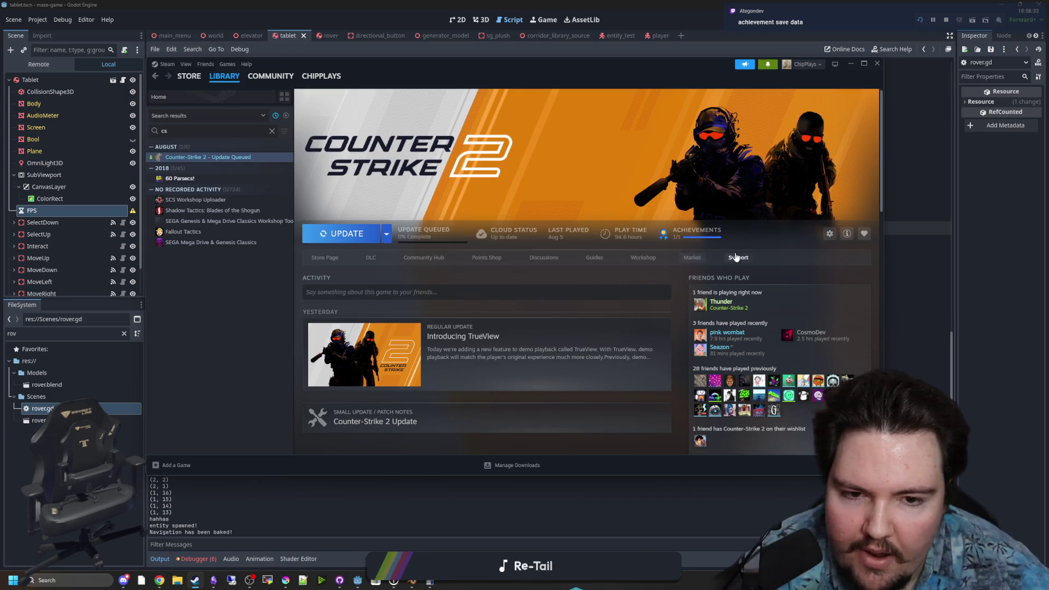
scroll(736, 257, down, 10)
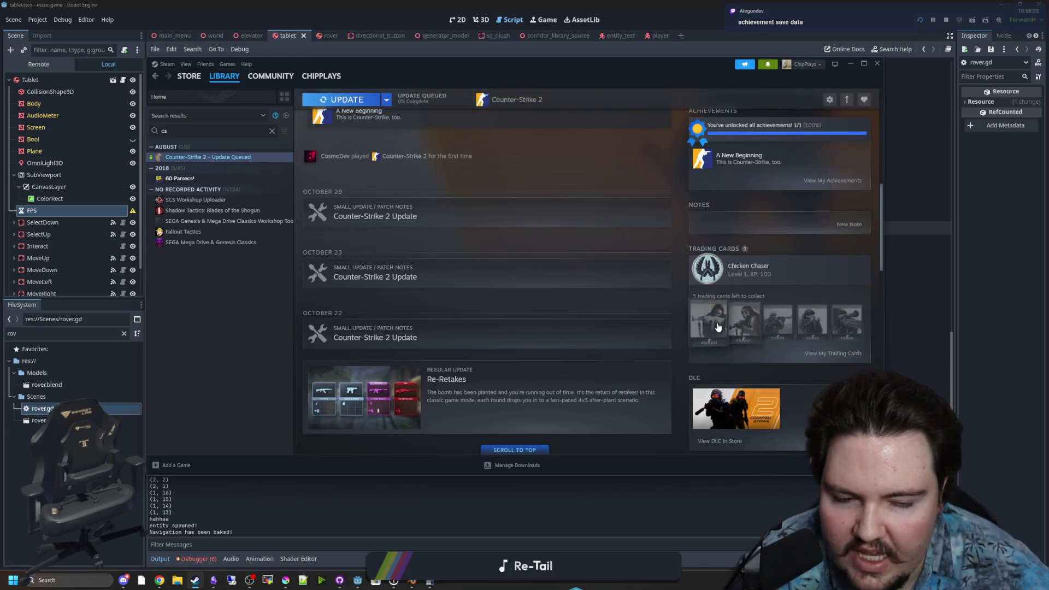
scroll(718, 327, down, 4)
scroll(729, 259, down, 5)
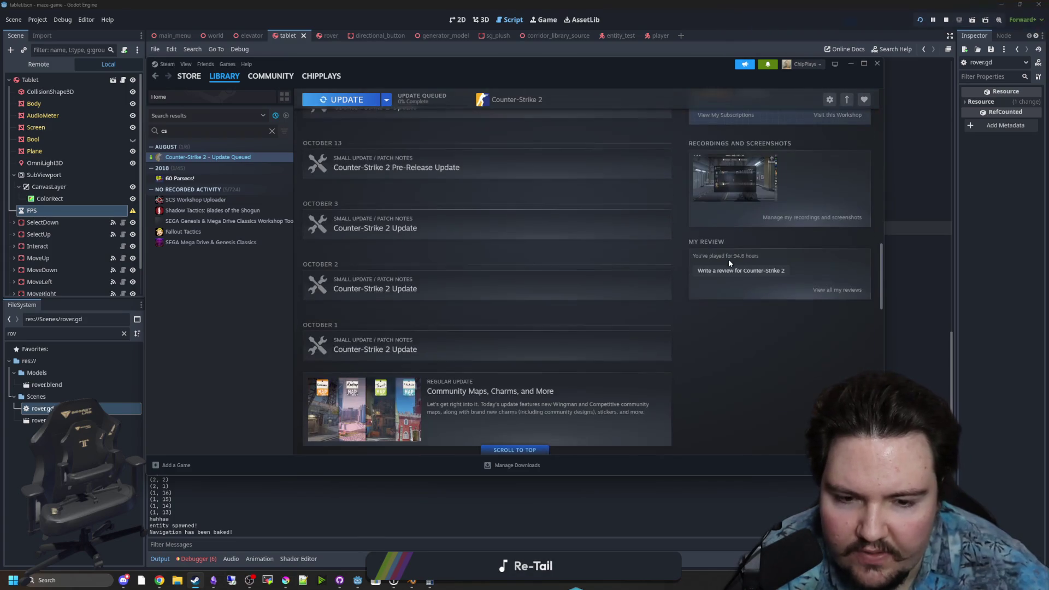
scroll(421, 291, down, 10)
key(Home)
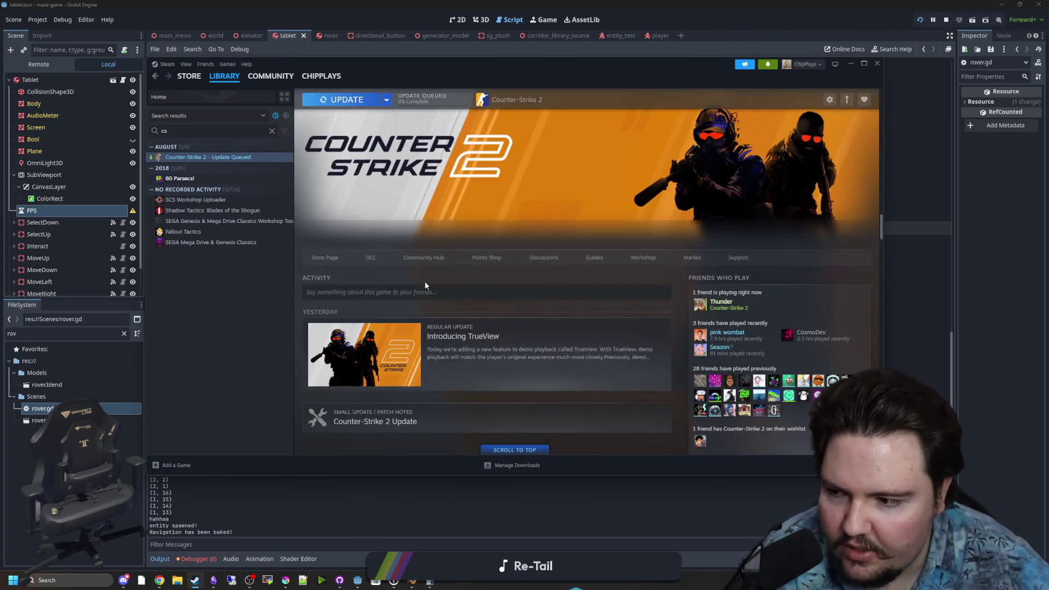
key(super+Down)
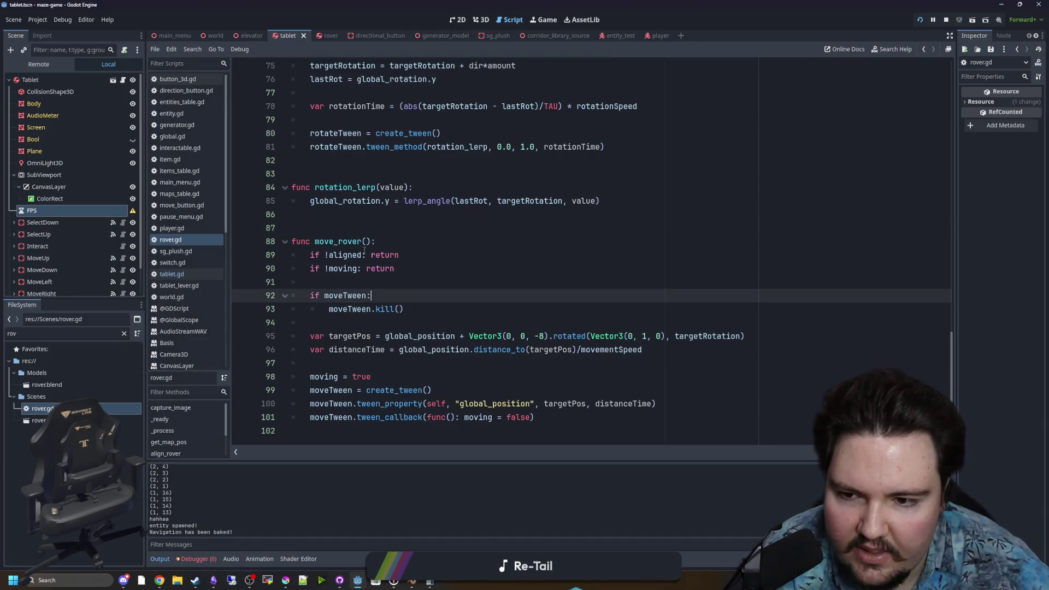
- Save the scene and find the blank line above rotationTime in rotate_rover
click(357, 228)
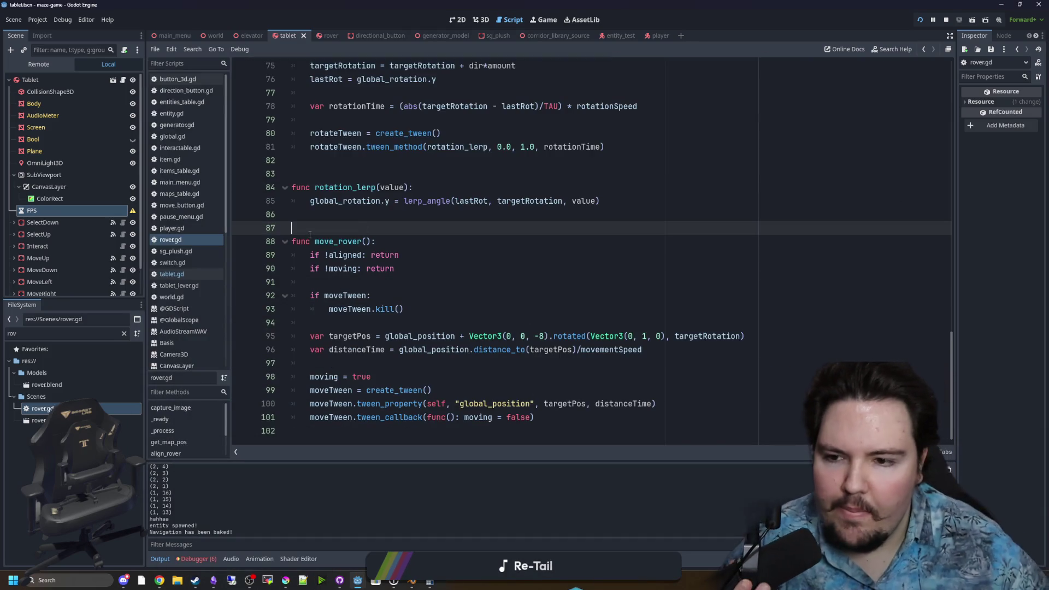
click(353, 212)
key(ctrl+s)
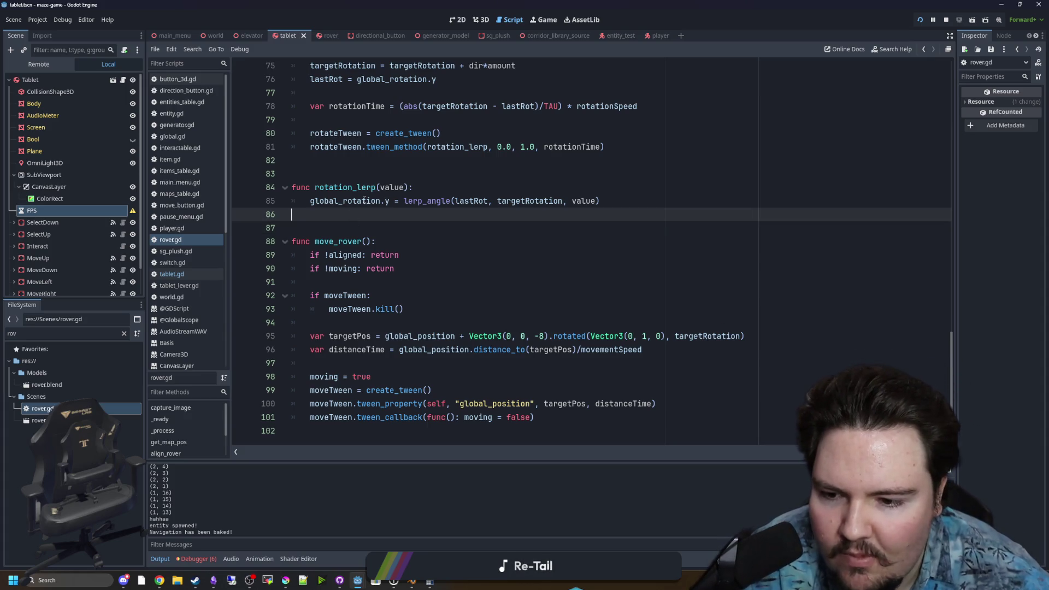
scroll(356, 262, up, 3)
click(338, 295)
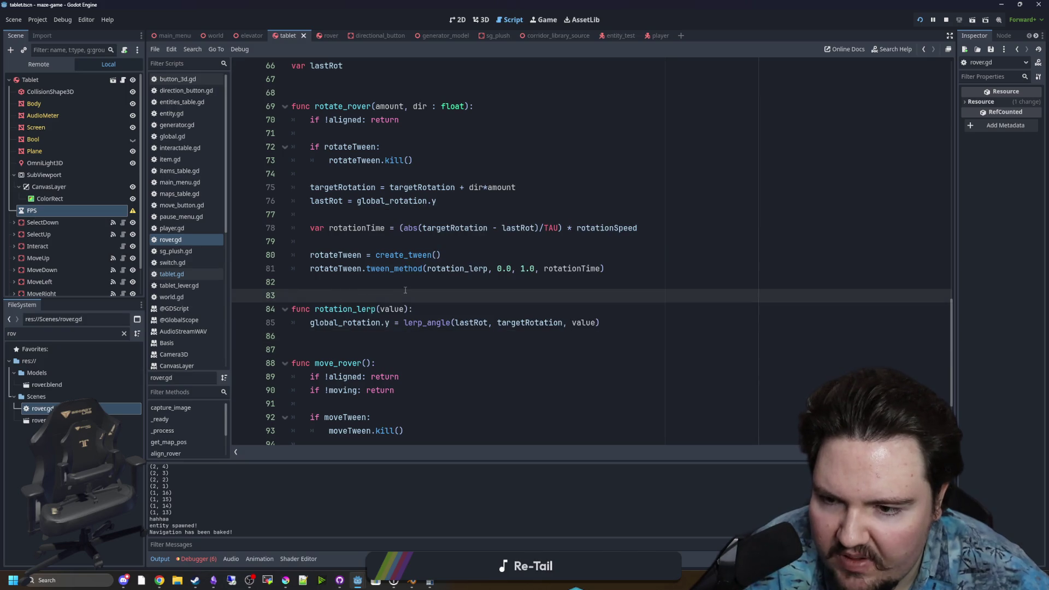
scroll(407, 286, up, 2)
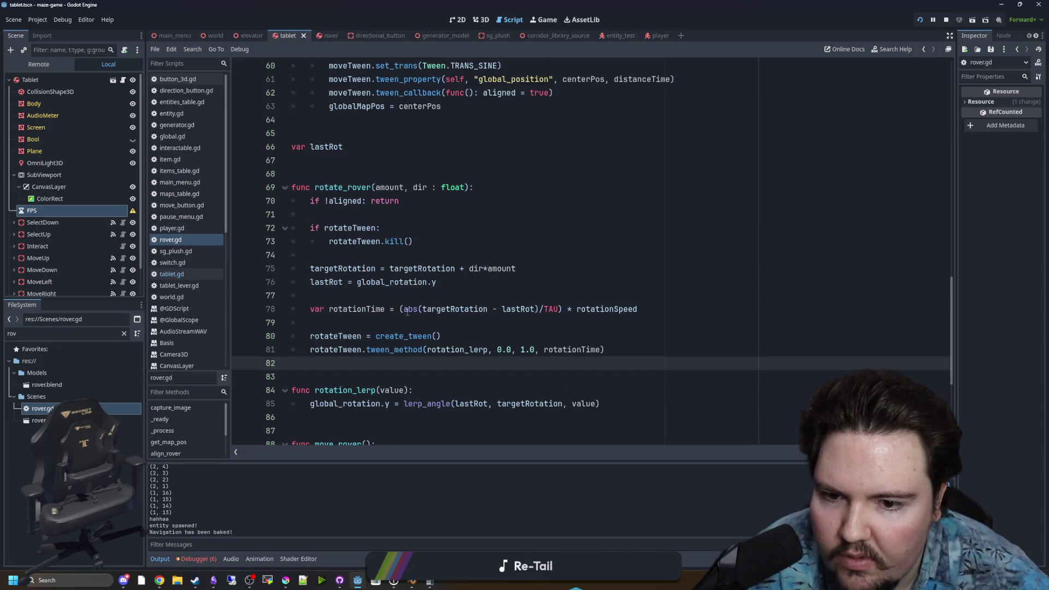
click(407, 309)
click(385, 296)
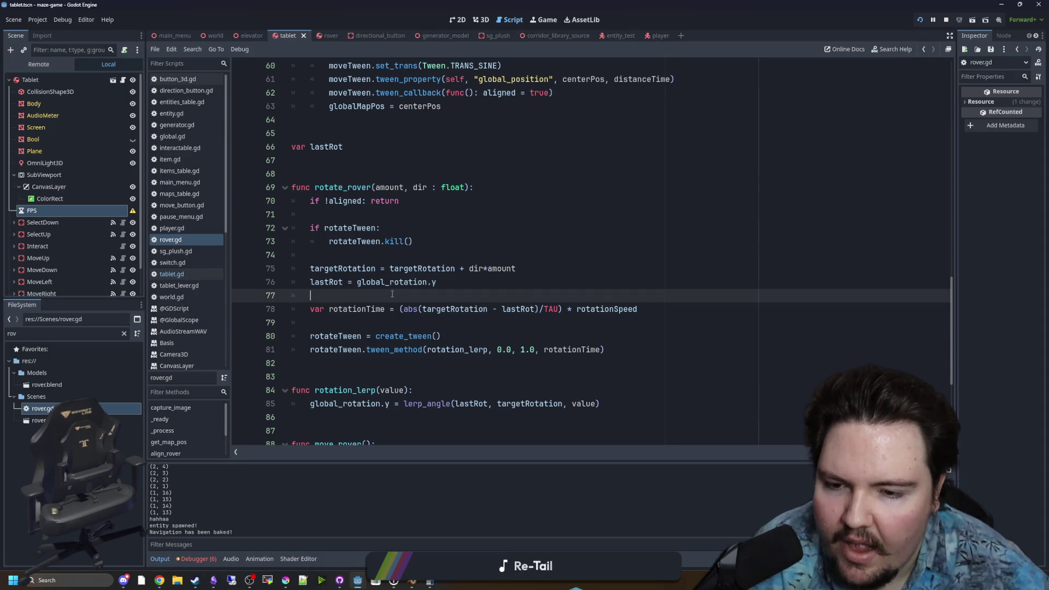
- Insert a prints(targetRotation, lastRot) debug line above rotationTime and save
key(Return)
key(Return)
key(Up)
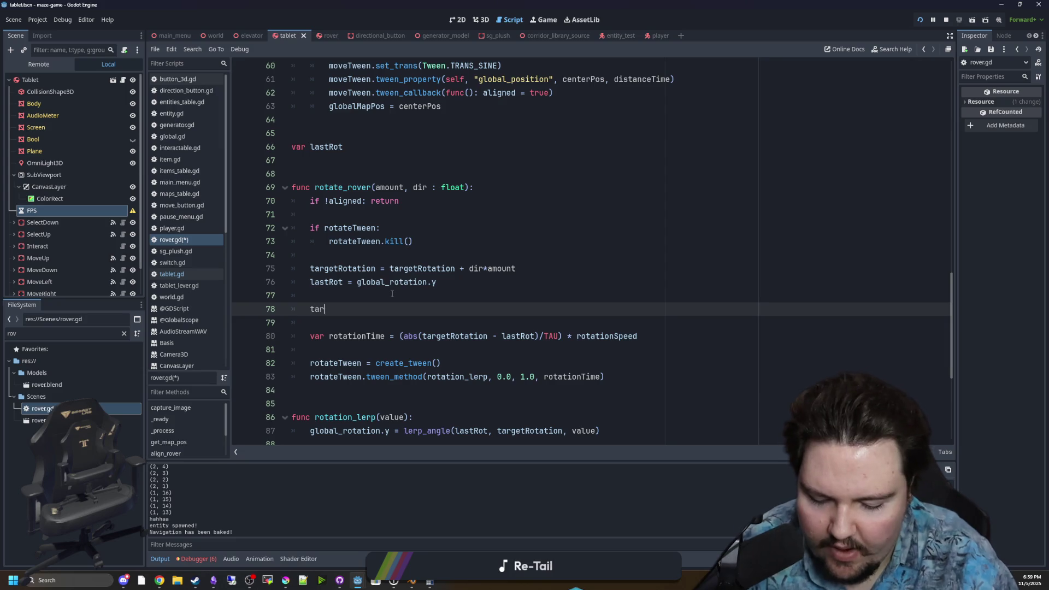
key(BackSpace)
key(BackSpace)
key(BackSpace)
text(prints)
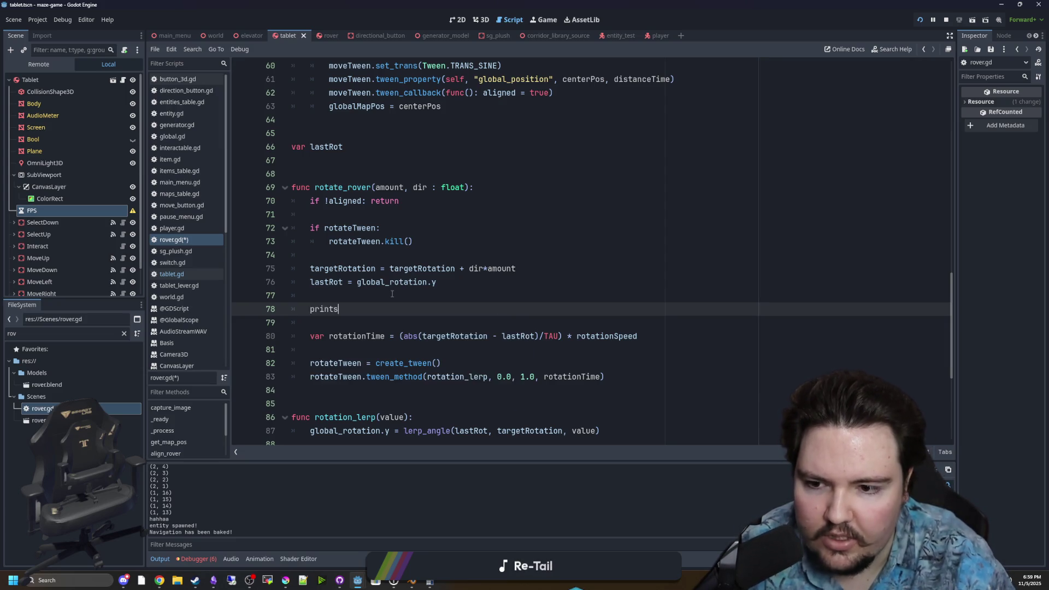
text((targetRot)
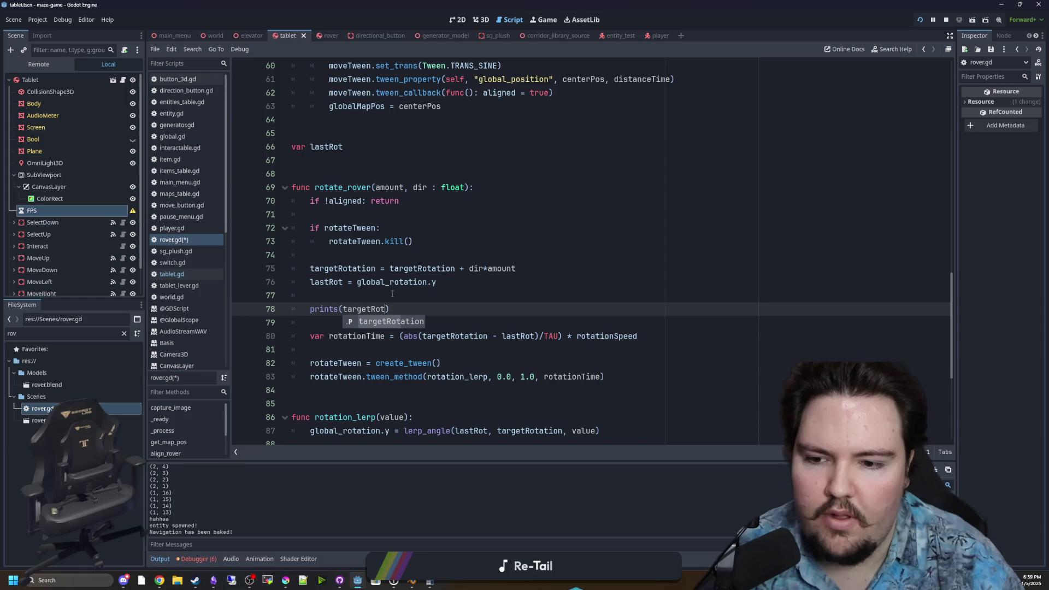
key(Return)
text(.)
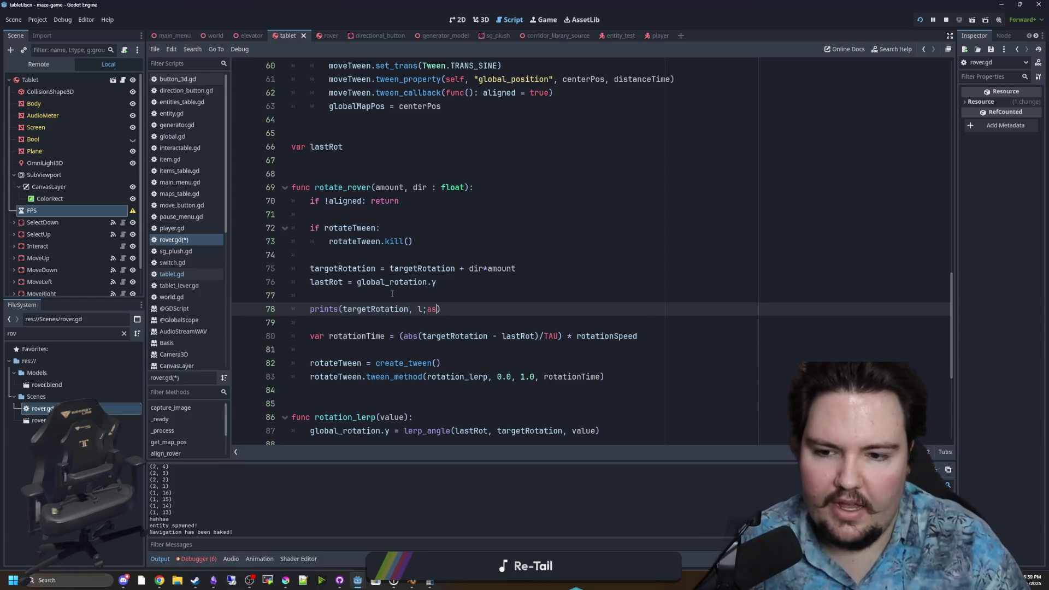
text(t)
click(392, 294)
key(ctrl+s)
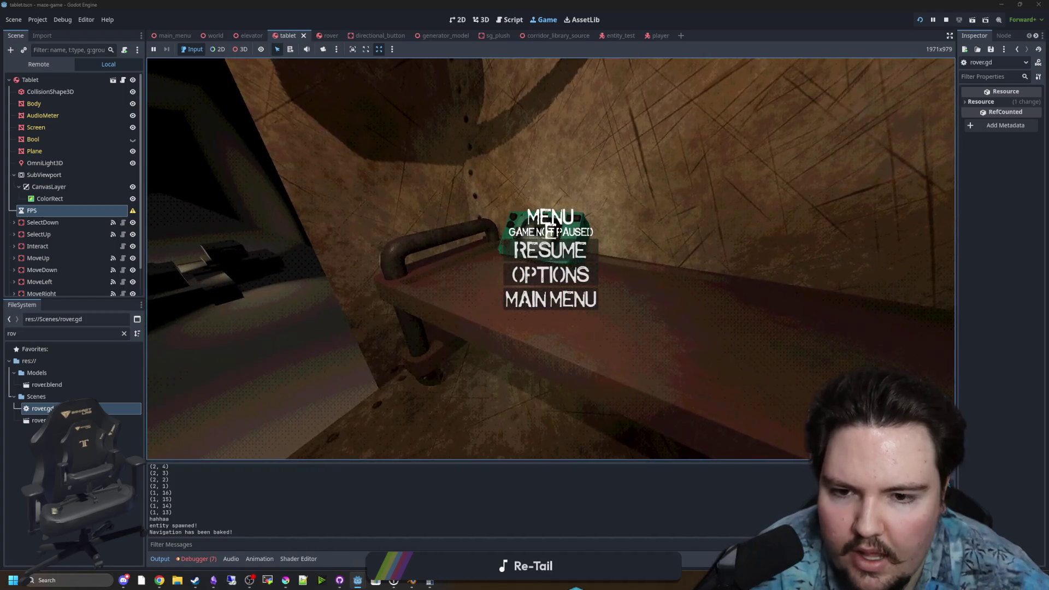
- Resume the game and turn the tablet rover left once, then right twice
click(551, 262)
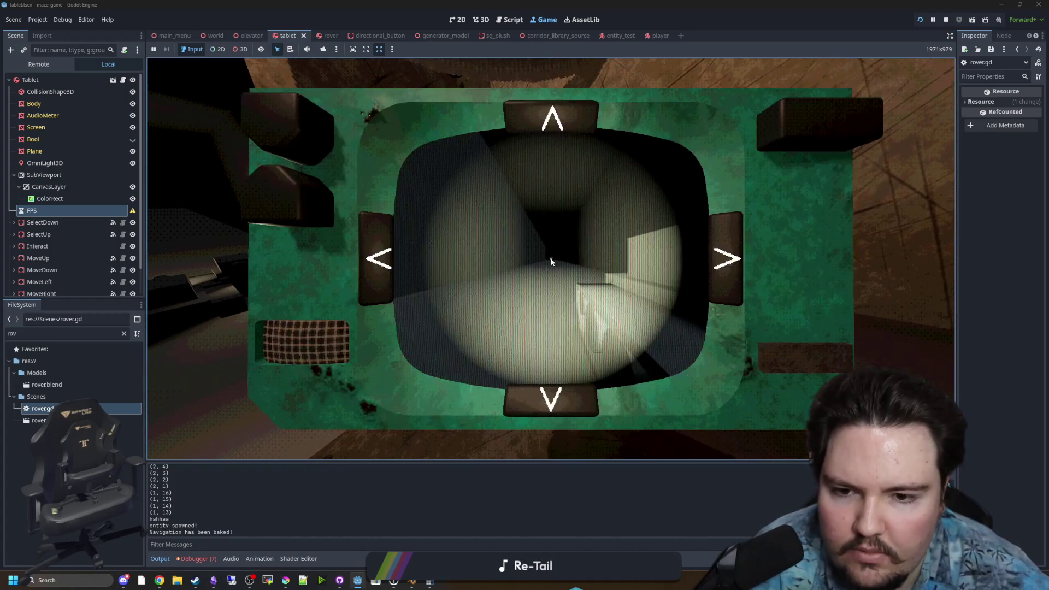
click(367, 260)
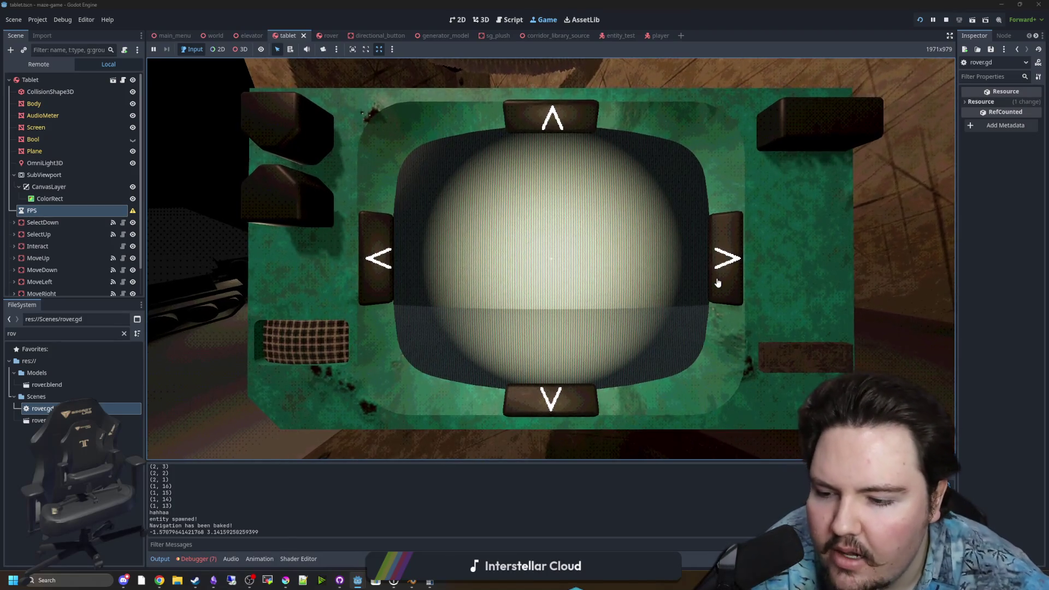
click(718, 282)
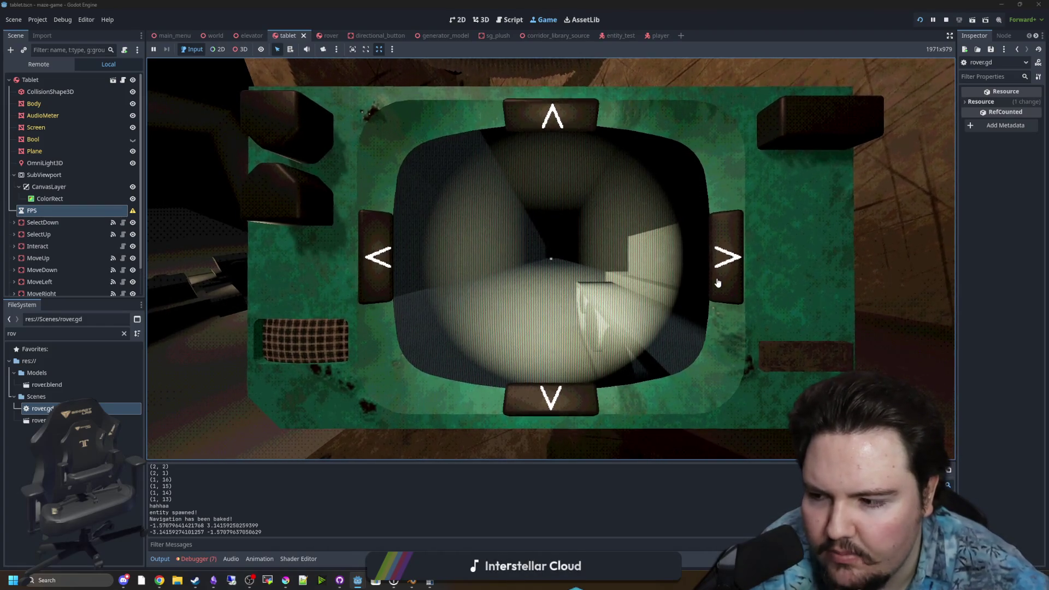
click(718, 282)
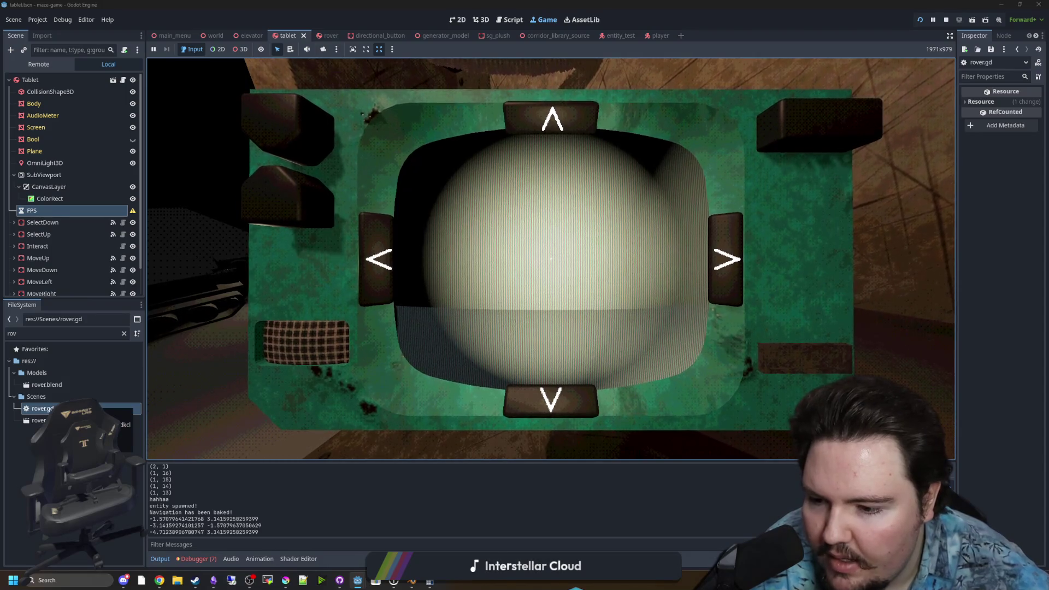
- Stop the game and split line 80 into abs(targetRotation) - abs(lastRot)
key(Escape)
key(ctrl+F3)
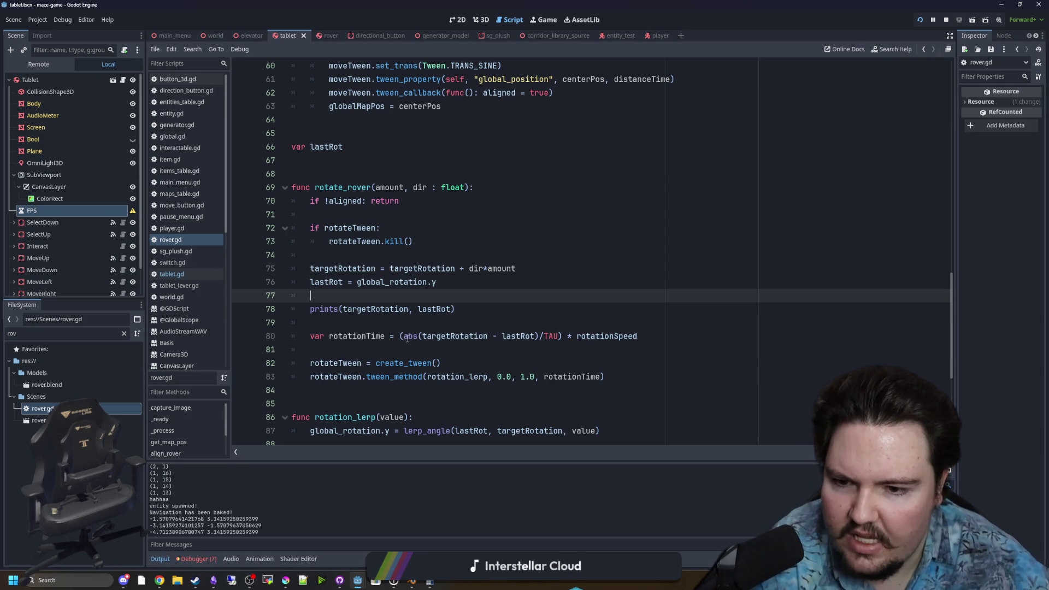
click(407, 339)
key(BackSpace)
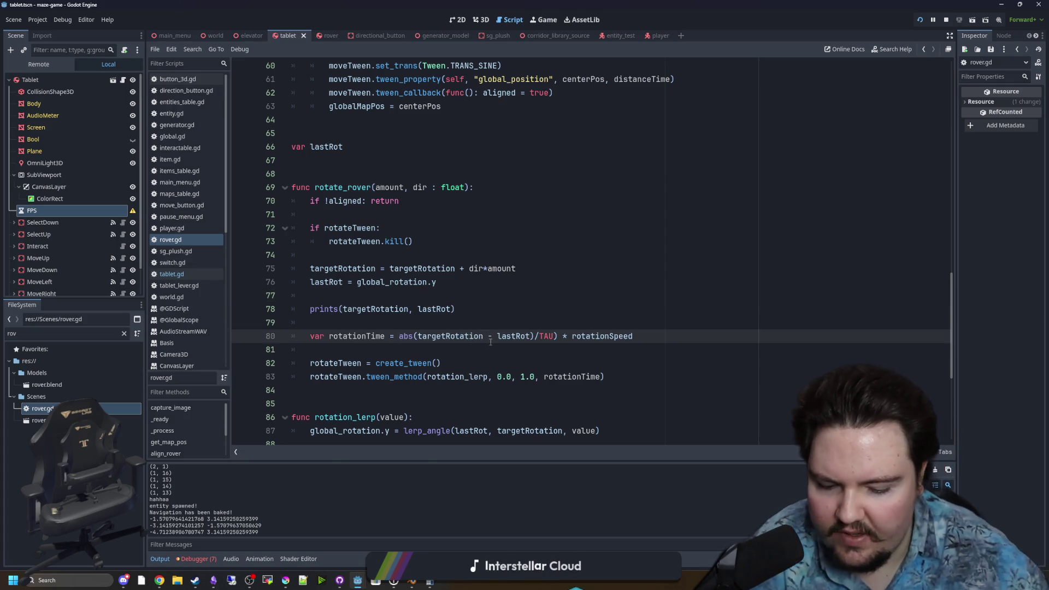
click(490, 342)
text())
text(s()
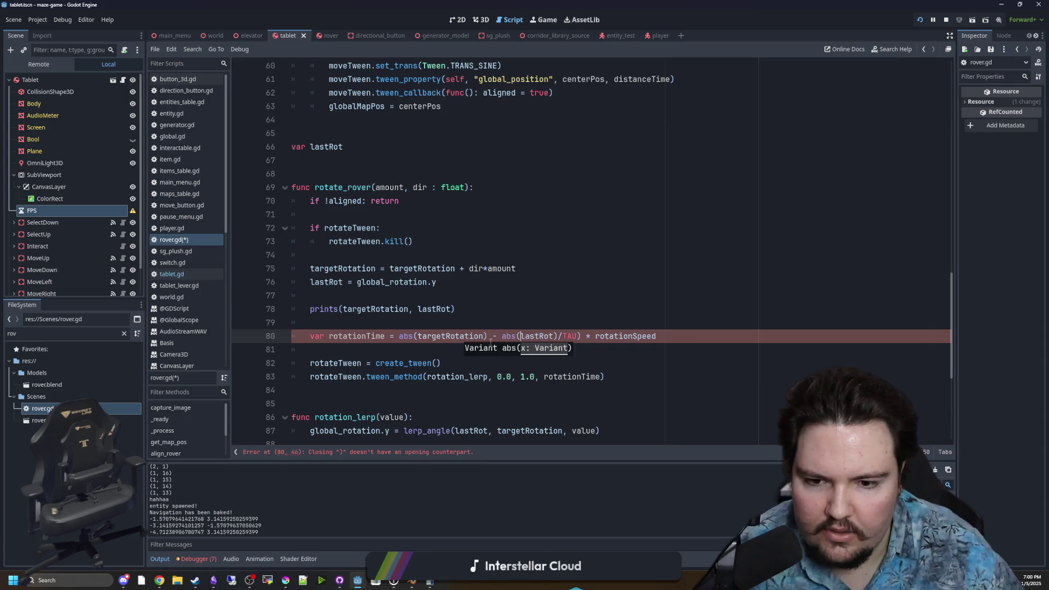
text())
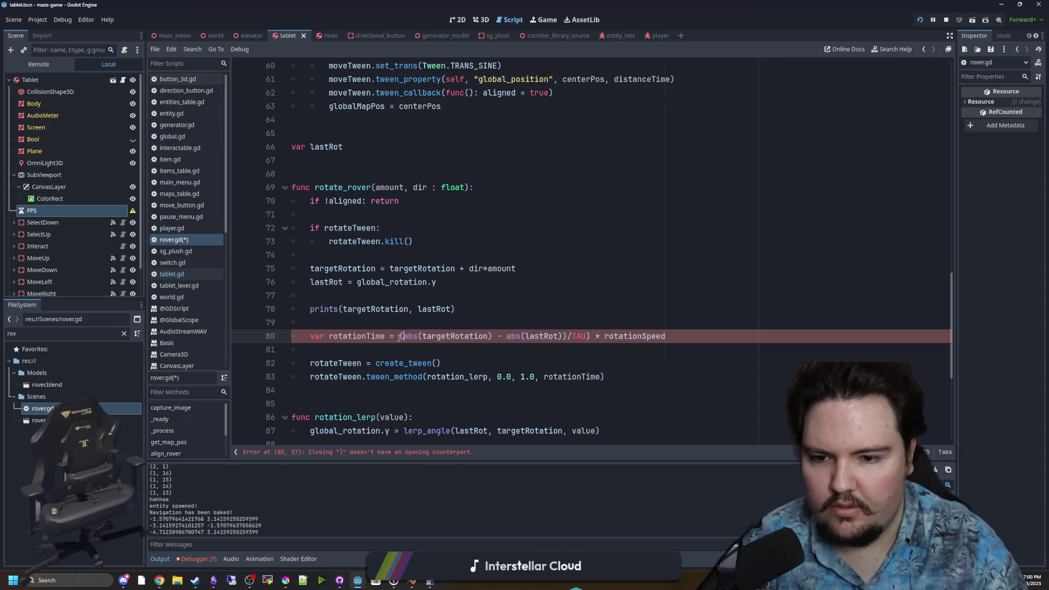
- Fix the parentheses to ((abs(targetRotation) - abs(lastRot))/TAU) * rotationSpeed and save
click(431, 319)
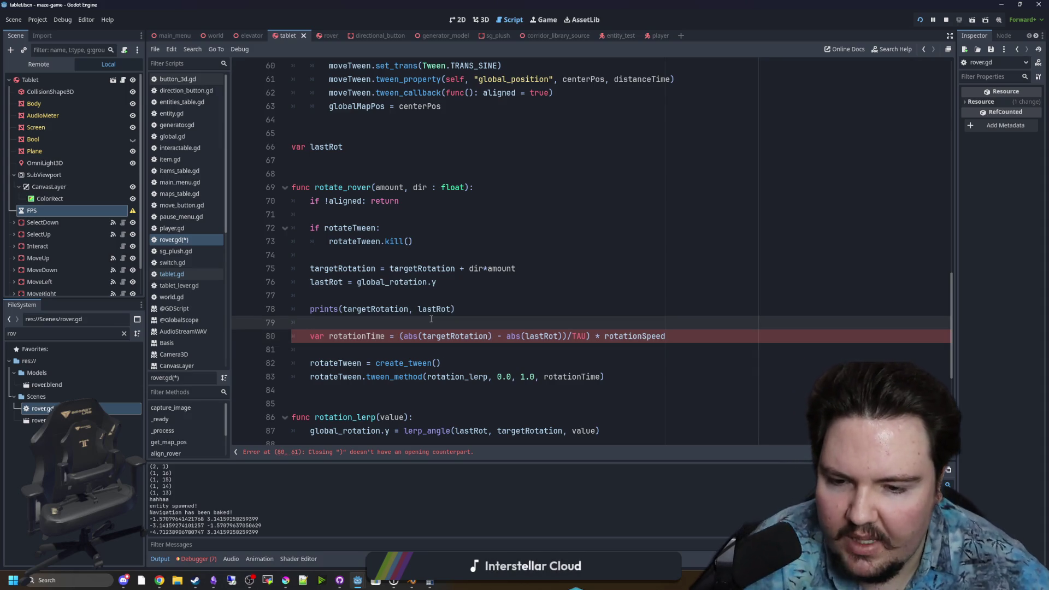
click(538, 315)
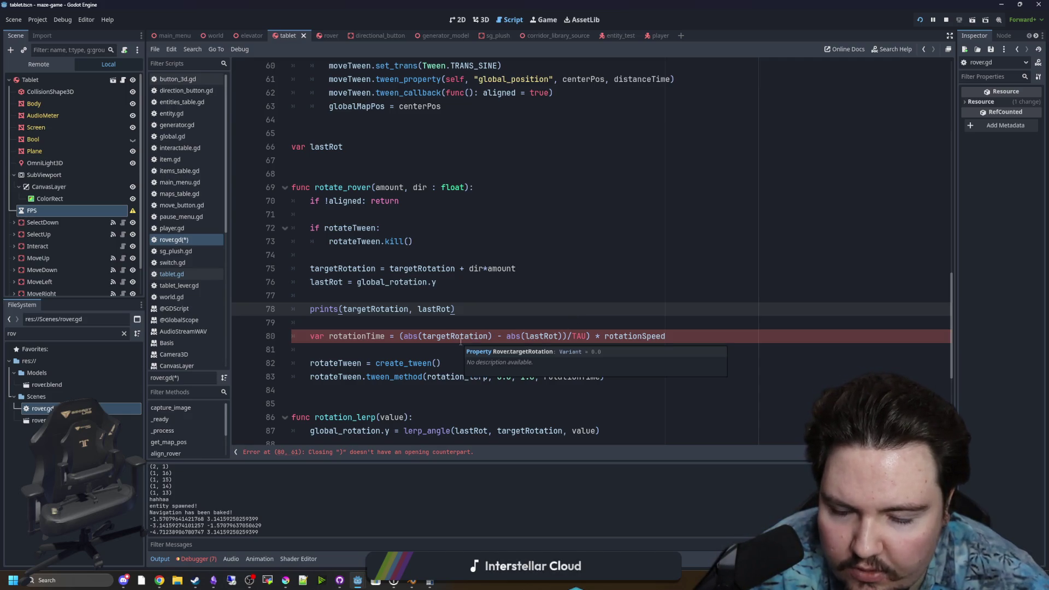
click(533, 328)
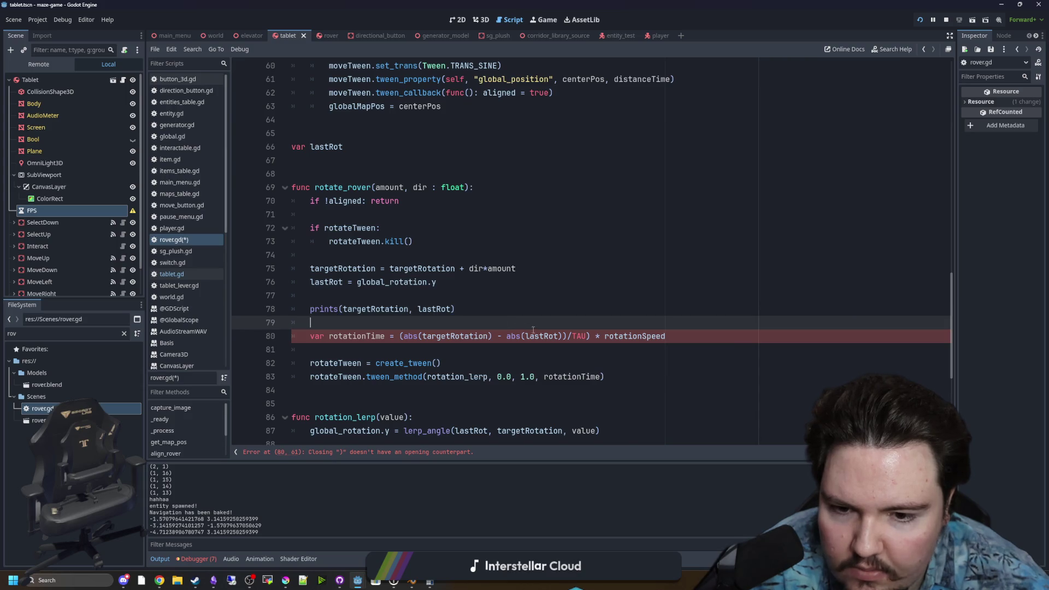
click(591, 336)
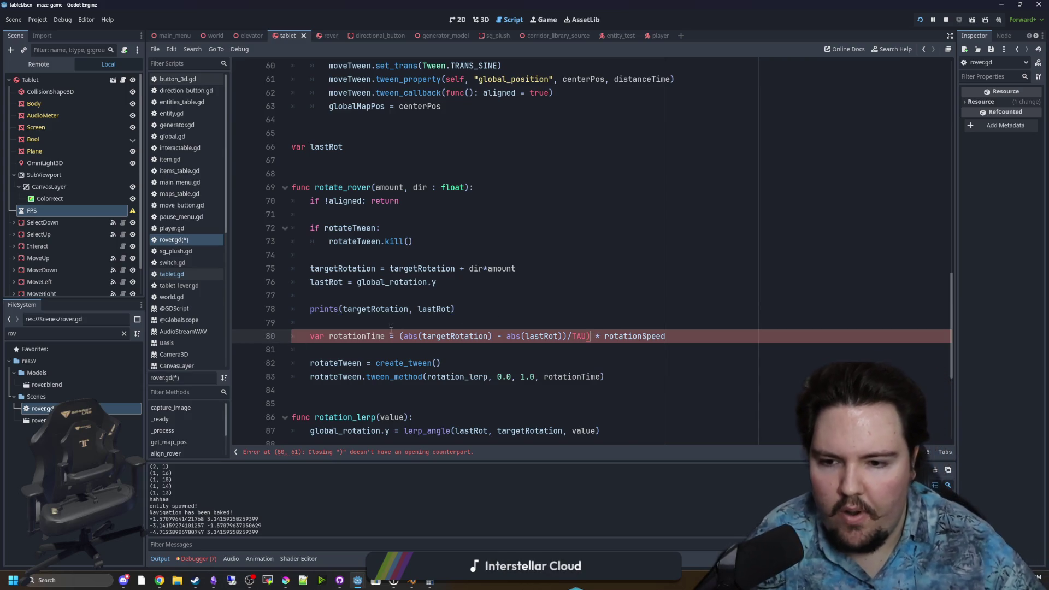
text(()
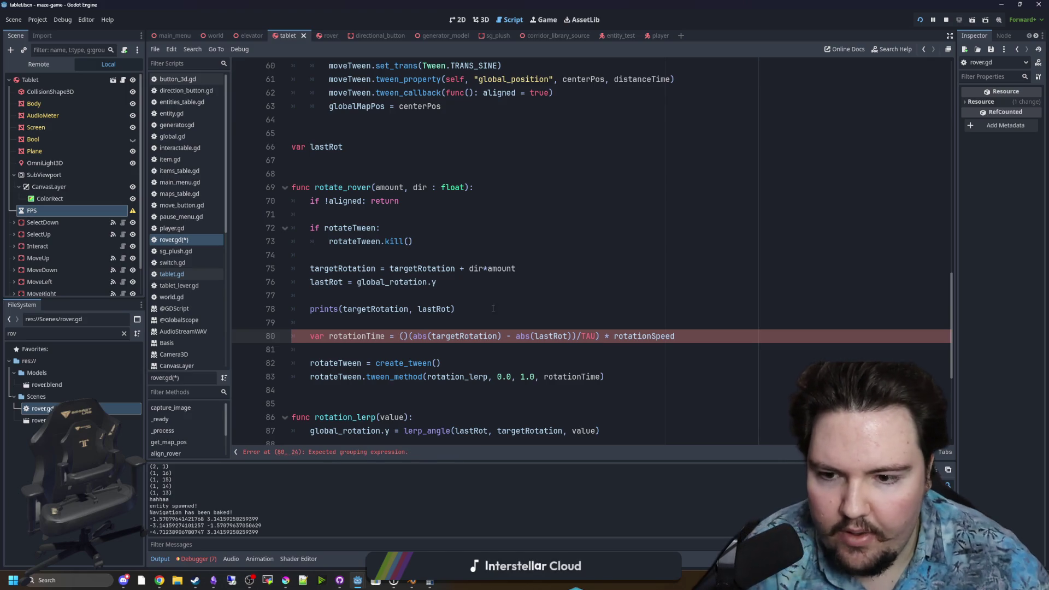
key(BackSpace)
text(()
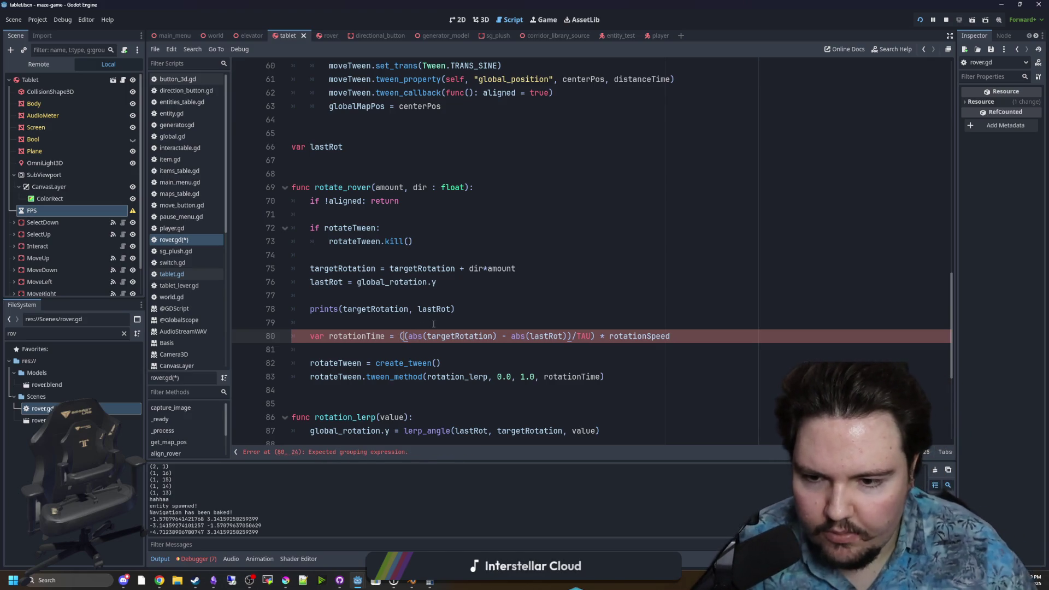
click(493, 311)
key(ctrl+s)
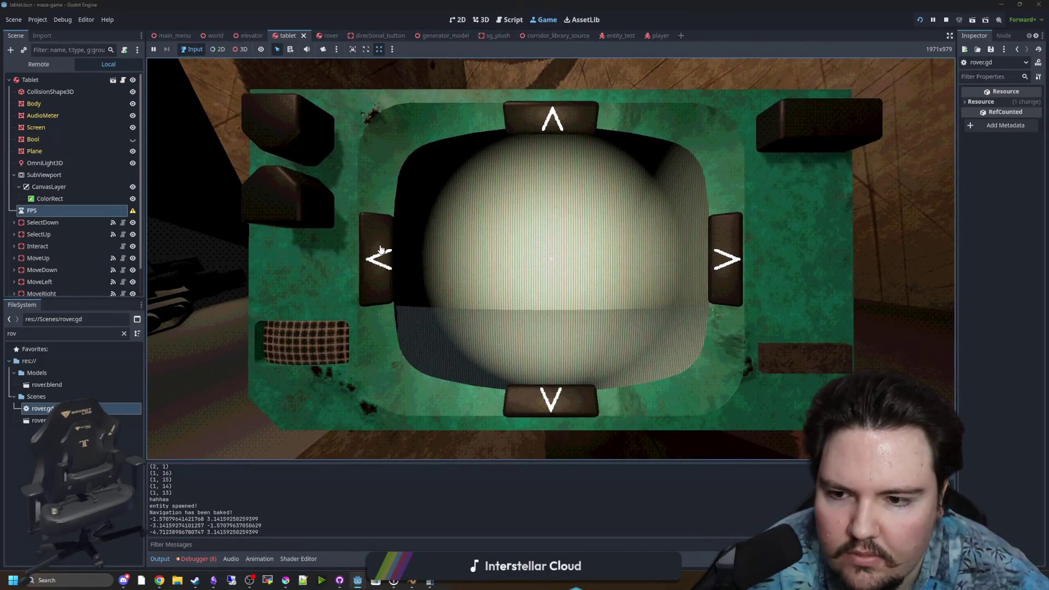
- Turn the tablet rover left and right six times to test the rotation time
click(381, 250)
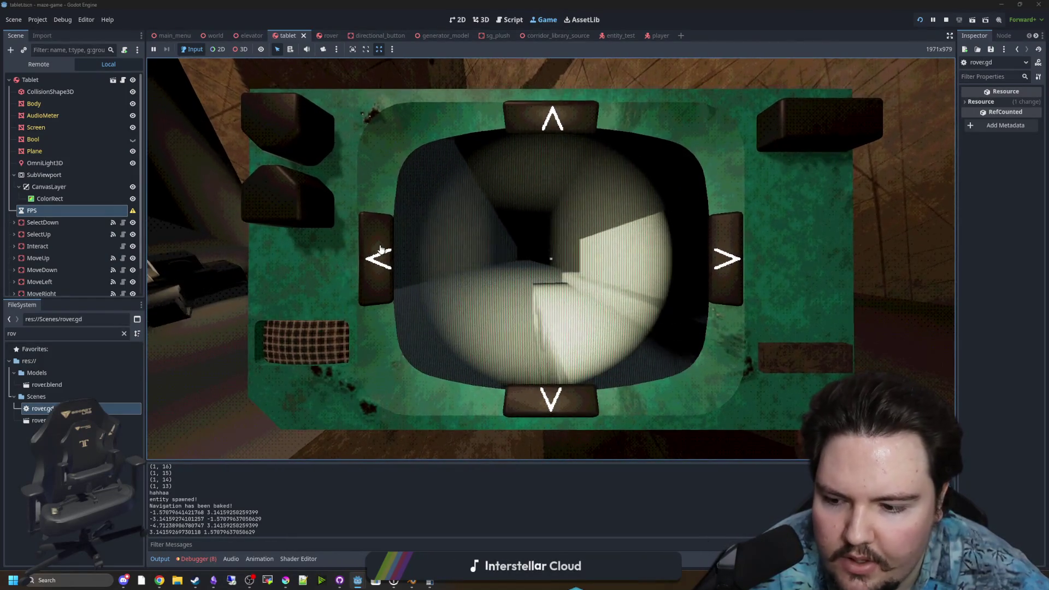
click(733, 262)
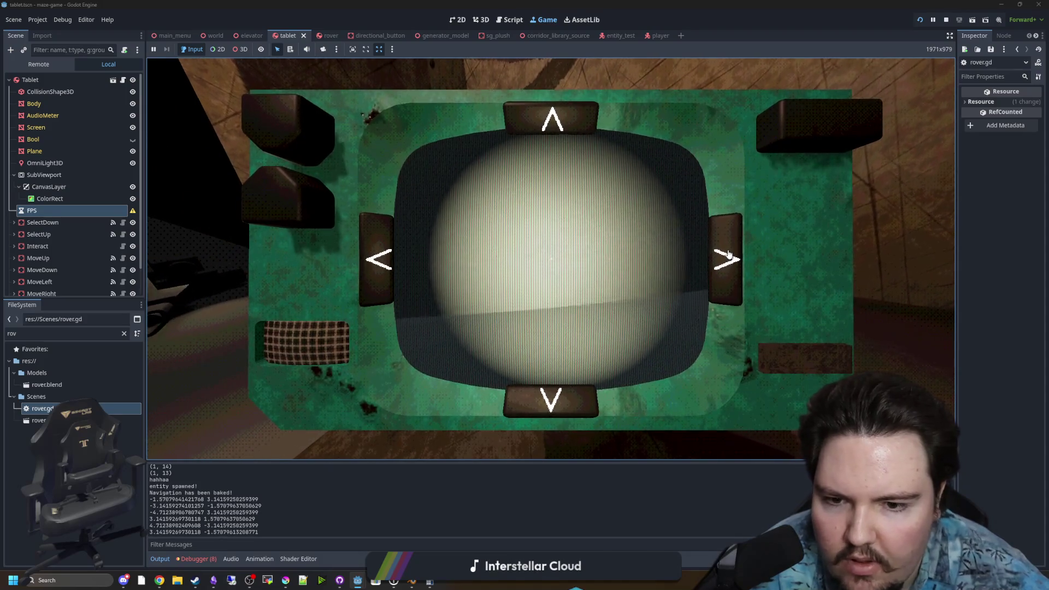
click(729, 256)
click(729, 256)
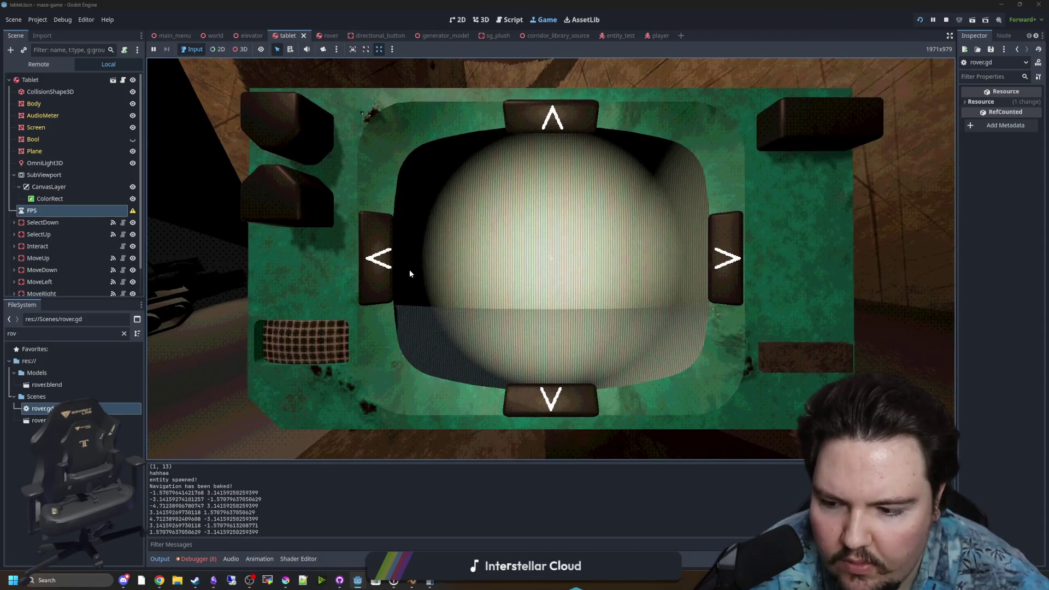
click(383, 273)
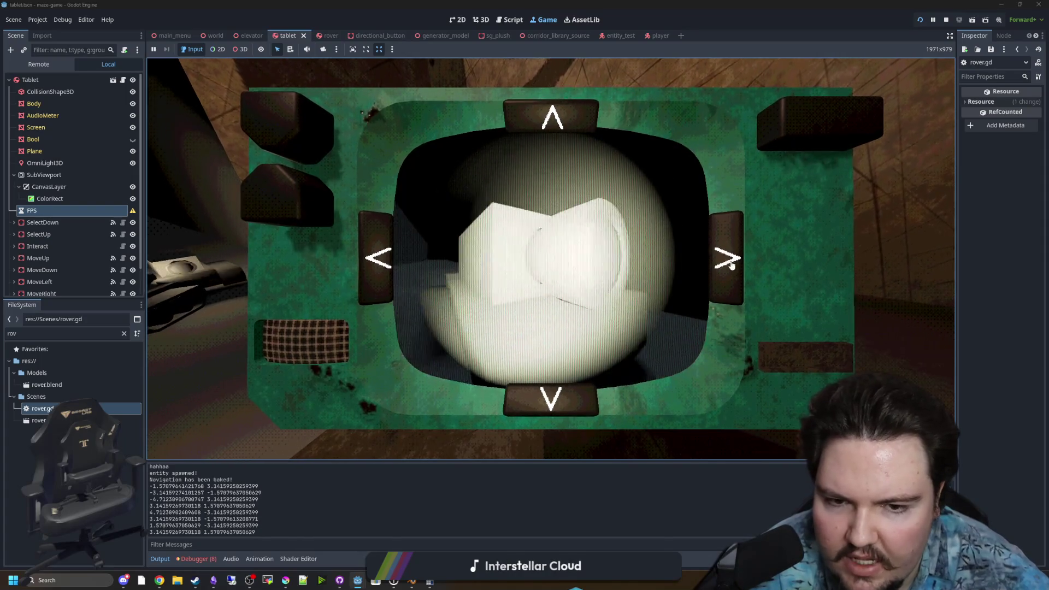
click(732, 264)
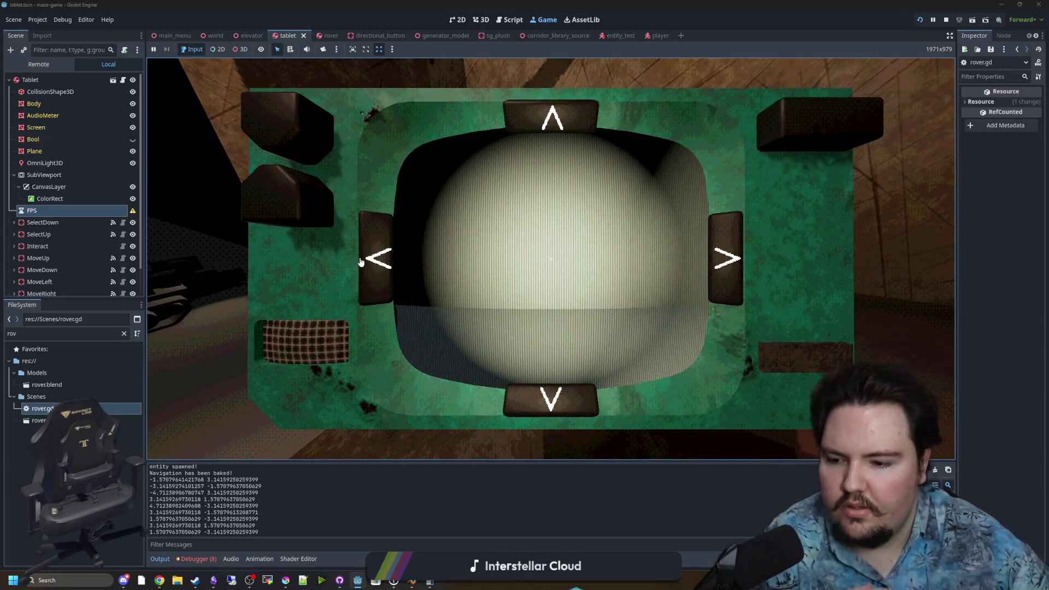
- Compute 1-3 in Calculator to check the sign of the rotation difference
click(430, 581)
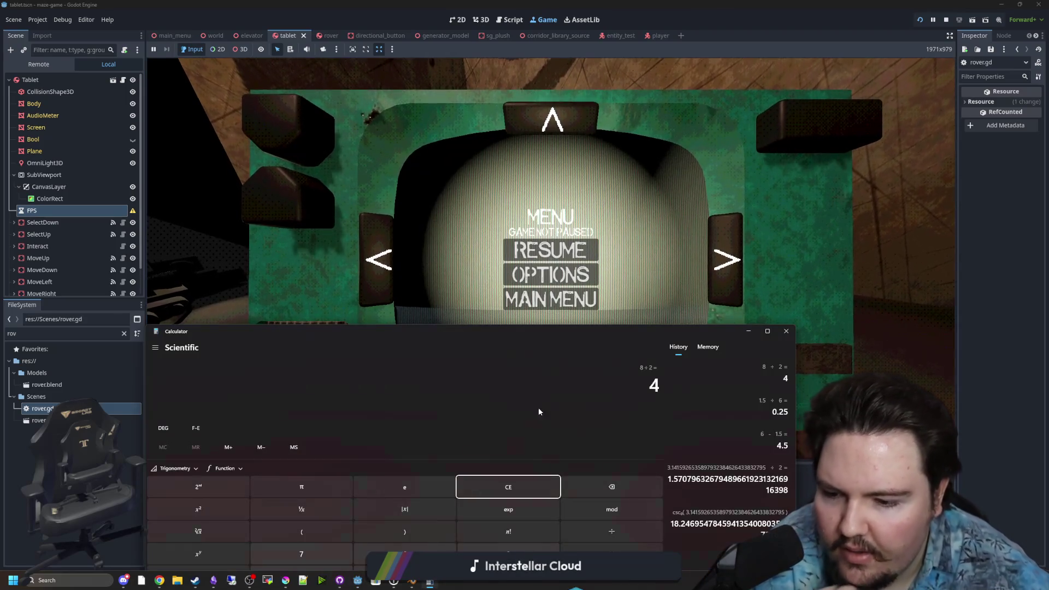
drag(559, 336, 880, 140)
key(Escape)
text(1-3)
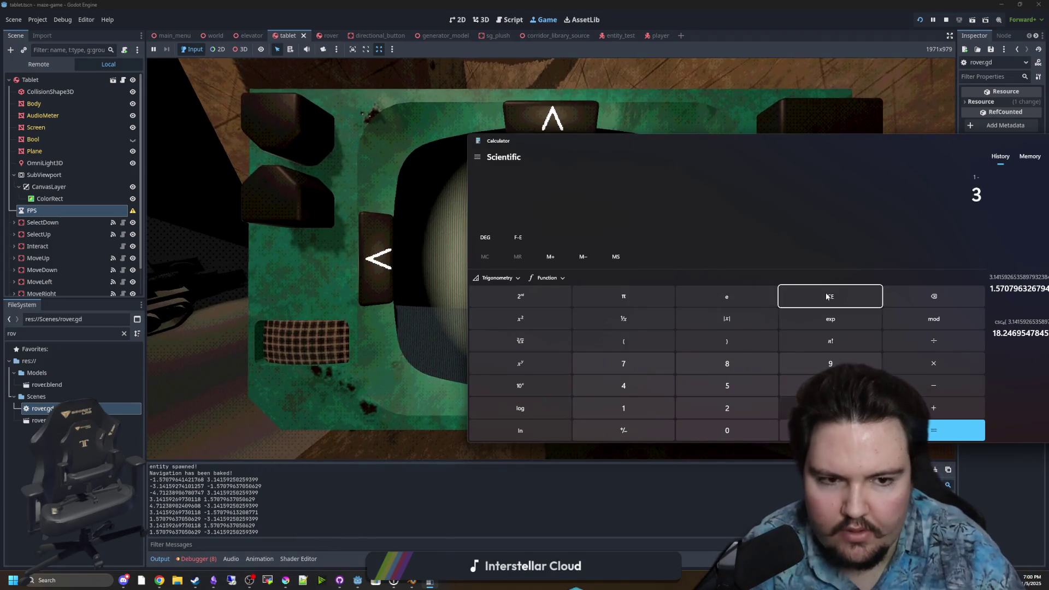
key(Return)
drag(765, 140, 647, 183)
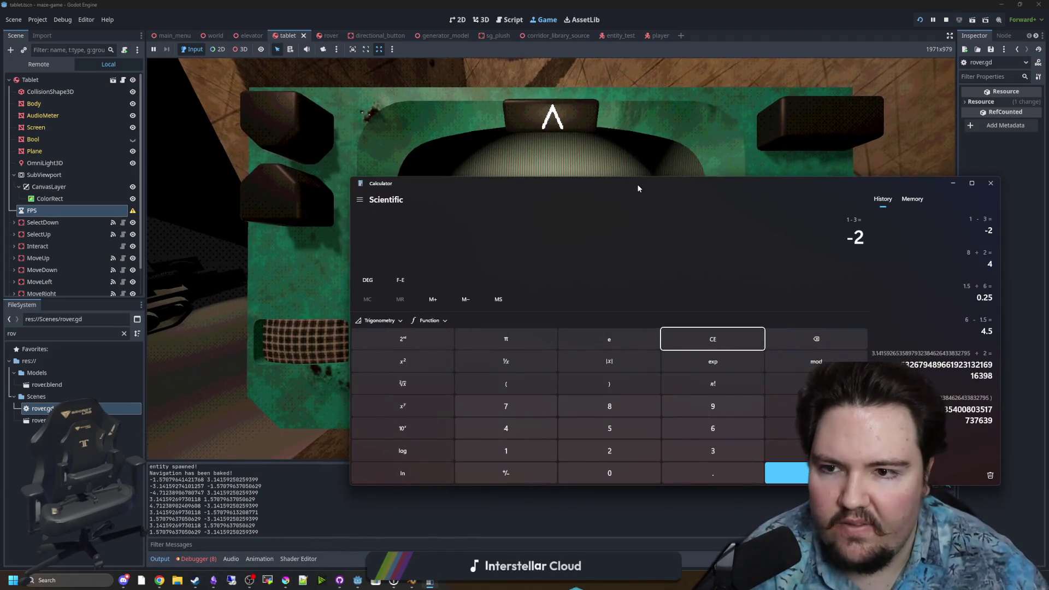
- Wrap line 80's difference in an outer abs() in rover.gd and save
double_click(49, 407)
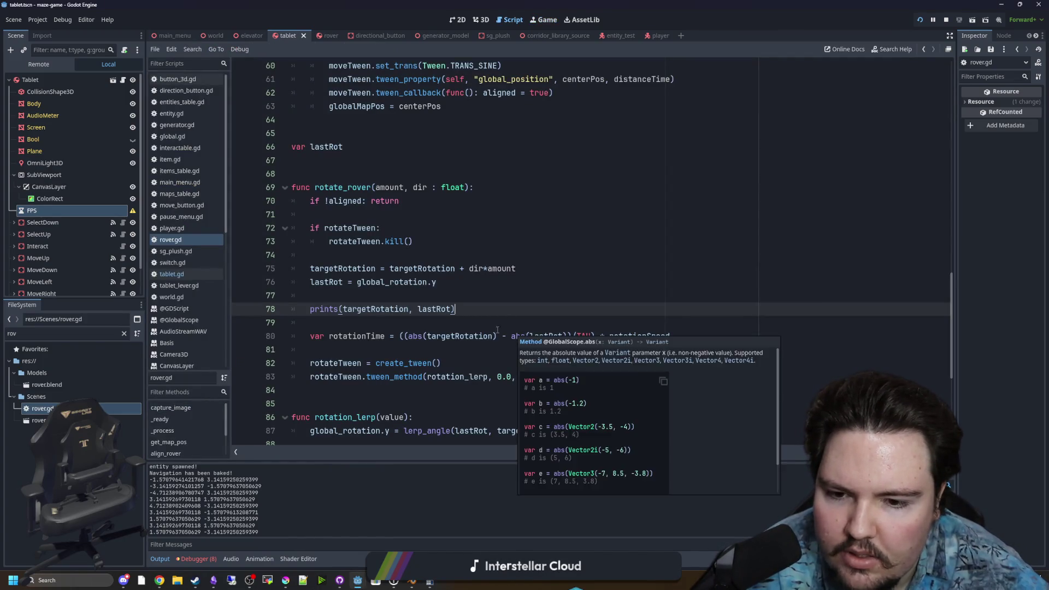
key(Down)
click(405, 336)
text(abs)
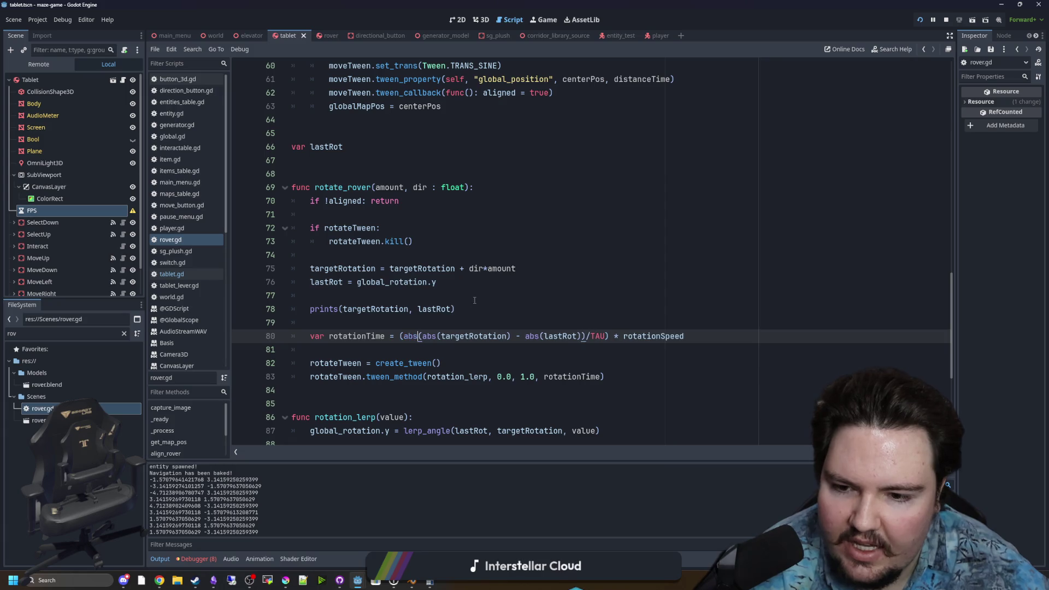
click(474, 298)
key(ctrl+s)
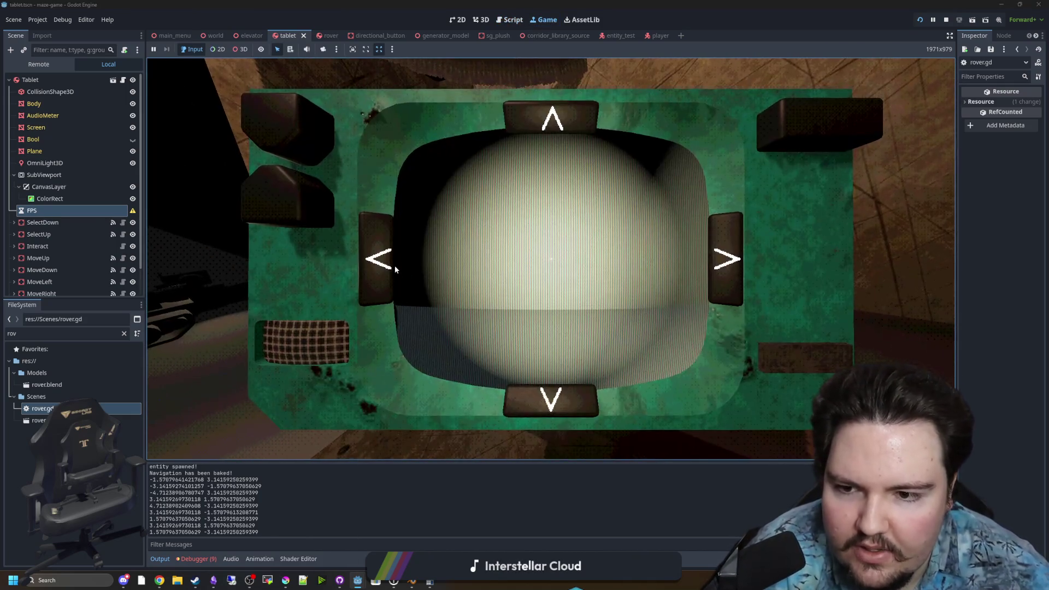
- Turn the rover eleven times with the tablet's < and > arrows, then reopen rover.gd
click(387, 267)
click(387, 267)
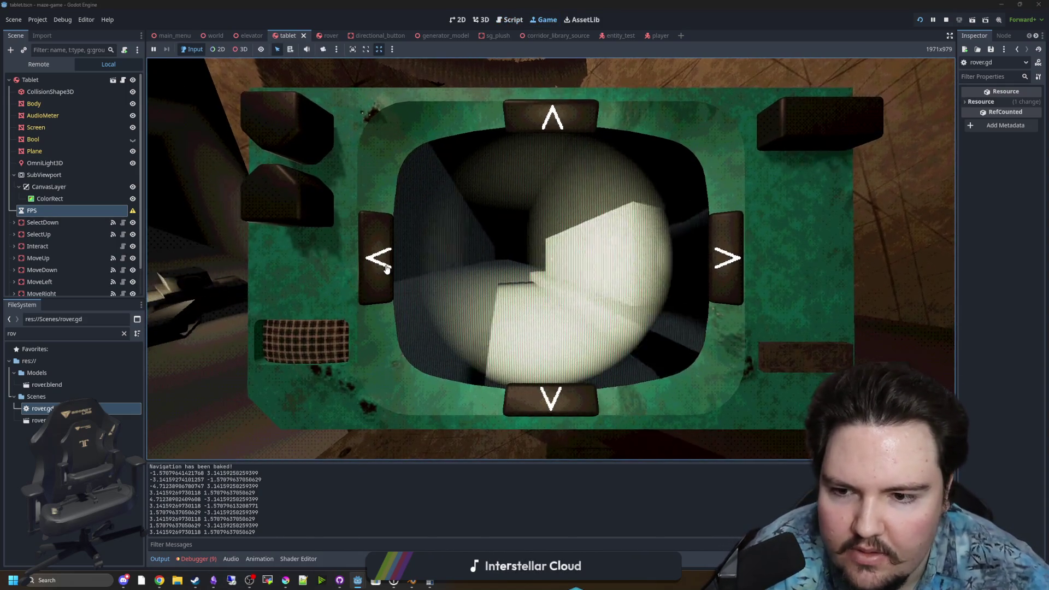
click(720, 254)
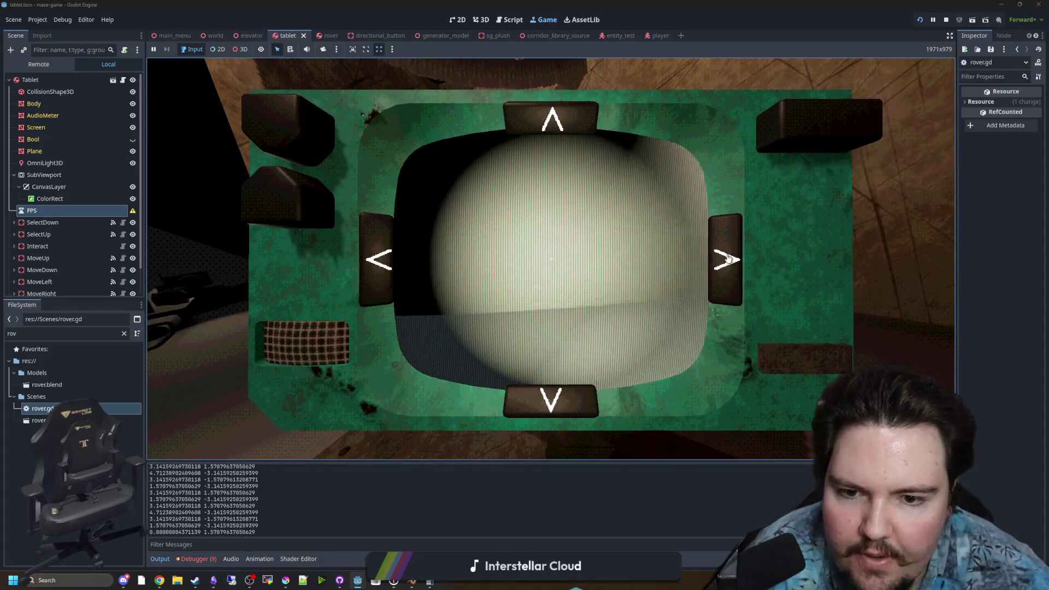
click(377, 261)
click(549, 398)
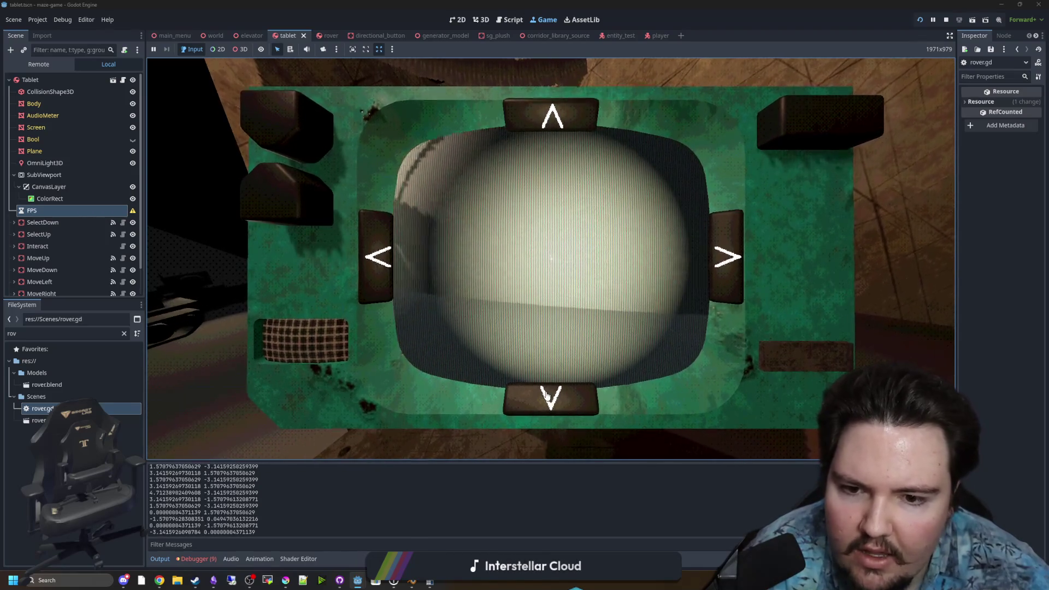
click(724, 269)
click(724, 270)
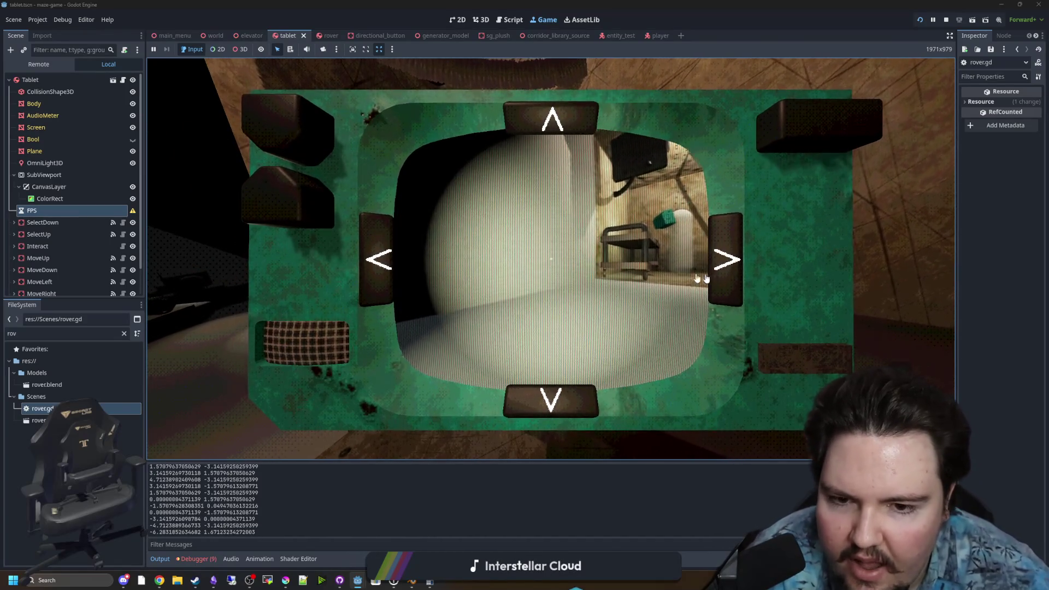
click(377, 266)
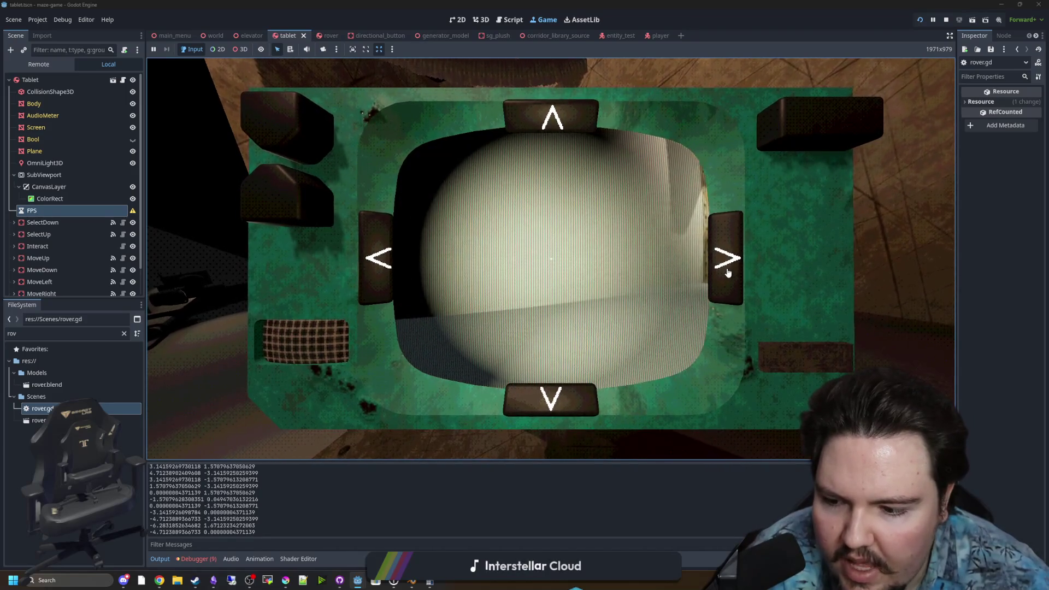
click(728, 273)
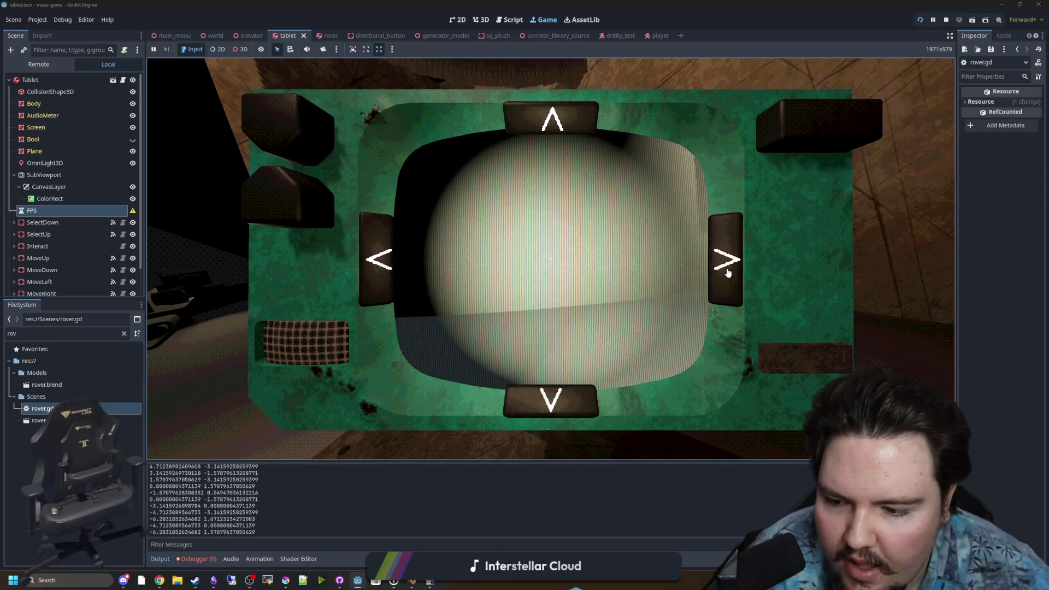
click(727, 273)
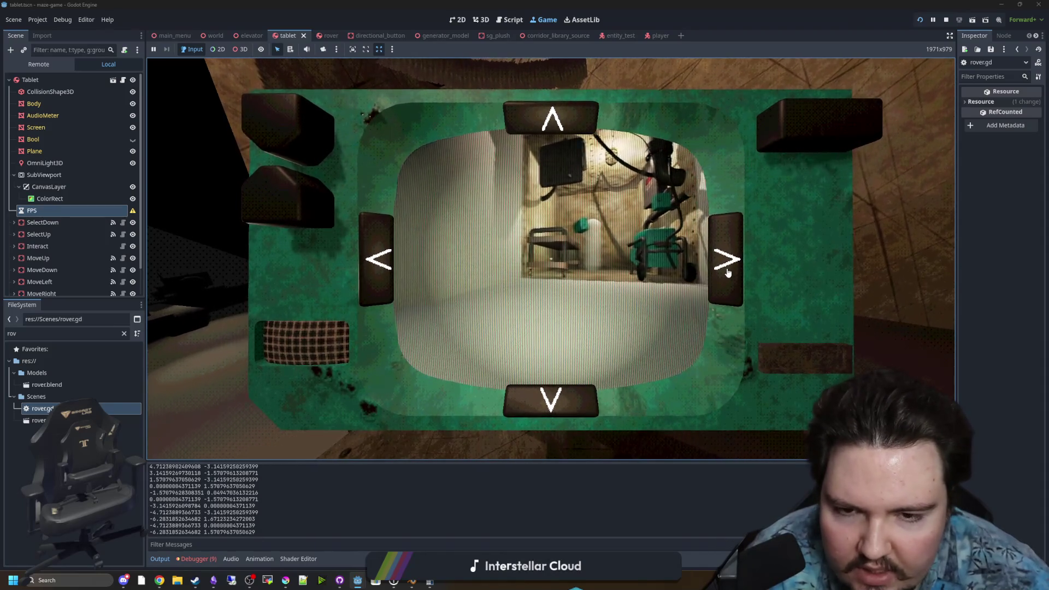
click(727, 254)
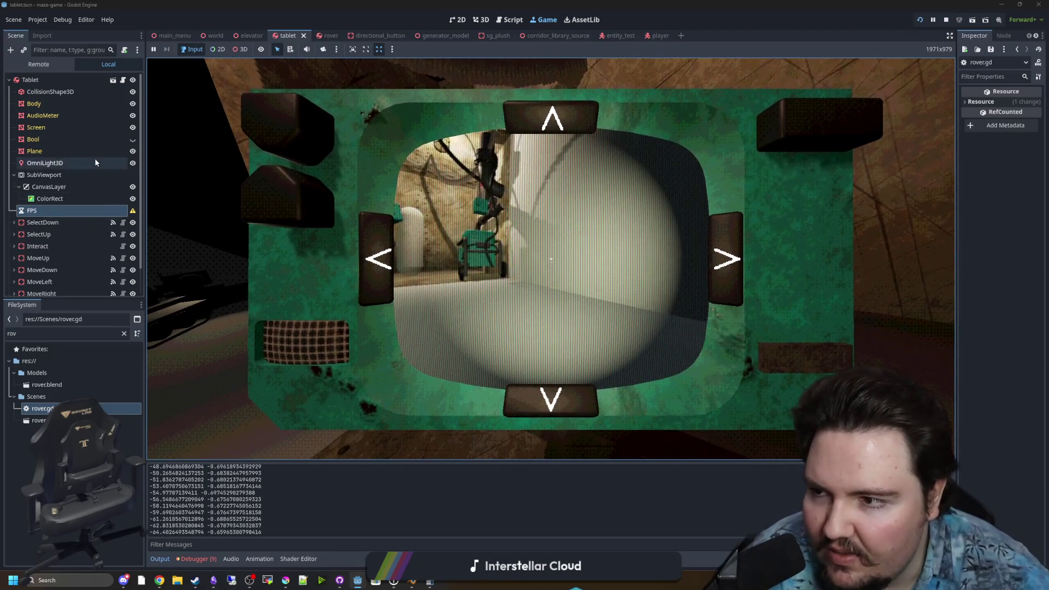
double_click(41, 408)
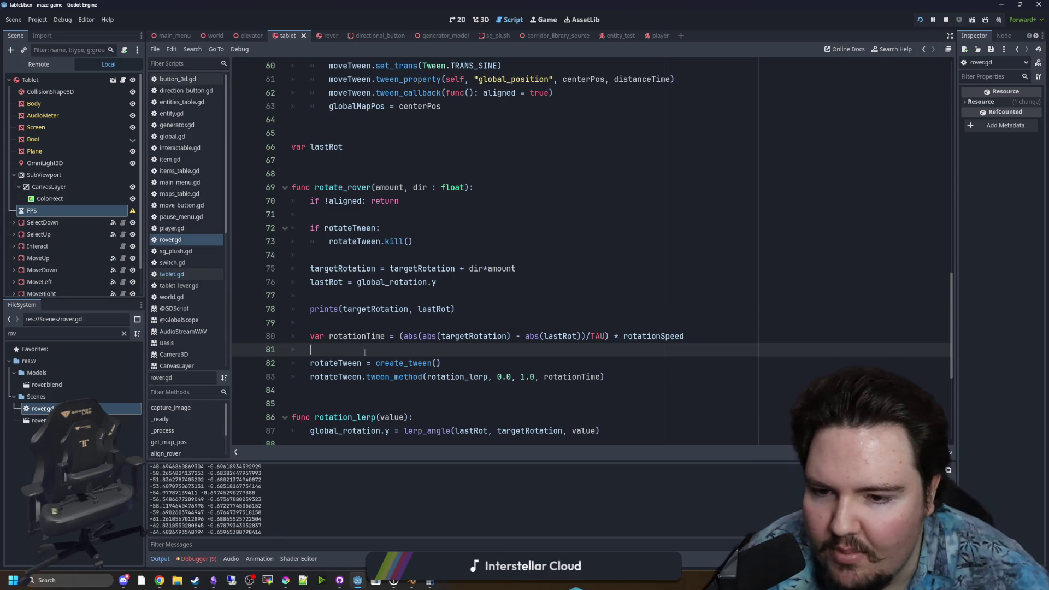
- Add a blank line 82 after the rotationTime calculation, clearing the partly typed text
click(436, 329)
click(414, 350)
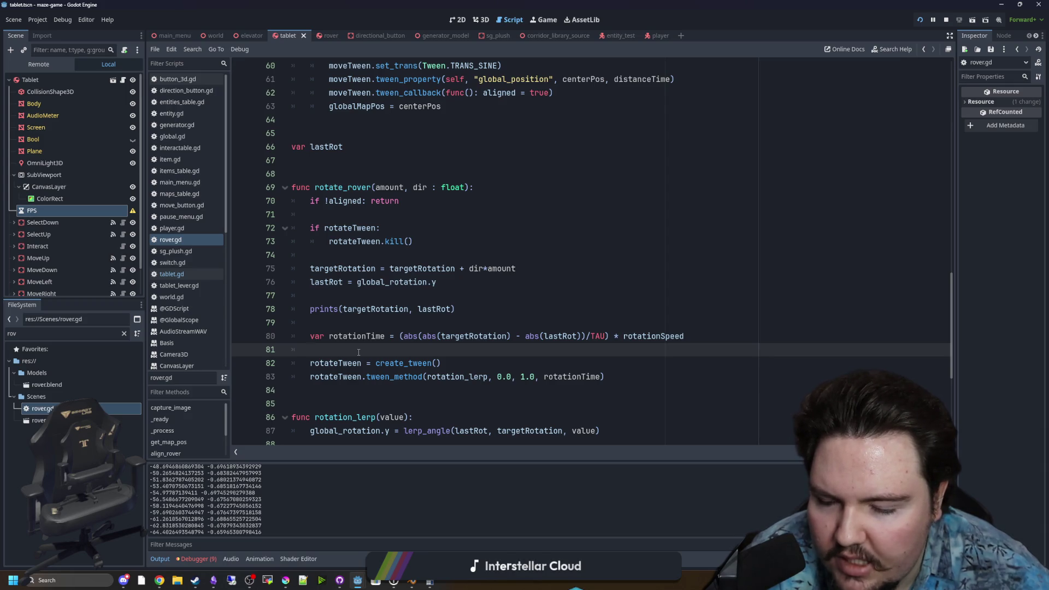
click(375, 322)
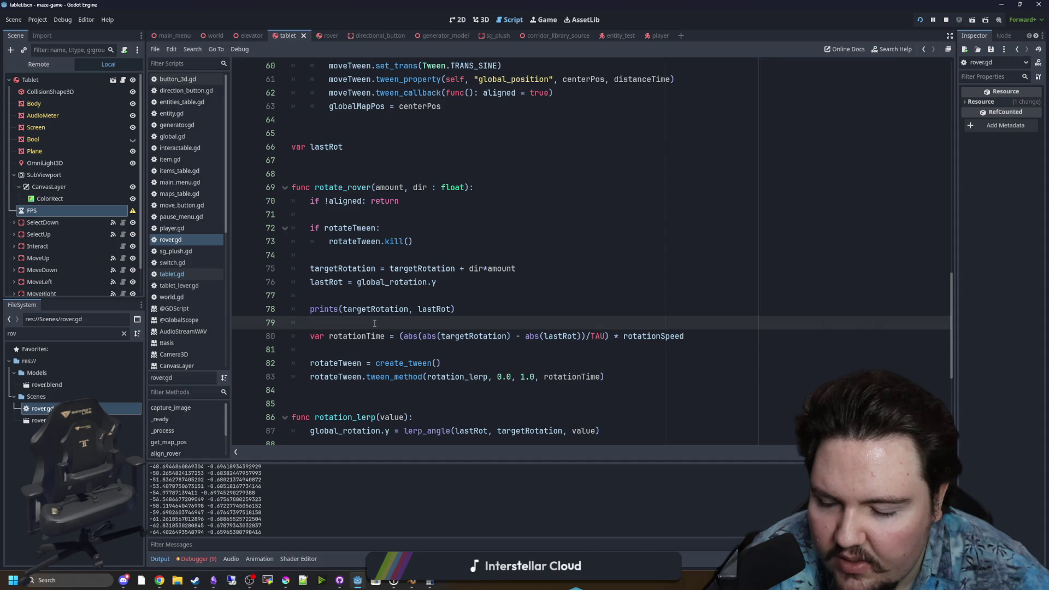
click(367, 346)
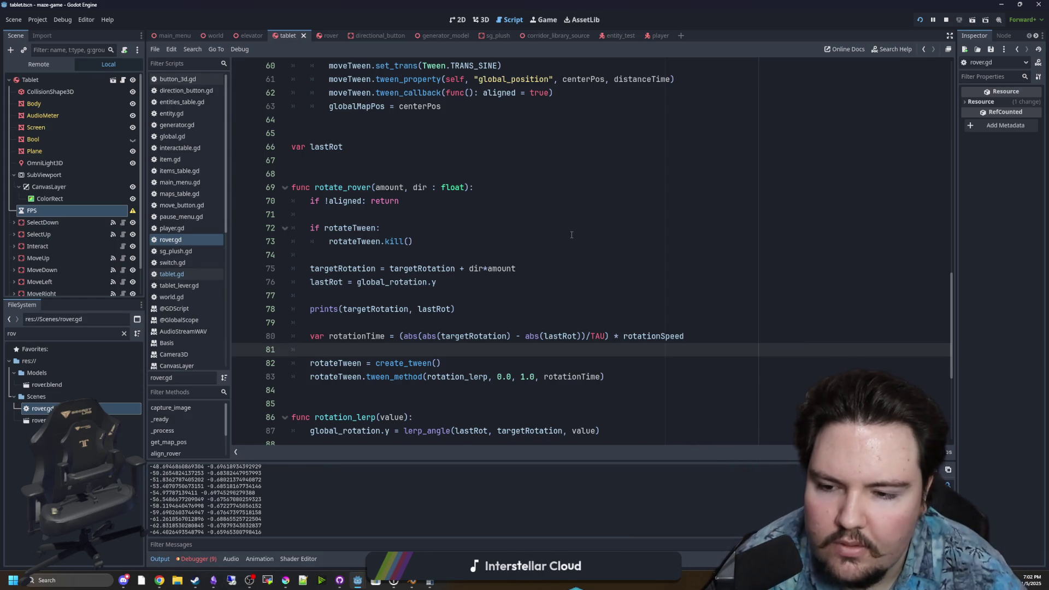
key(Return)
key(Return)
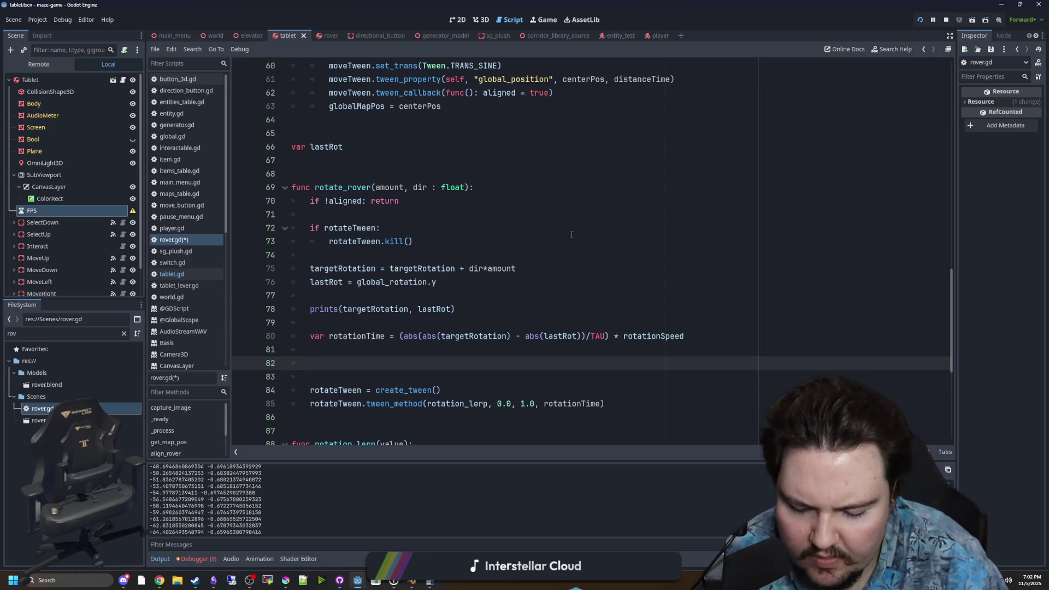
text(rotat)
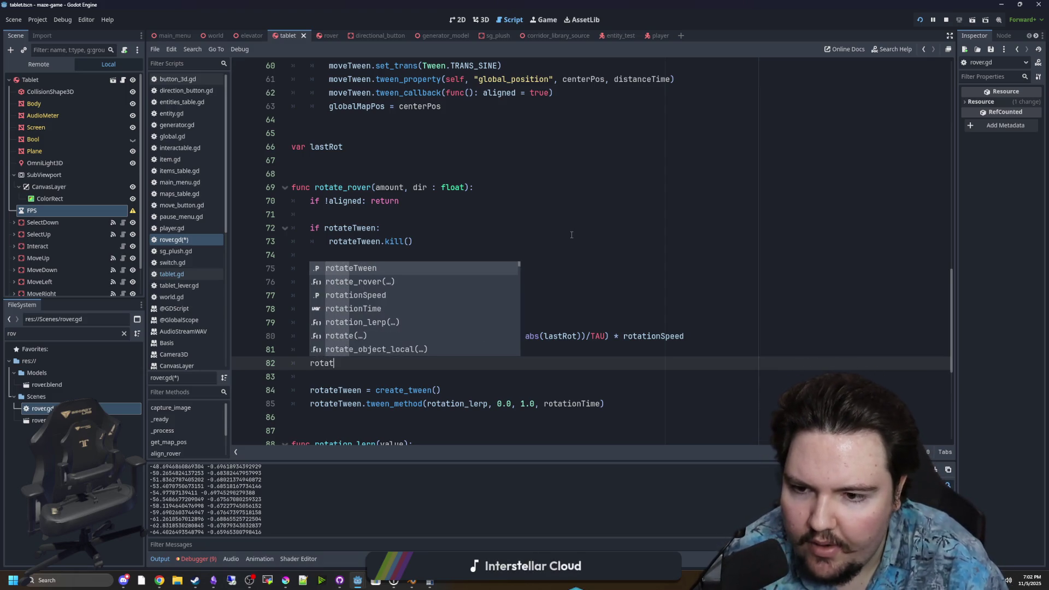
key(BackSpace)
key(BackSpace)
key(BackSpace)
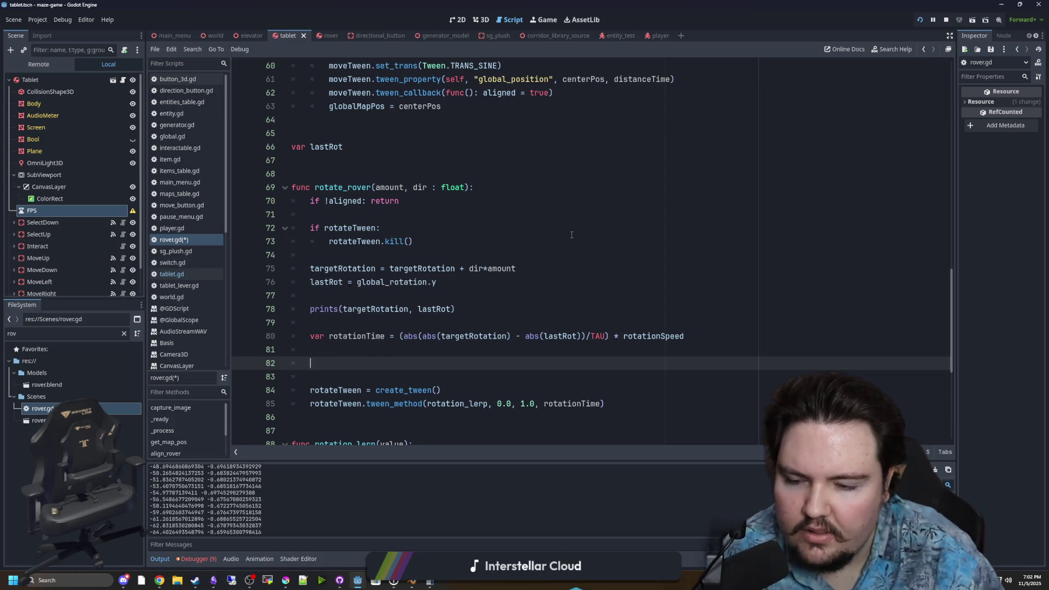
text(r)
key(BackSpace)
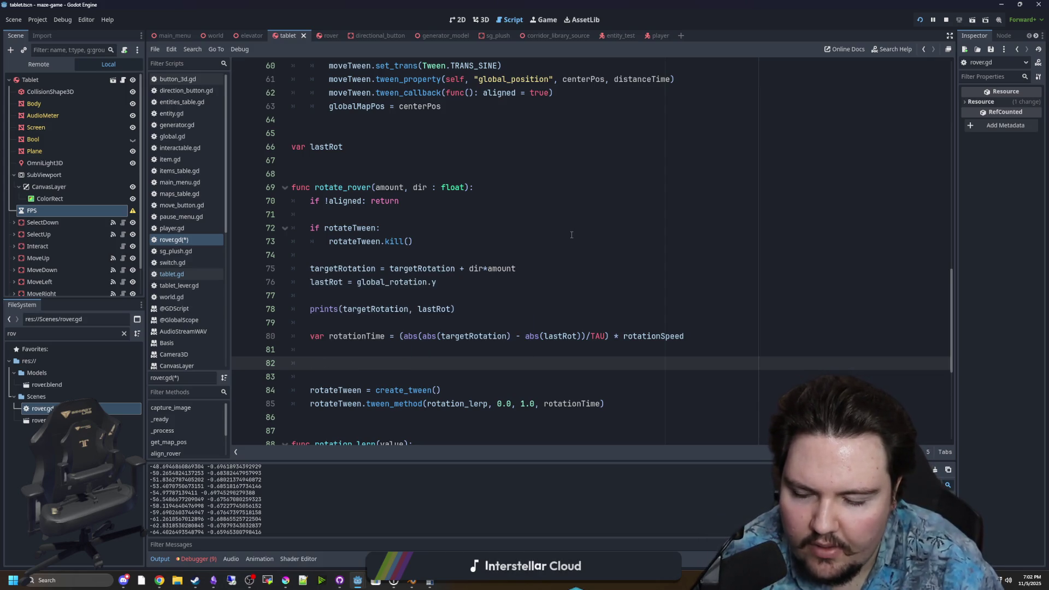
text(d)
key(BackSpace)
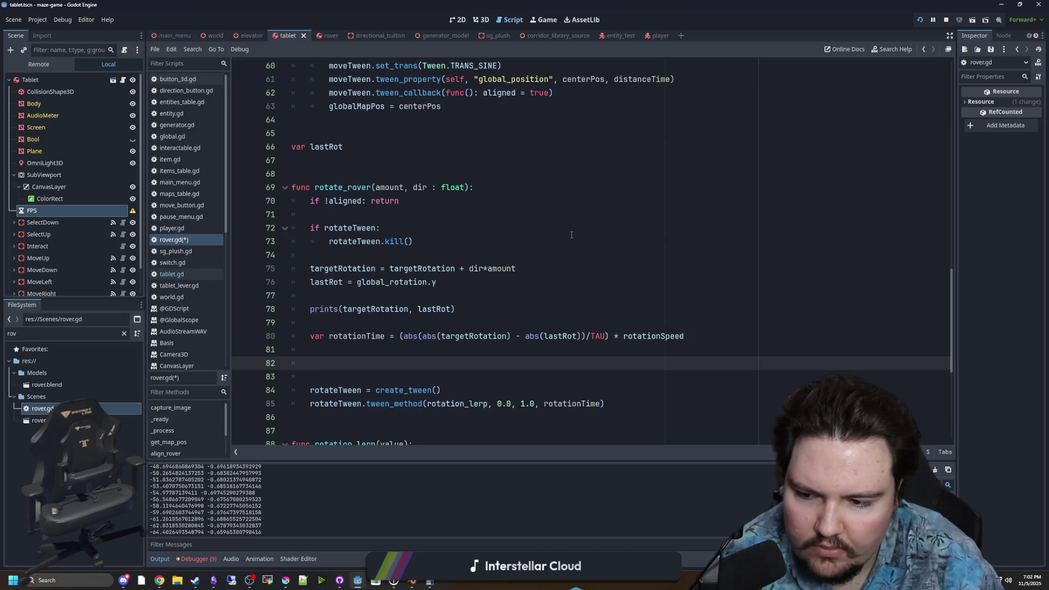